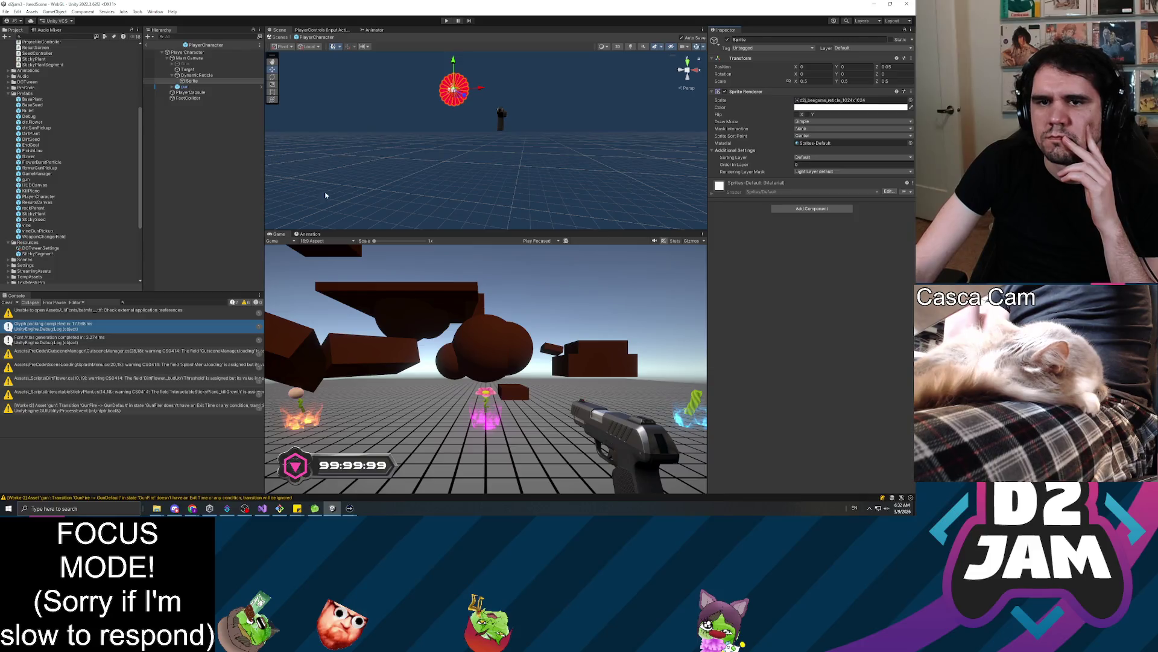
- Play-test the game, pause it to view the pause menu, then stop playback
left_click(231, 158)
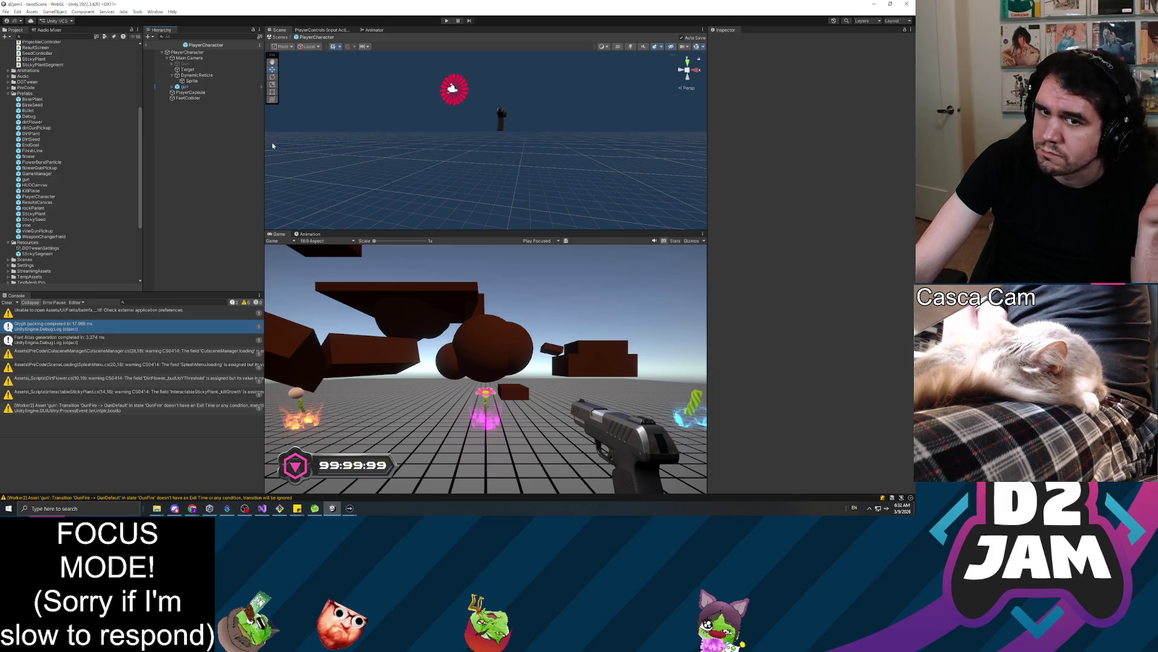
left_click(445, 21)
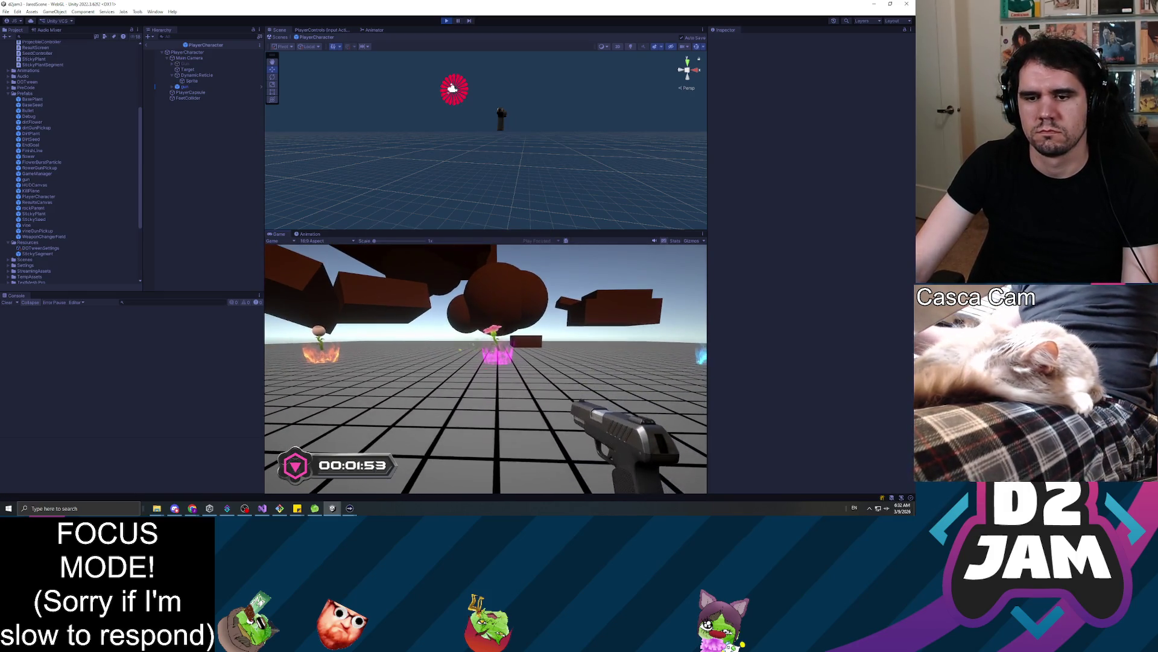
key("Escape")
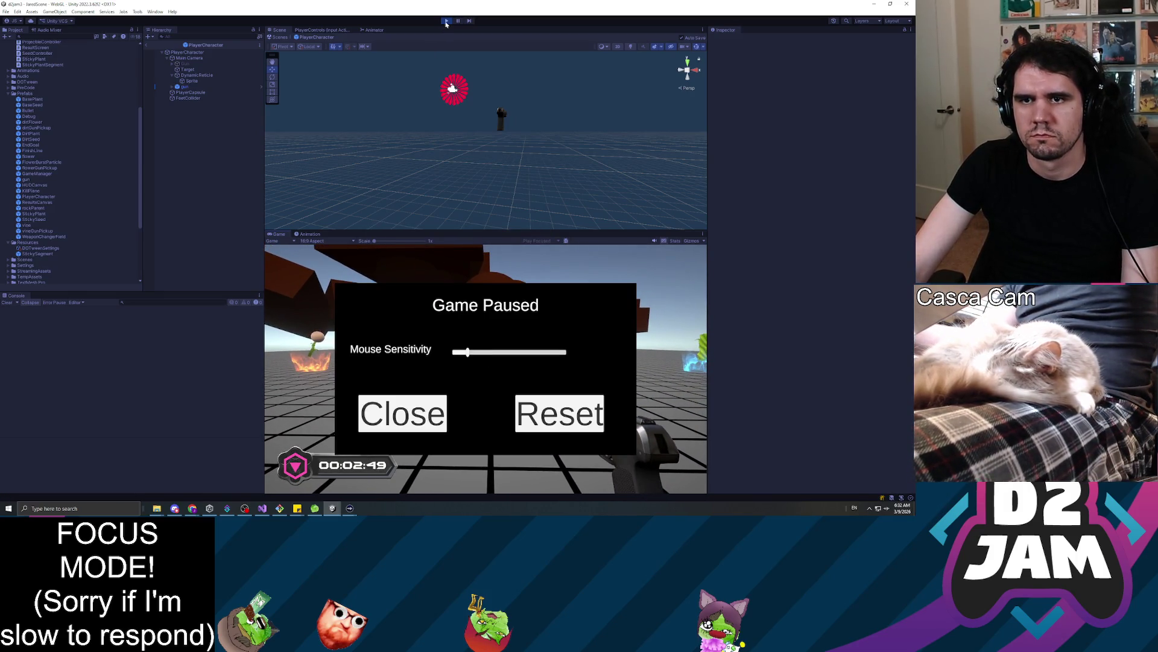
left_click(446, 21)
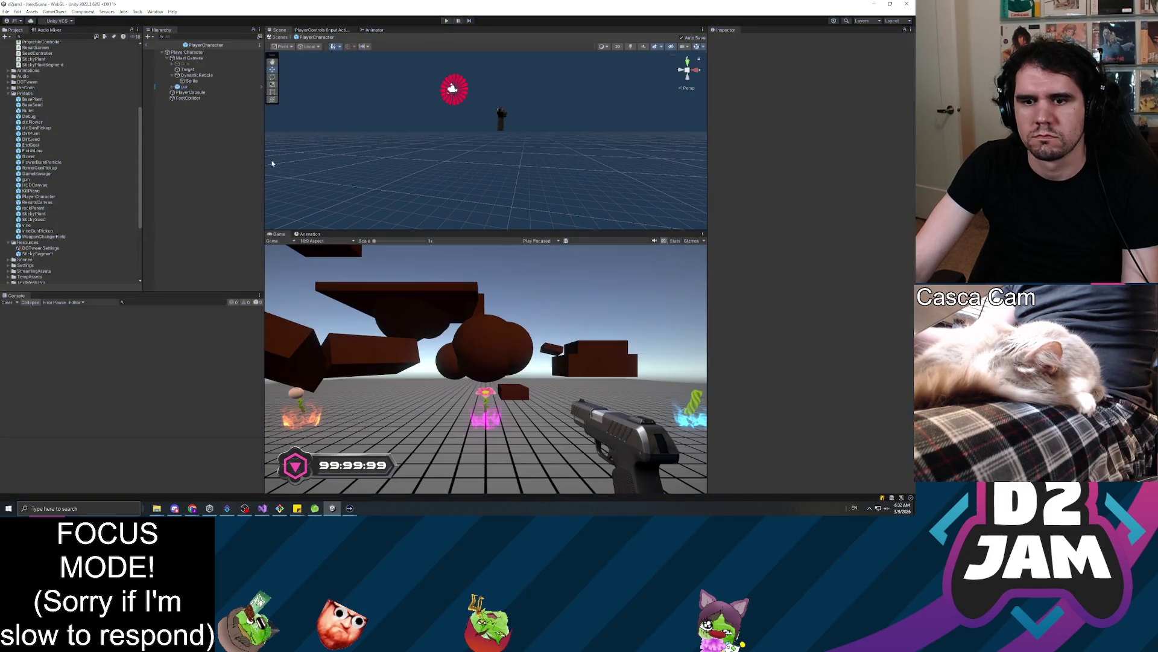
- Return to JaredScene and open the HUDCanvas prefab for editing
left_click(147, 46)
left_click(37, 174)
left_click(34, 185)
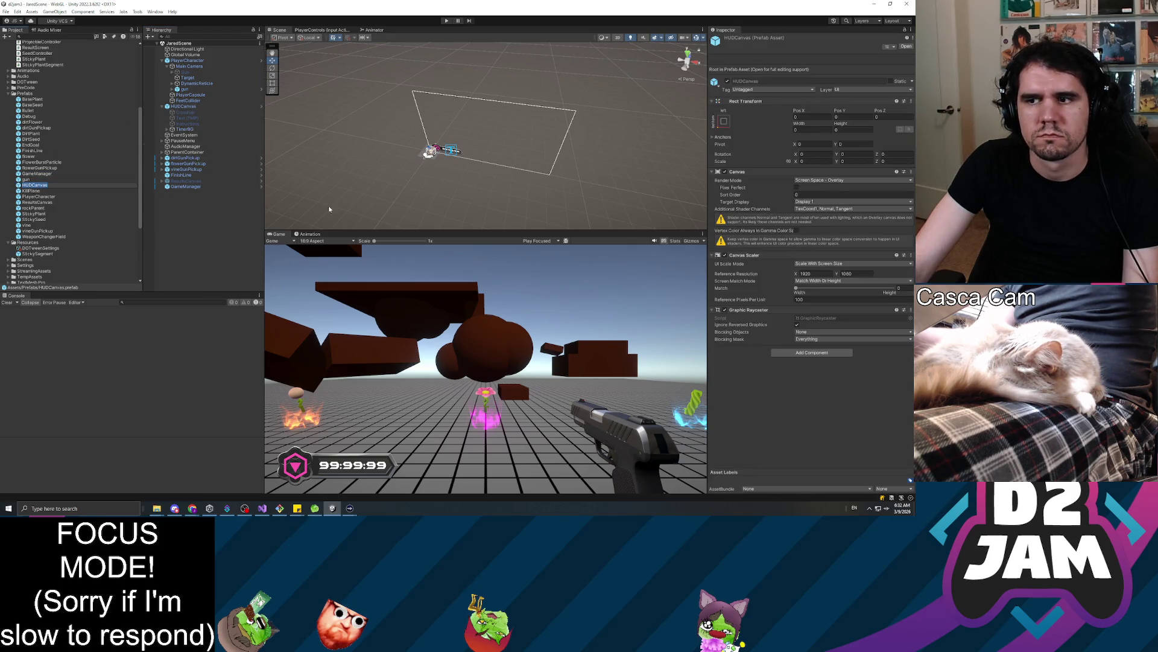
left_click(37, 174)
left_click(37, 185)
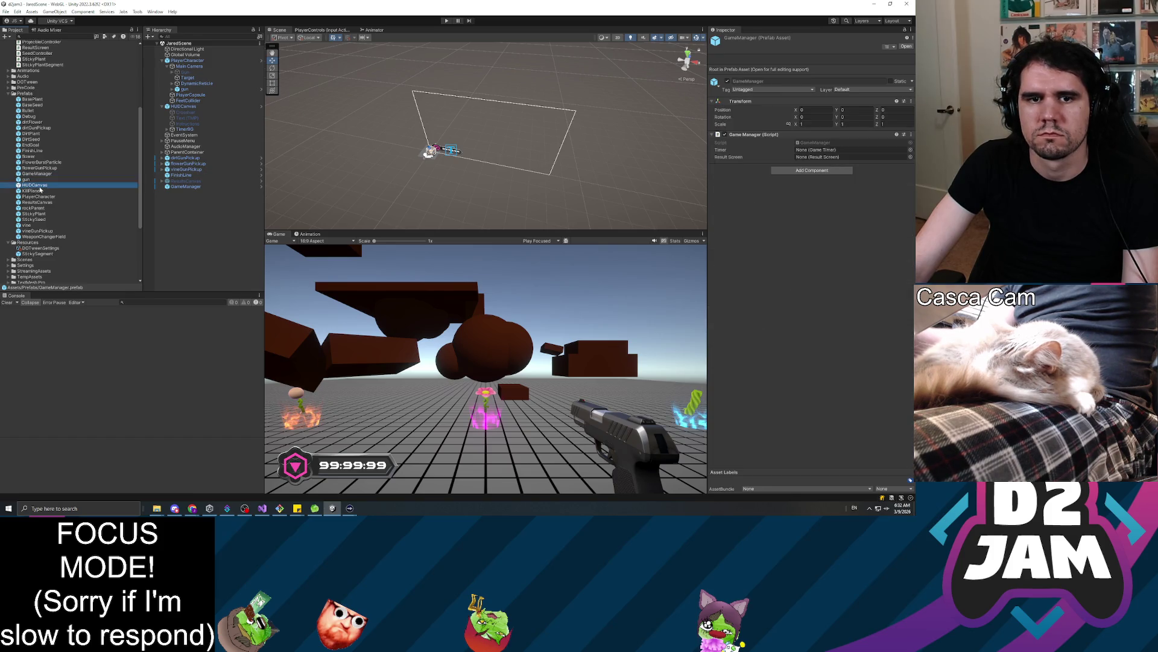
double_click(38, 185)
- Turn off Auto Size on the Timer text, set its font size to about 51, and exit to JaredScene
left_click(612, 140)
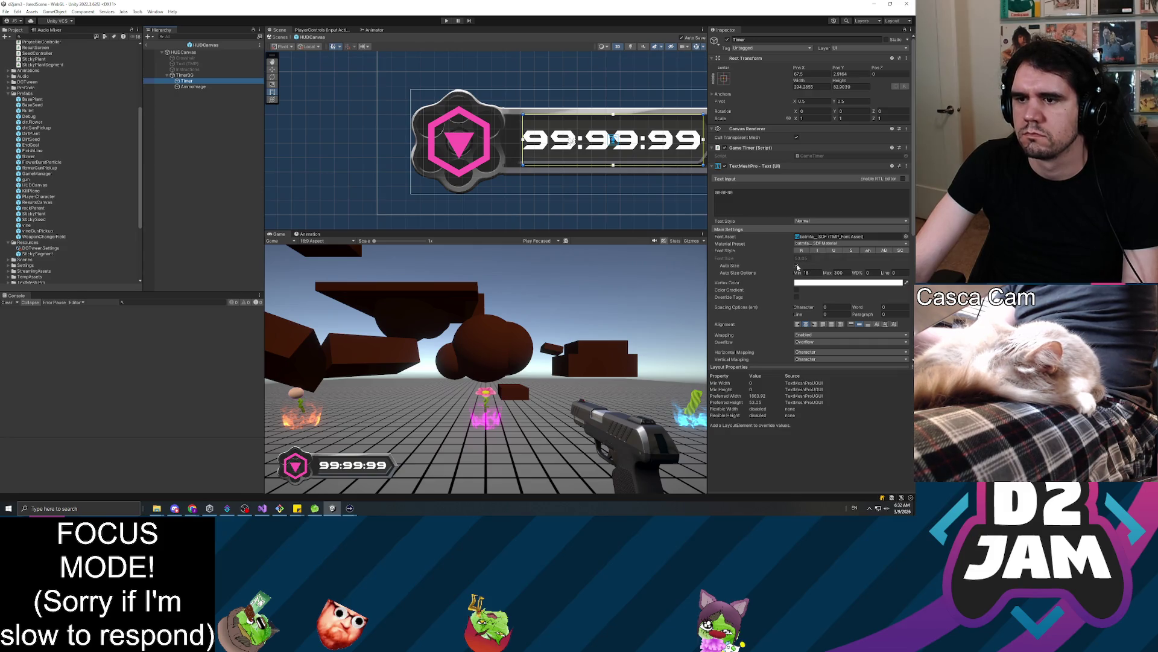
left_click(797, 266)
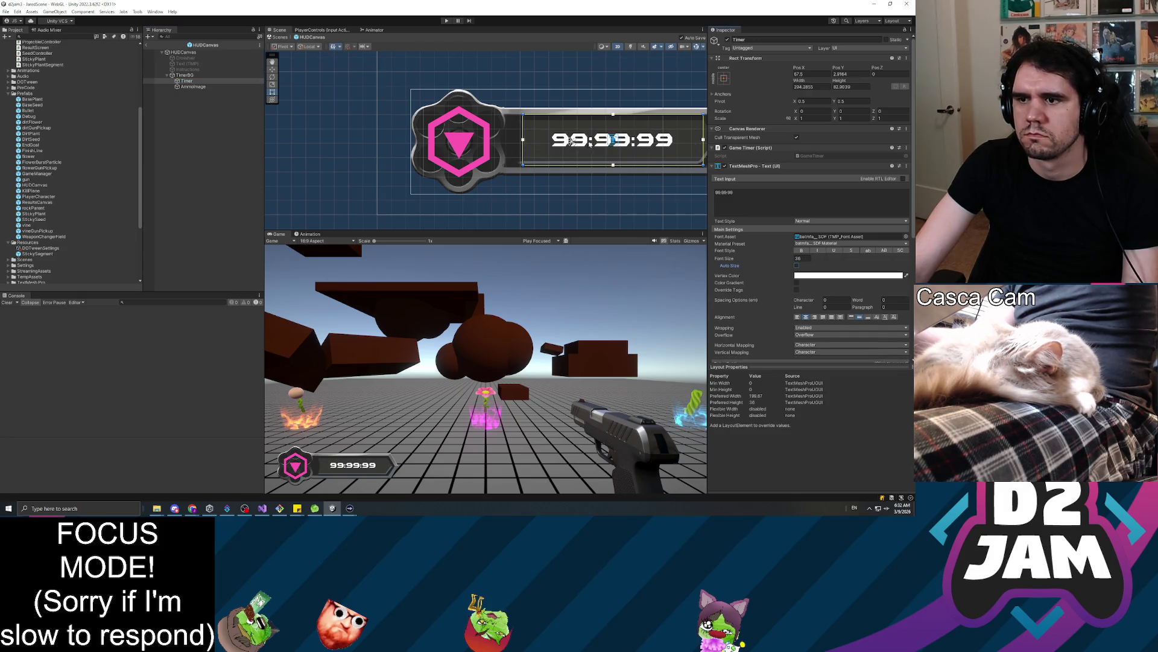
left_click_drag(795, 259, 66, 269)
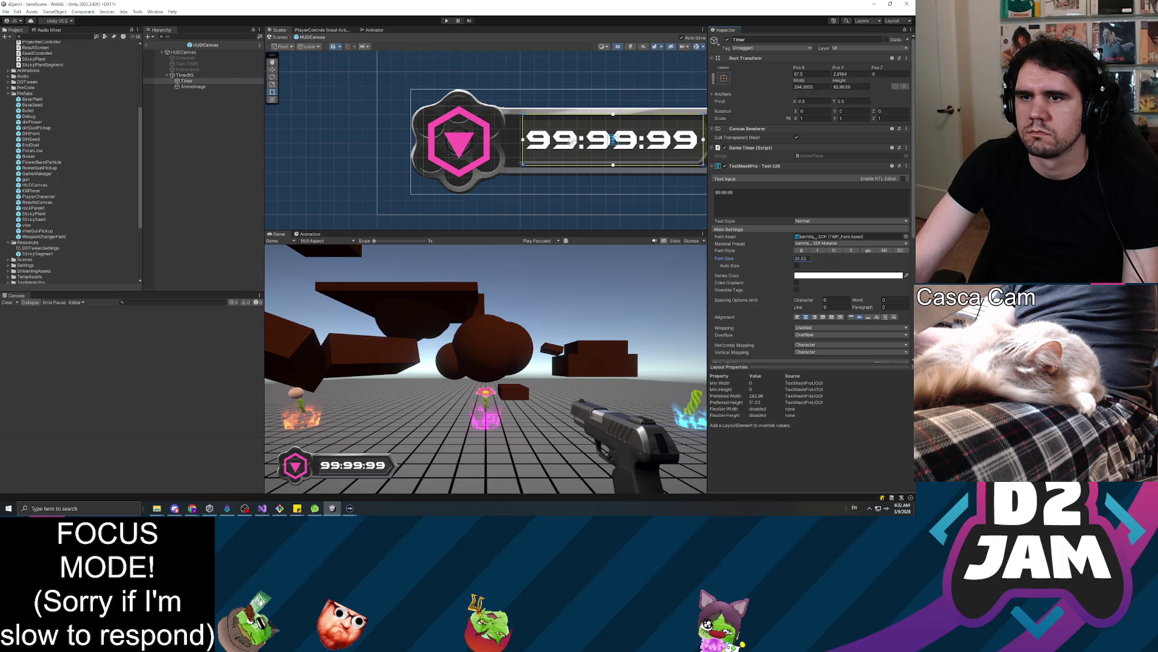
left_click(219, 192)
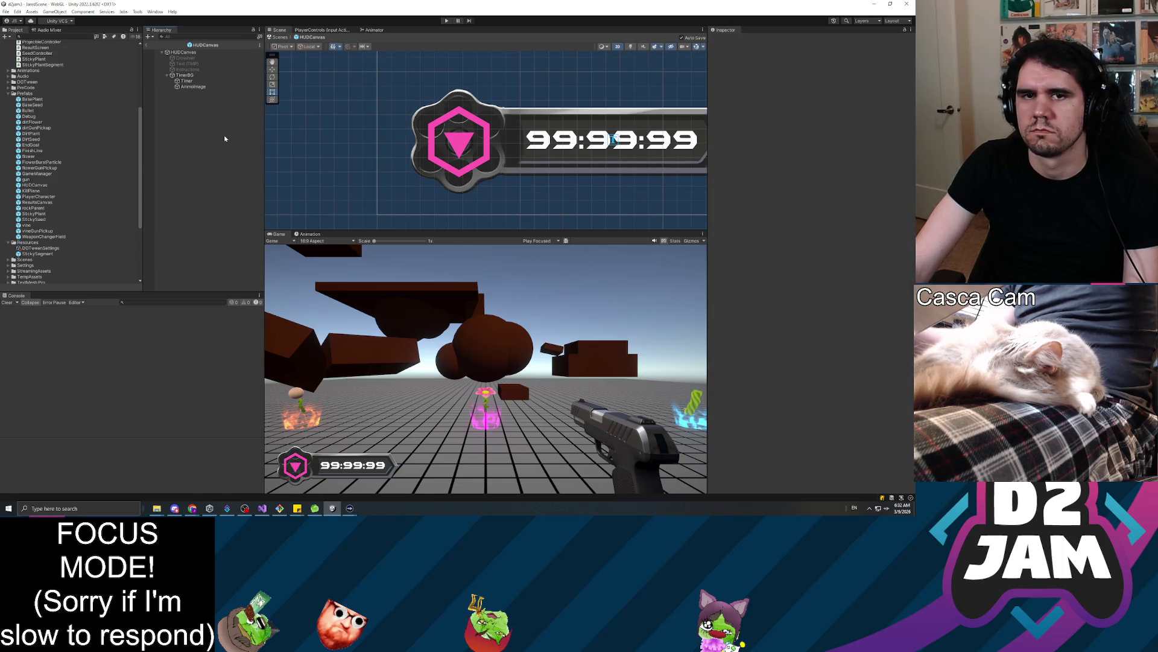
left_click(145, 44)
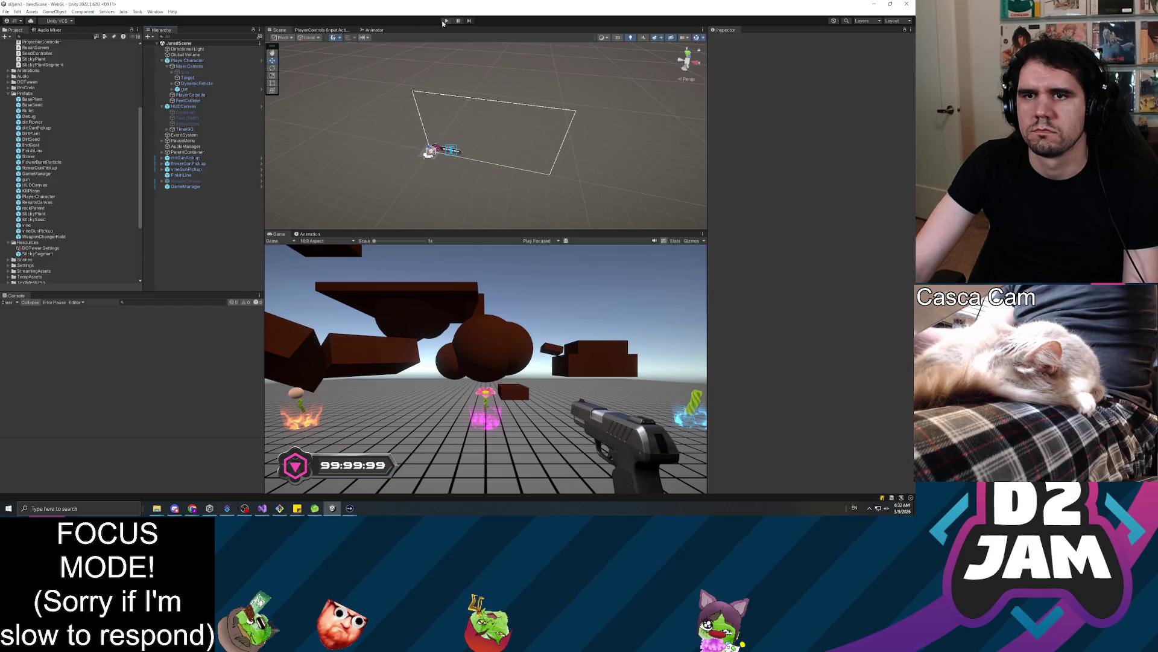
- Play-test the game to check the timer, then stop it
left_click(446, 21)
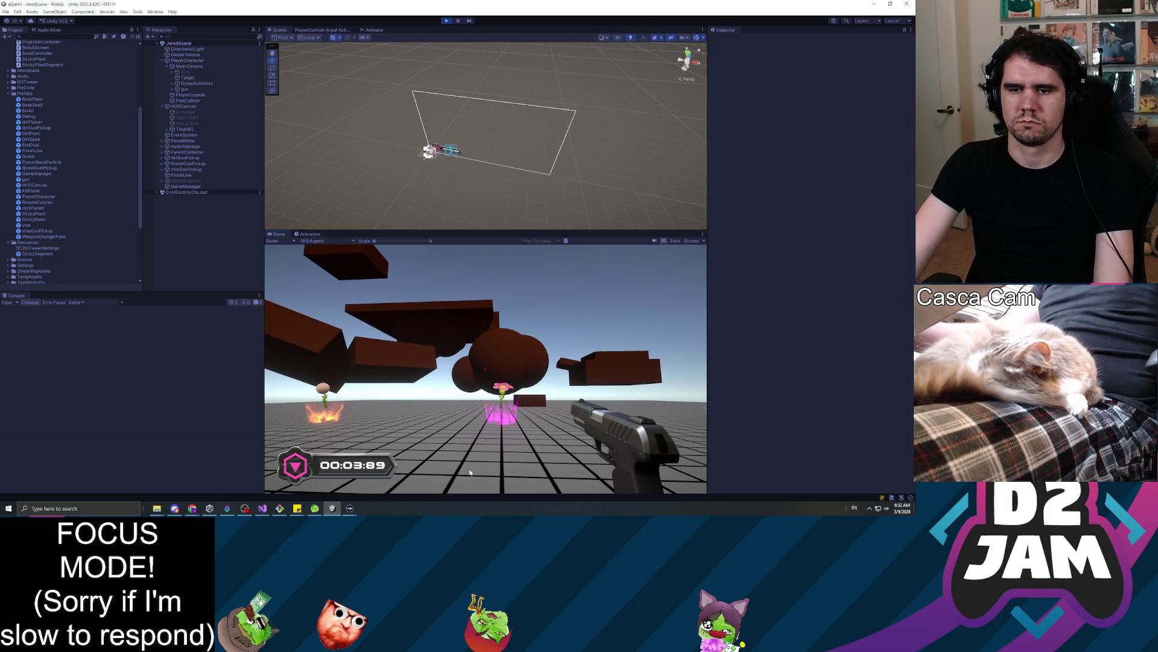
key("Escape")
left_click(446, 20)
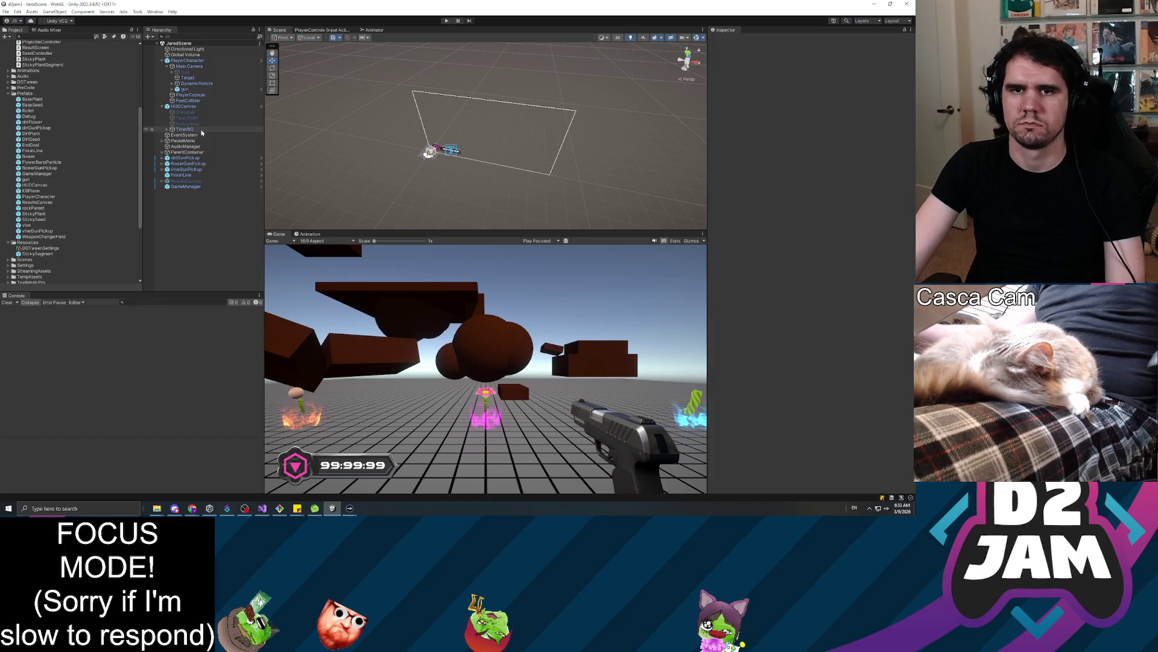
- Left-align the Timer text in the HUDCanvas prefab and run the game to test it
left_click(37, 185)
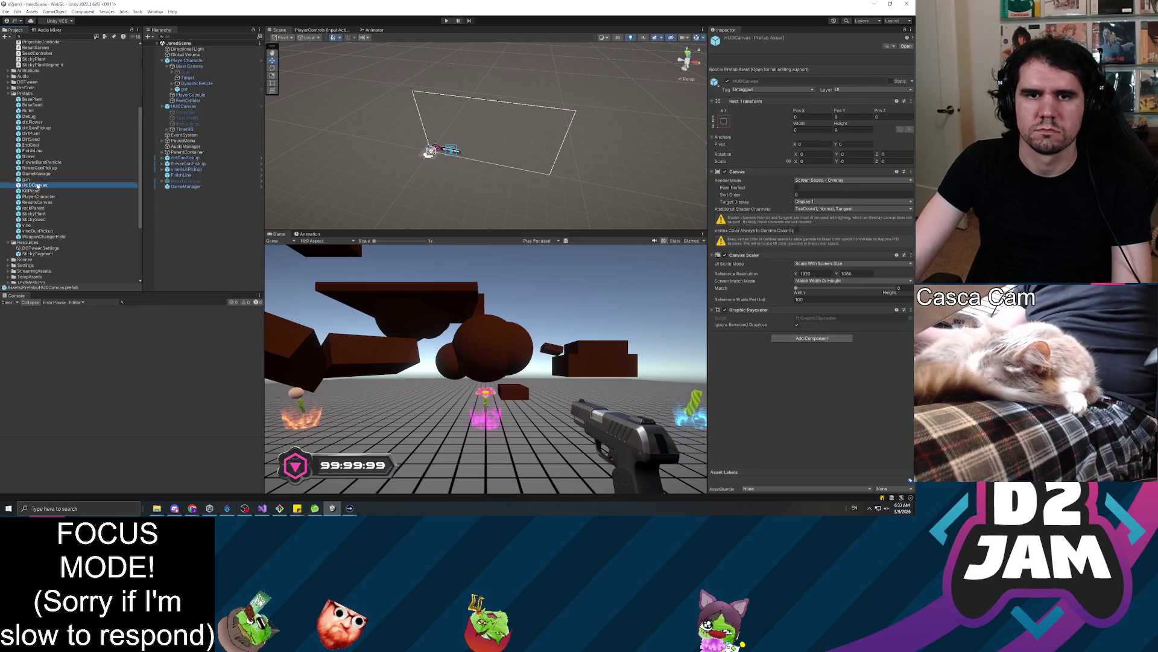
double_click(36, 186)
left_click(186, 81)
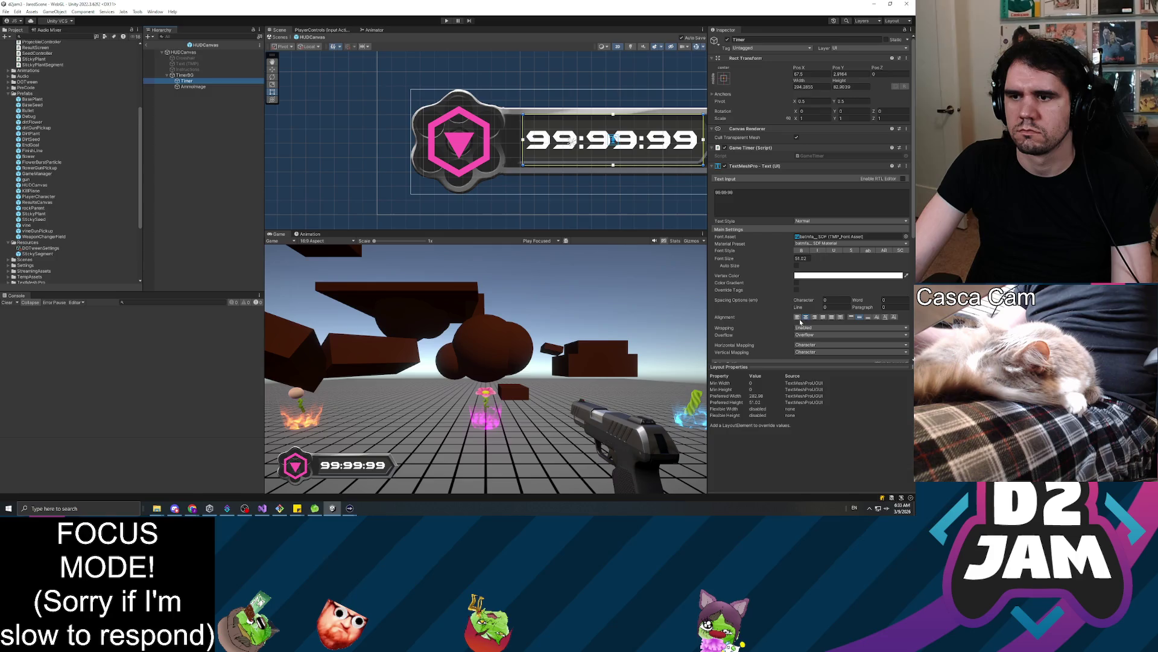
left_click(799, 319)
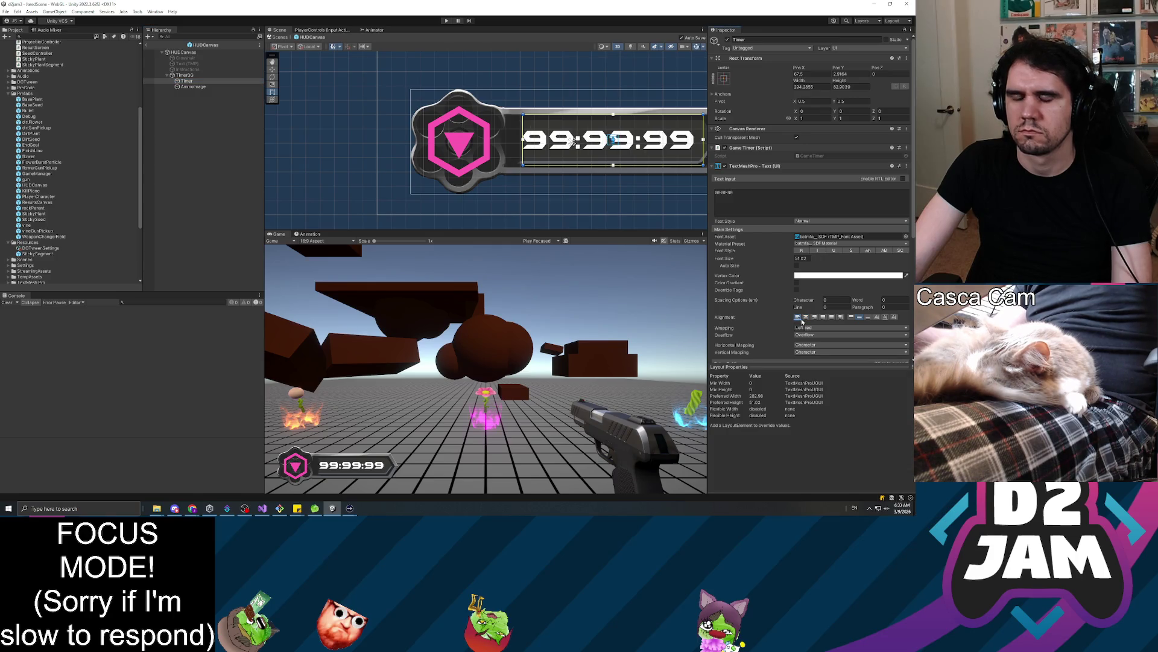
left_click(202, 185)
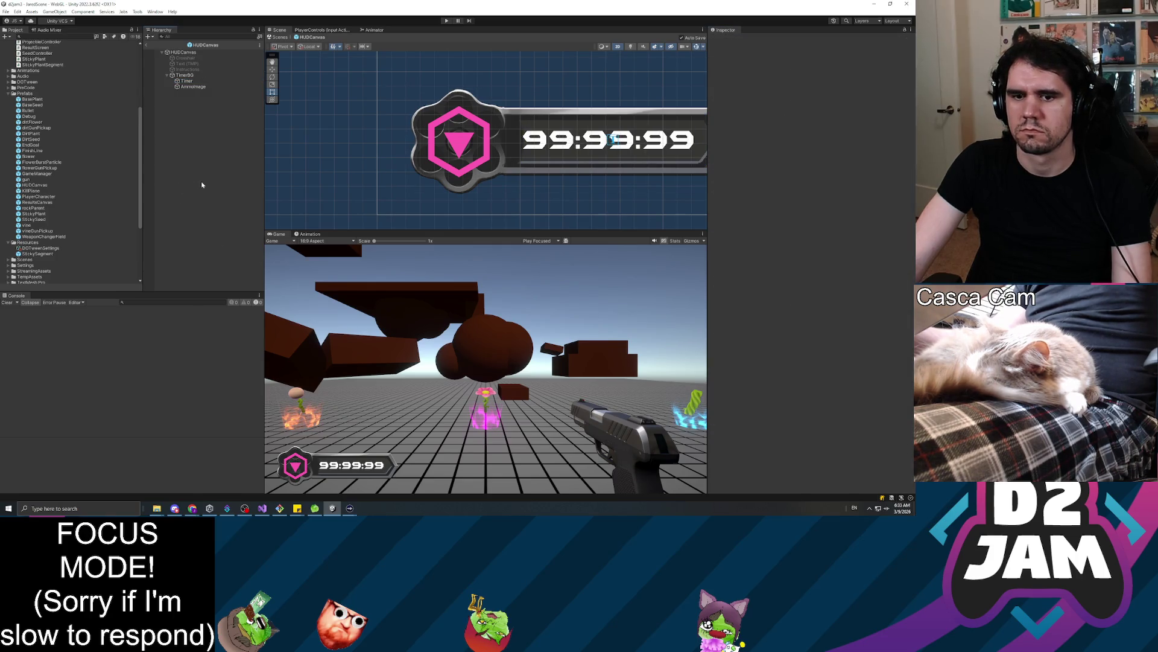
left_click(447, 21)
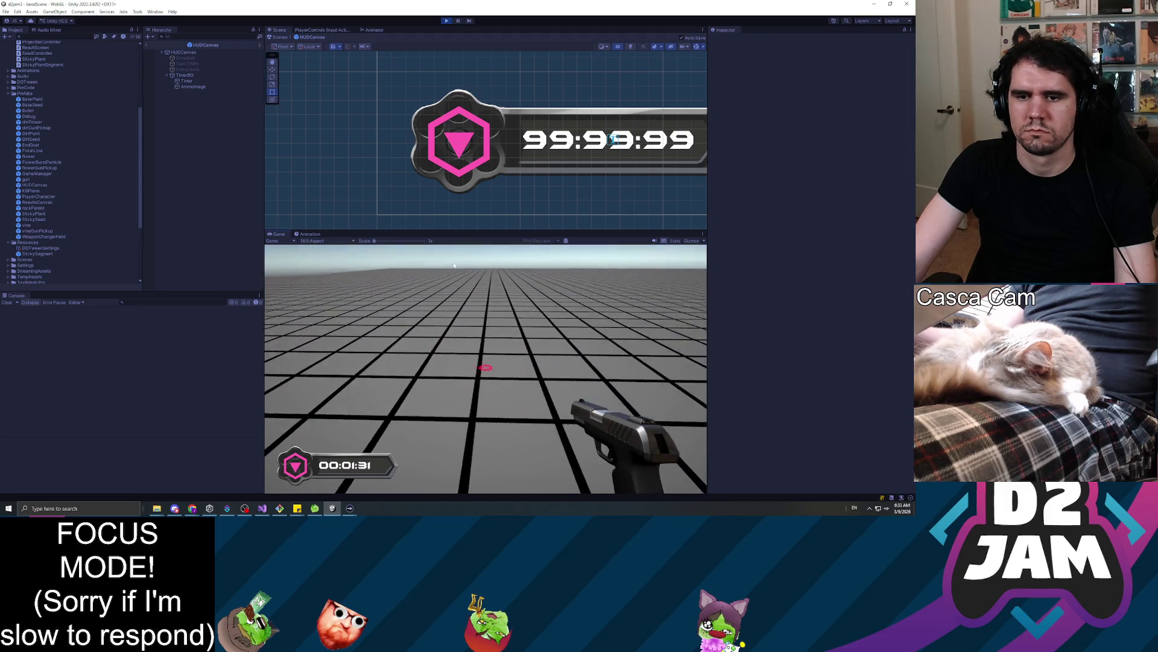
left_click(486, 367)
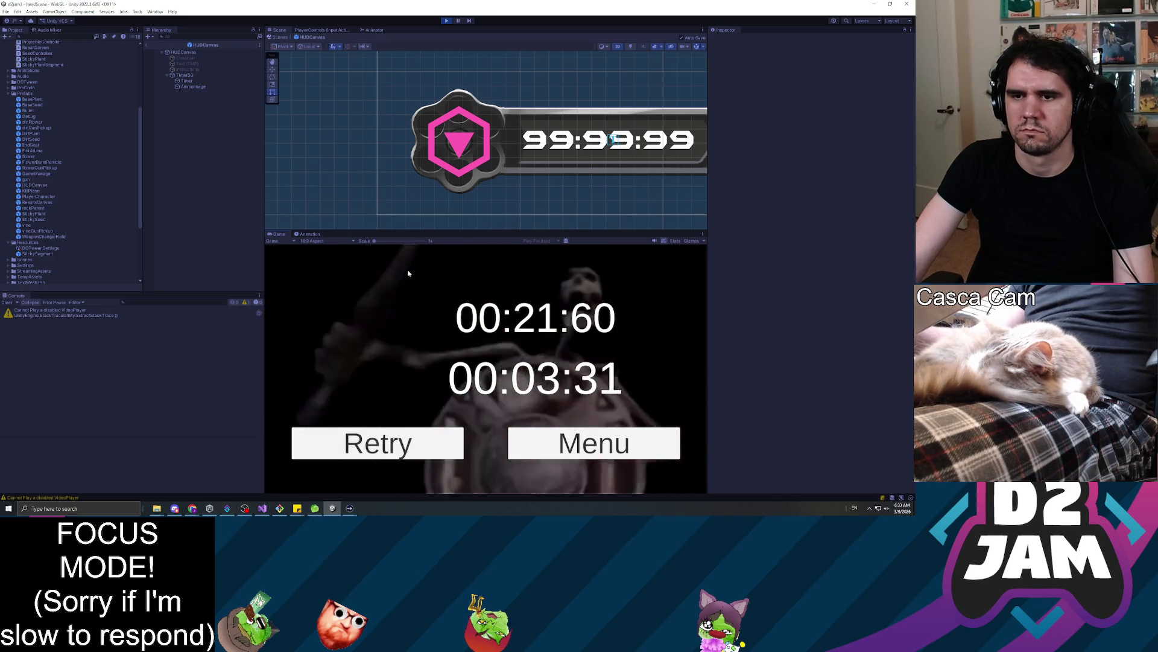
left_click(447, 21)
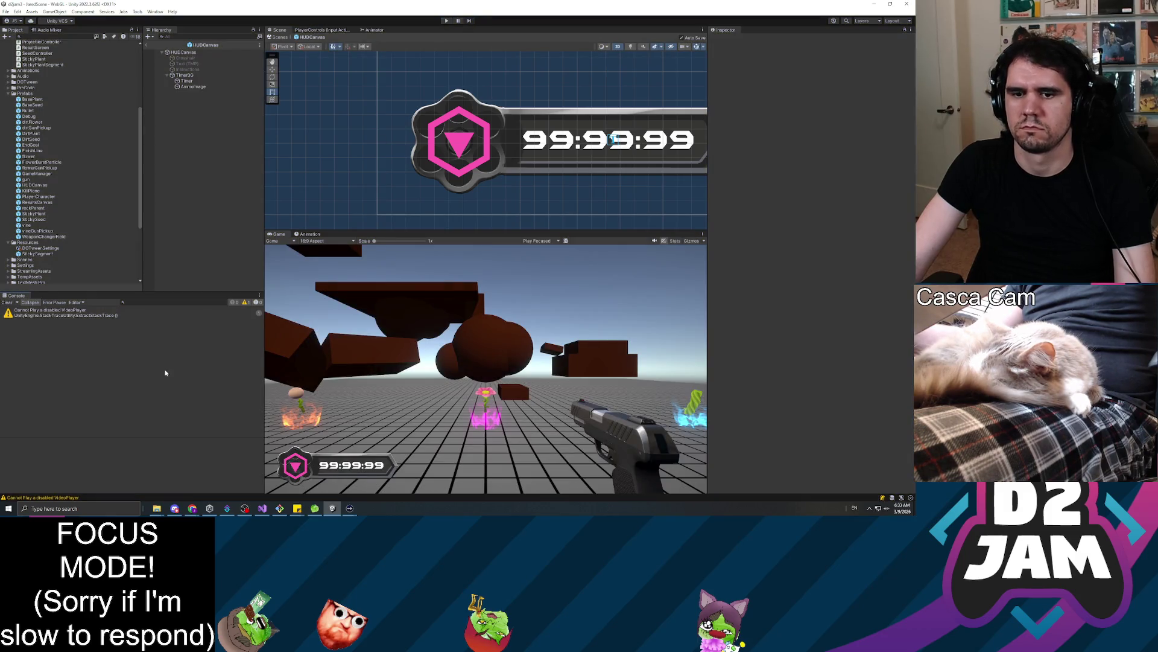
key("alt+Tab")
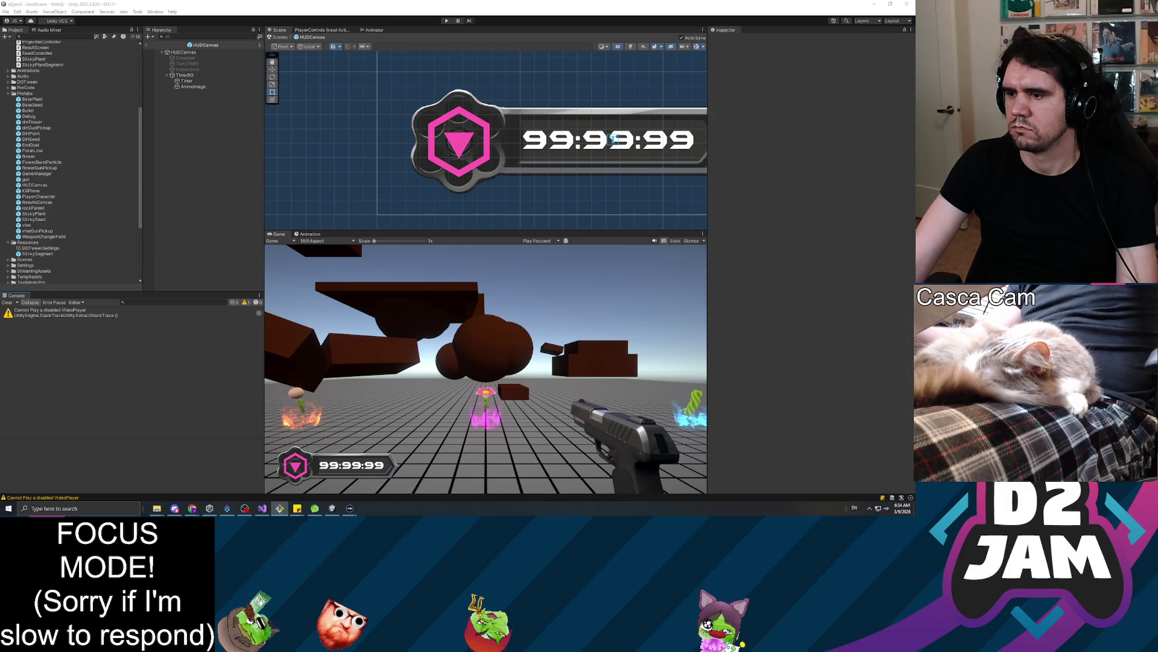
key("alt+Tab")
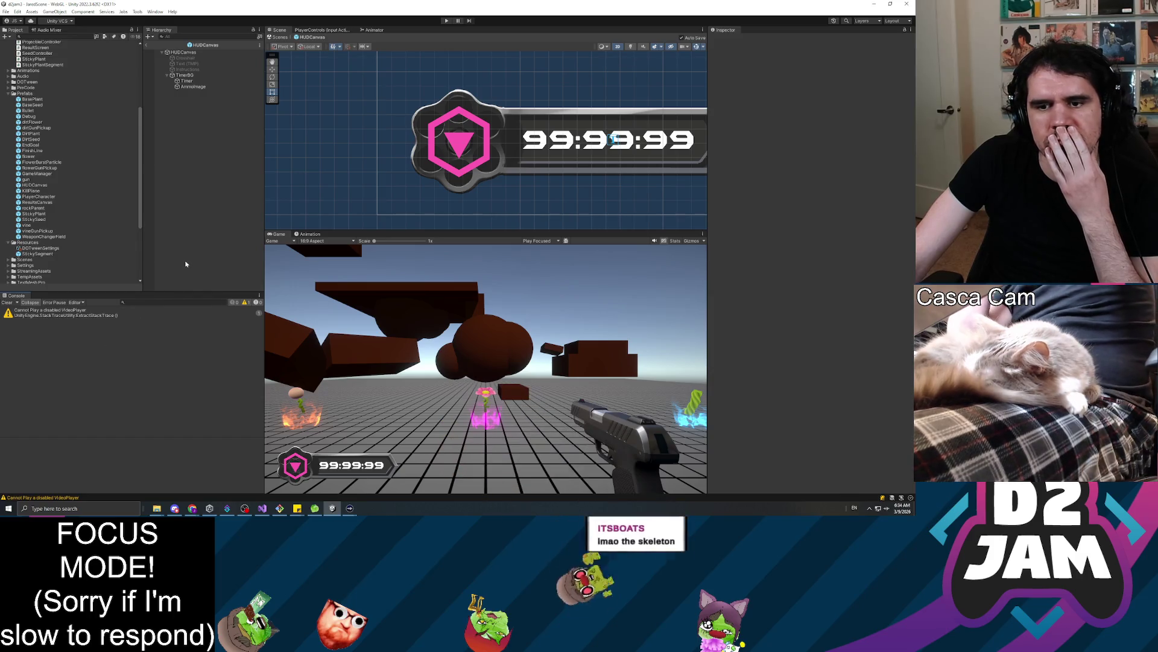
- Browse the flowerGunPickup, StickyPlant and FinishLine prefabs, then open EndGoal and inspect its sparkles child
left_click(51, 167)
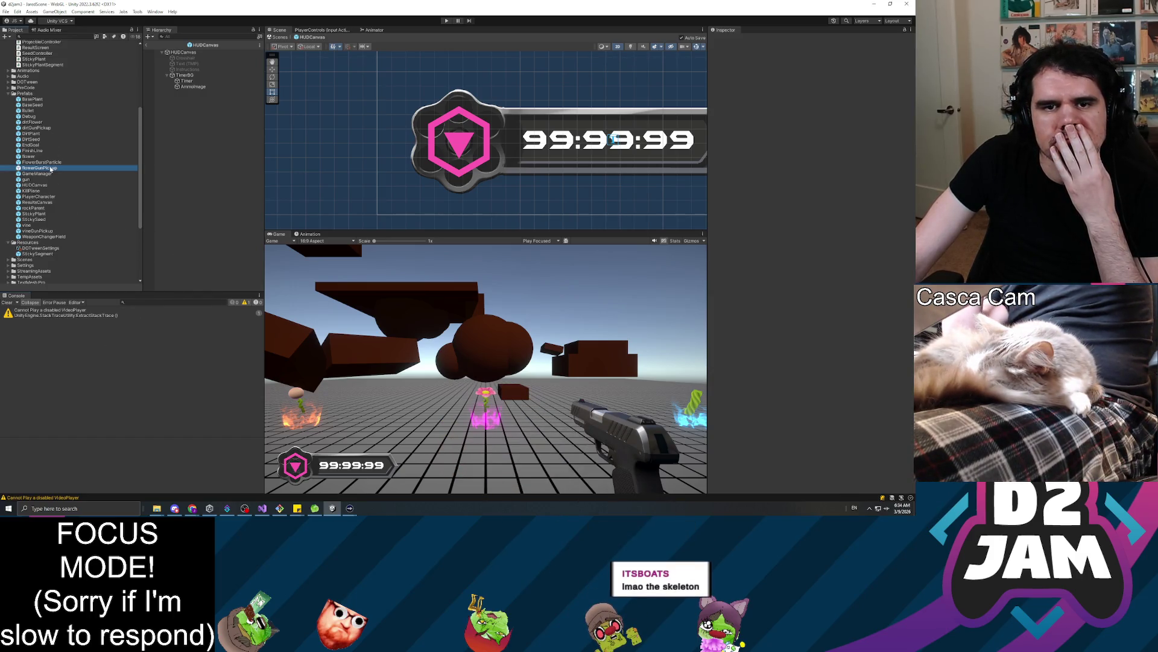
left_click(48, 213)
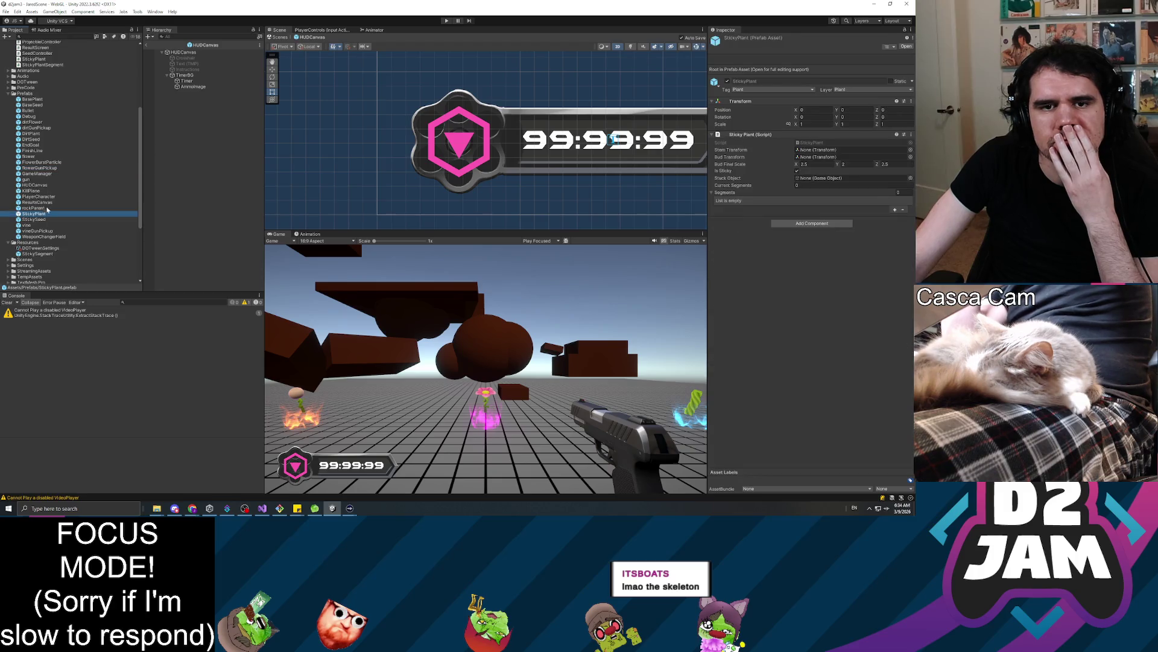
left_click(39, 152)
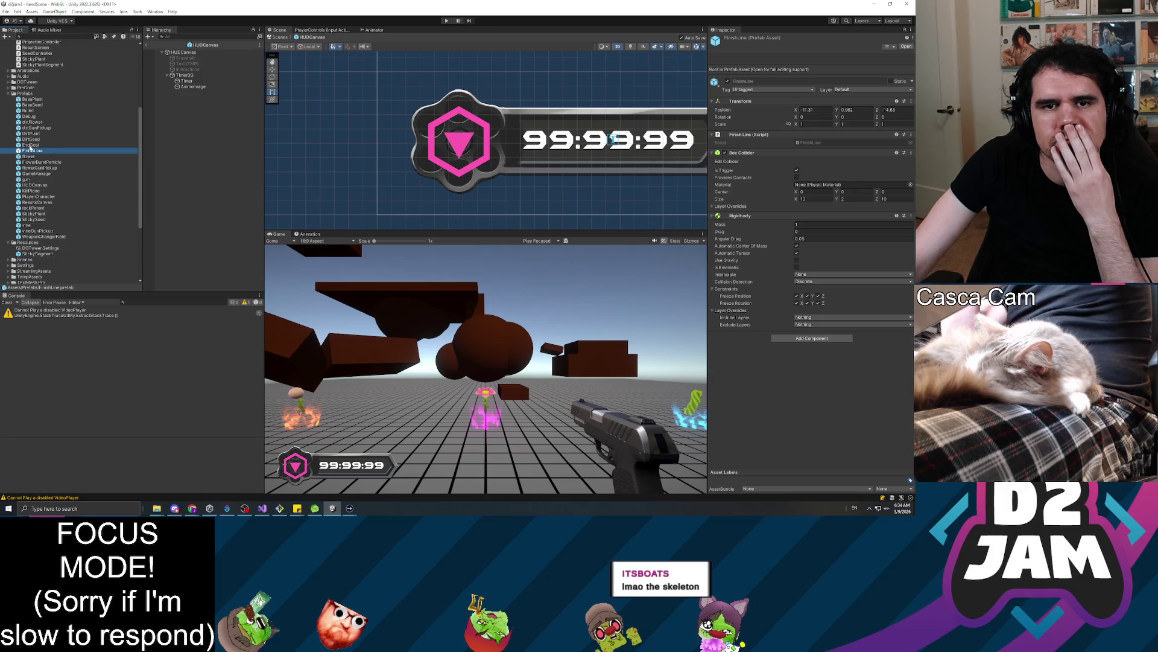
double_click(30, 145)
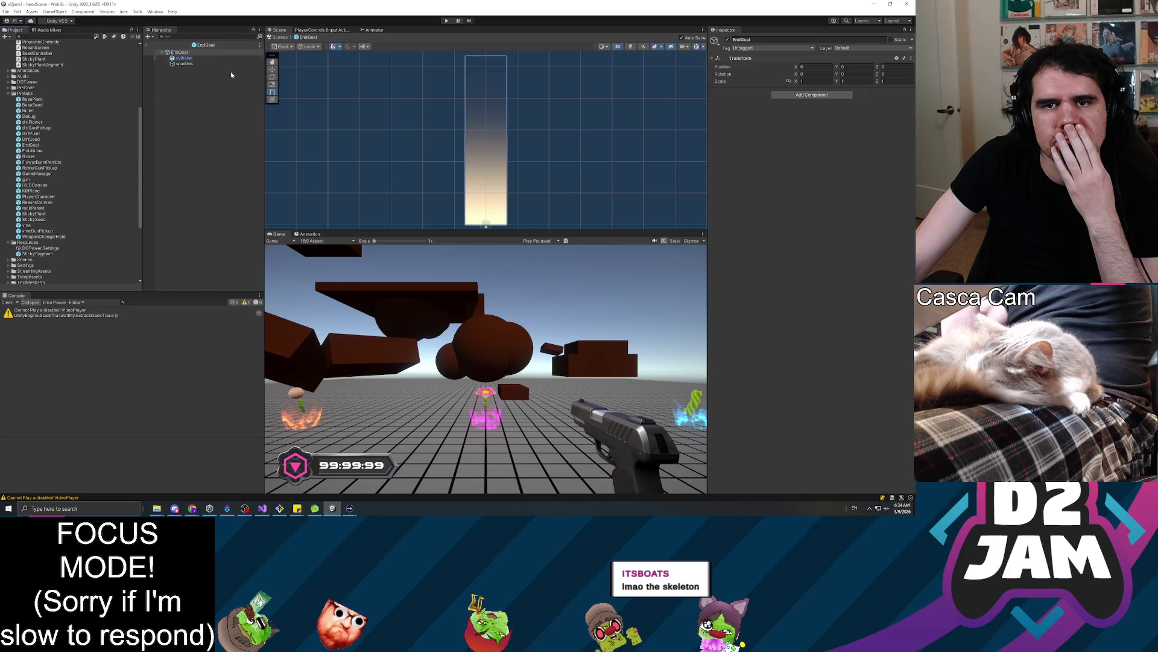
scroll(411, 155, "down", 4)
scroll(415, 136, "up", 2)
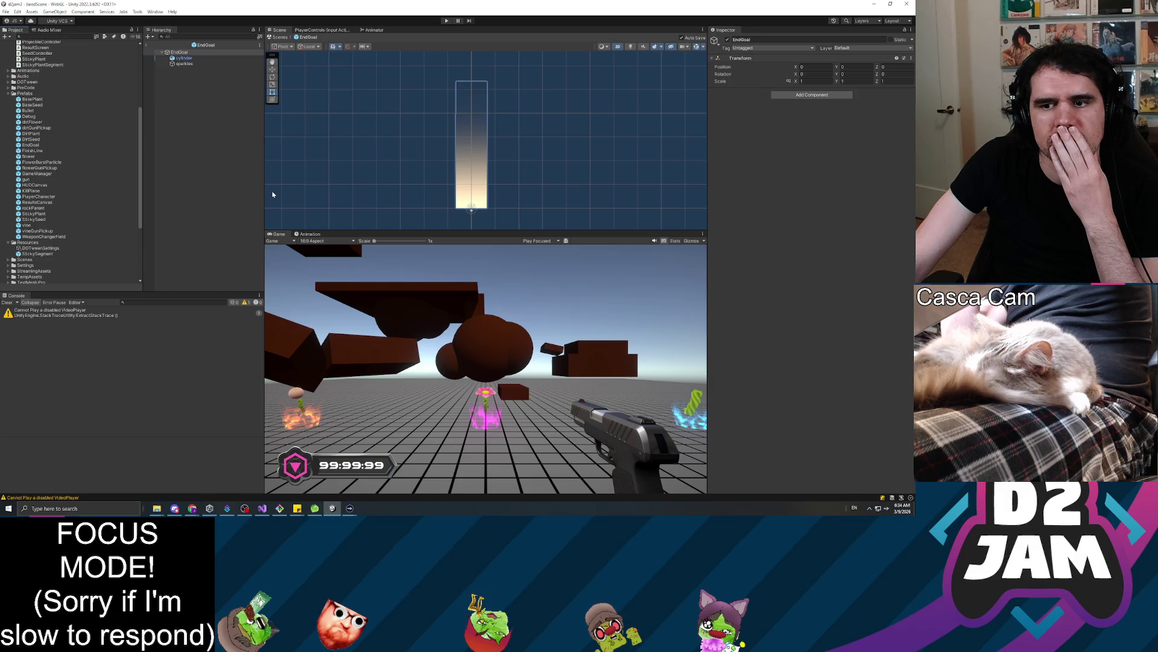
left_click(187, 64)
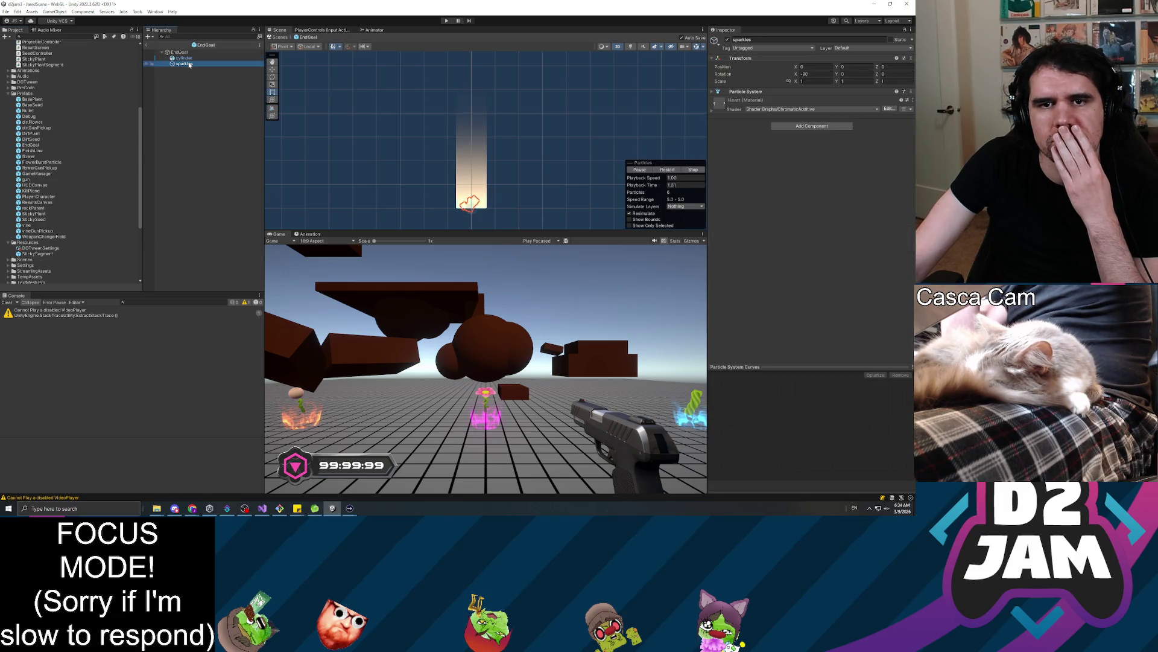
left_click(179, 53)
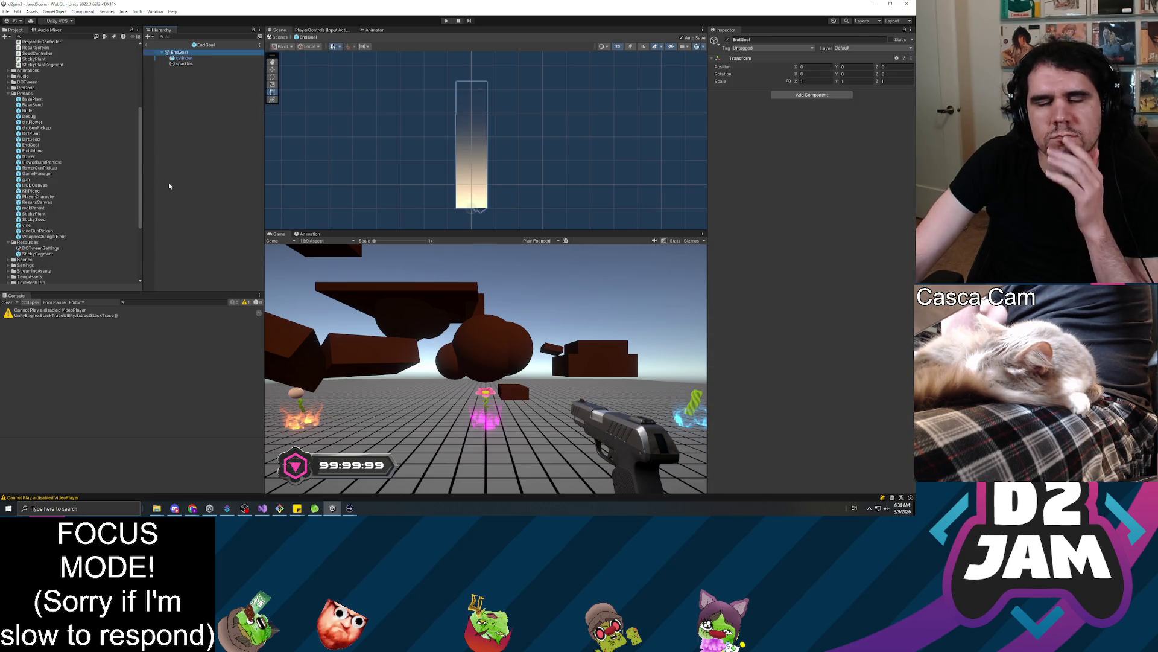
- Add the Finish Line script component to the EndGoal root
left_click(809, 96)
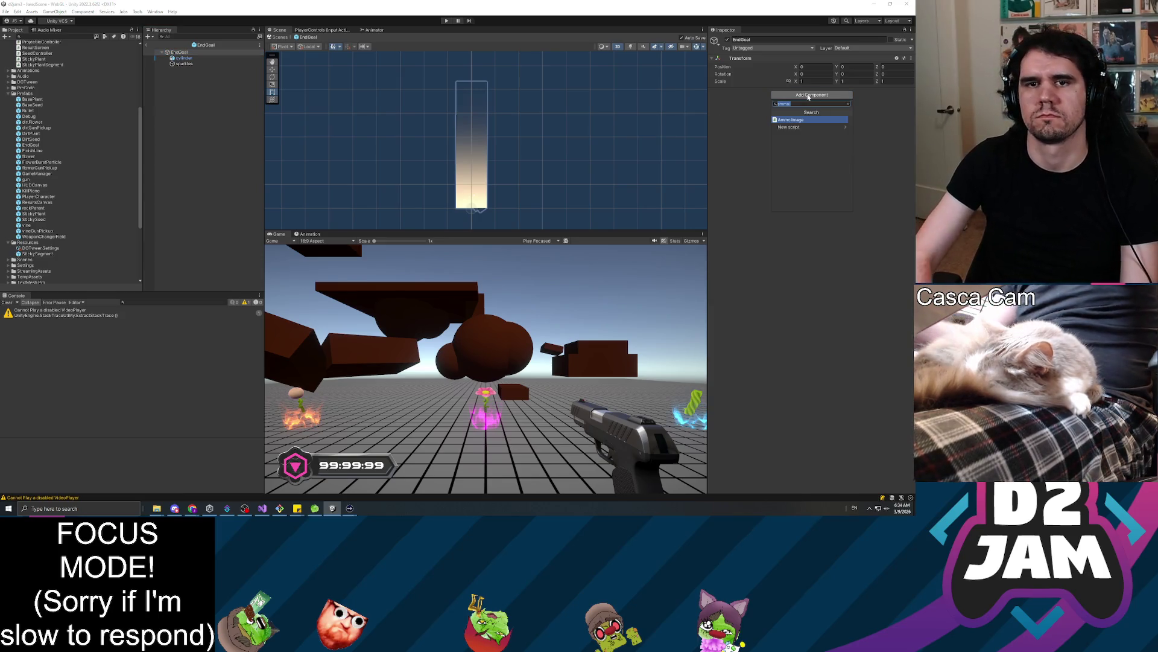
type("finish")
key("Return")
- Switch the Scene view to 3D and inspect EndGoal's cylinder and sparkles children
left_click(617, 47)
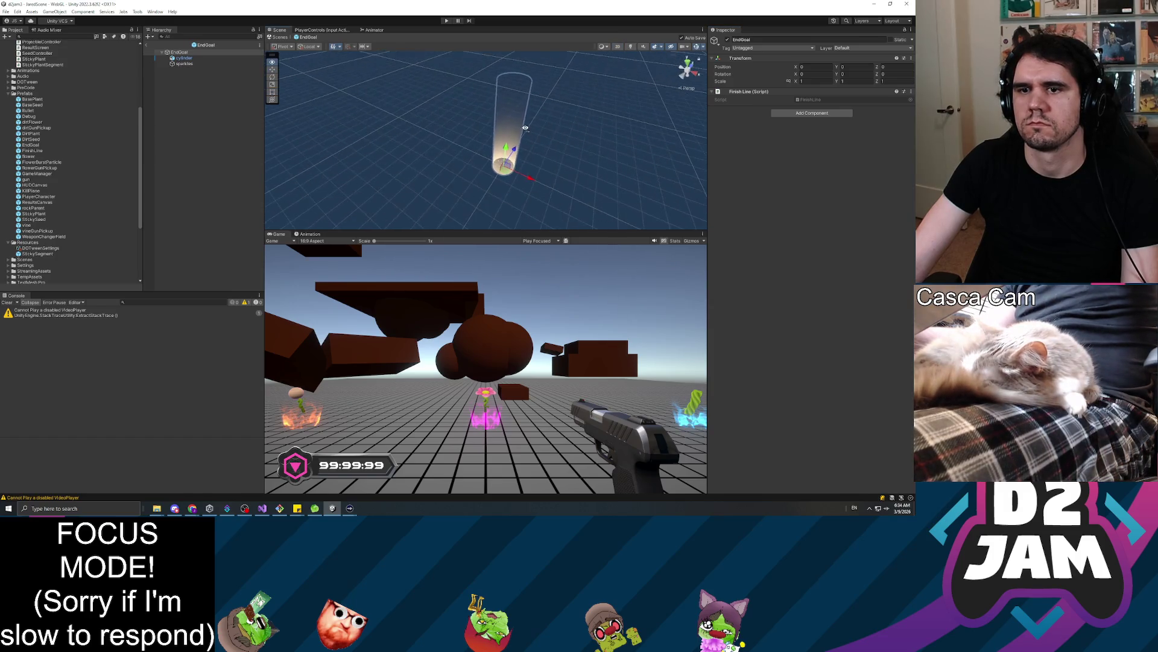
left_click(196, 59)
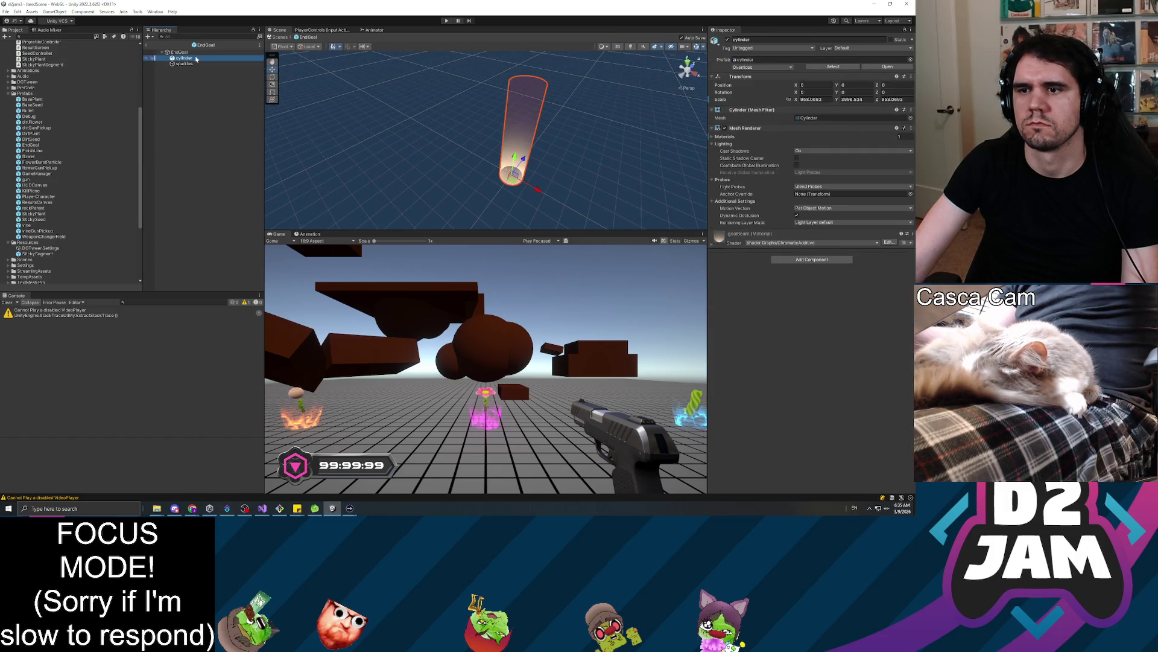
left_click(193, 63)
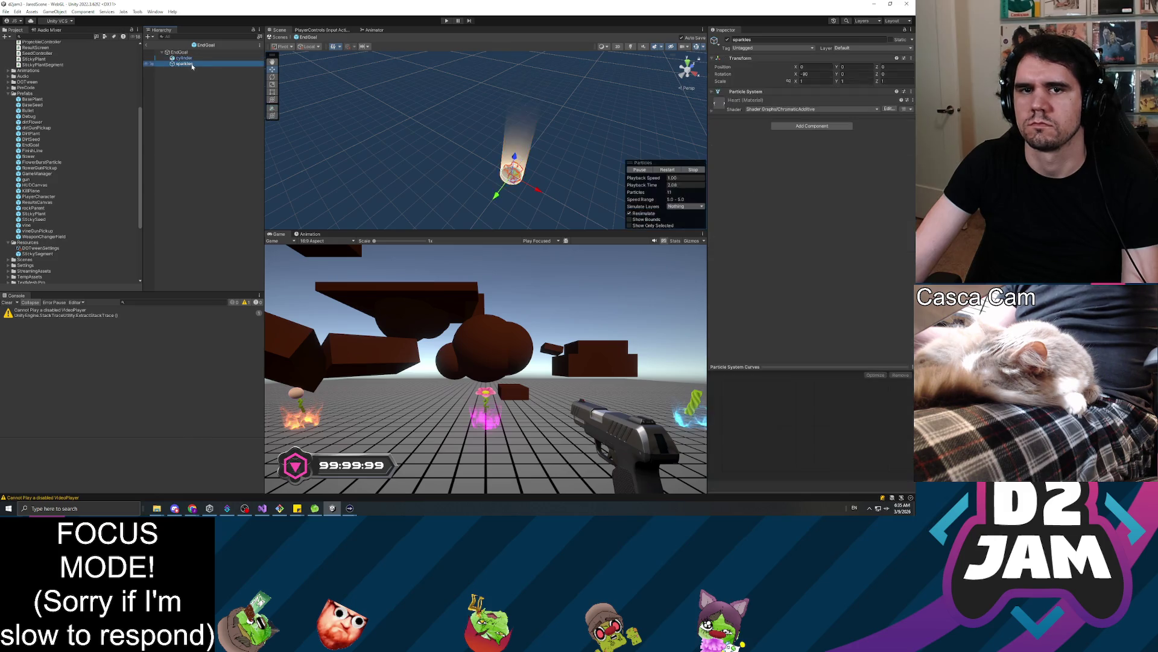
left_click(193, 61)
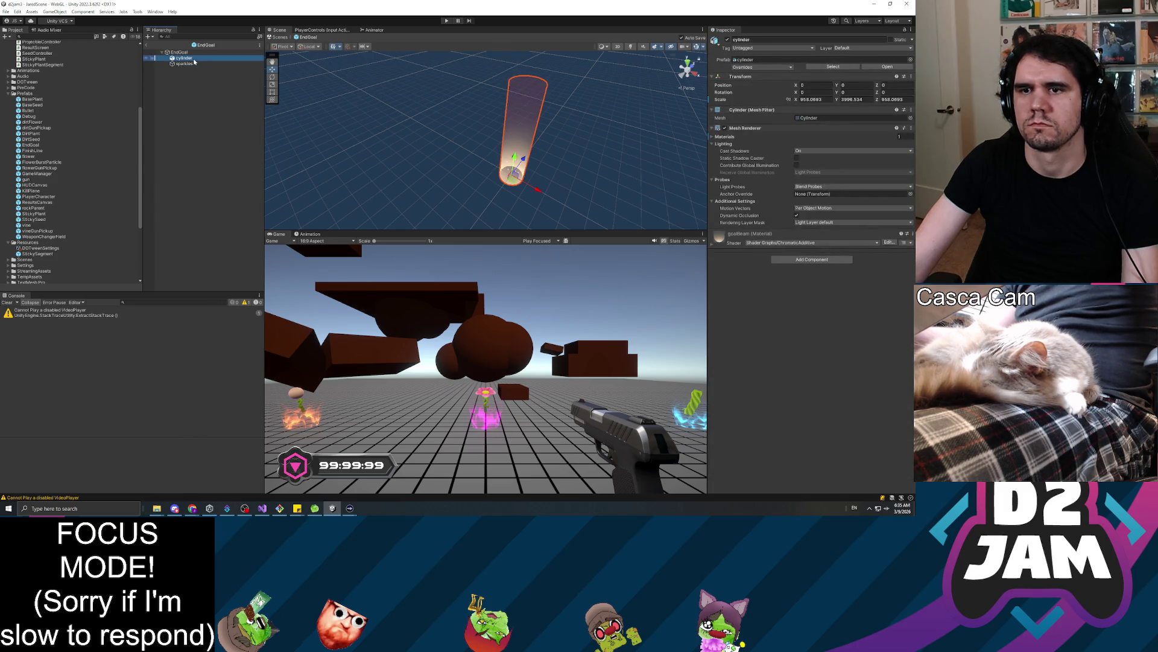
left_click(179, 53)
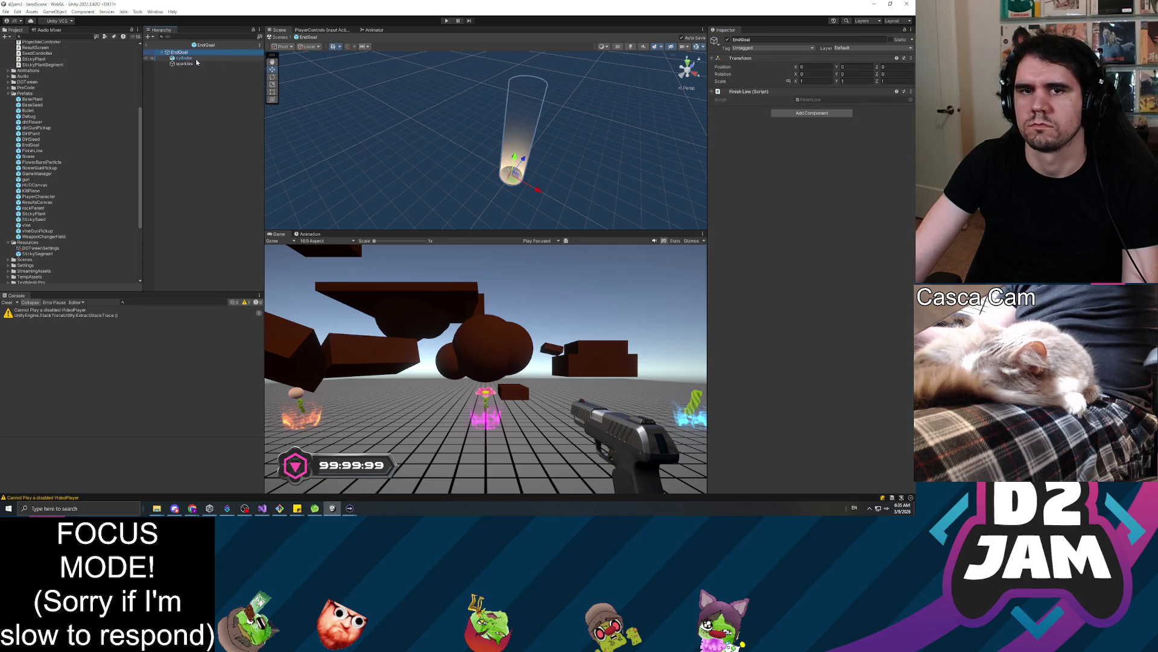
left_click(823, 115)
- Add a Capsule Collider to EndGoal and frame the object in the Scene view
type("capsule")
key("Return")
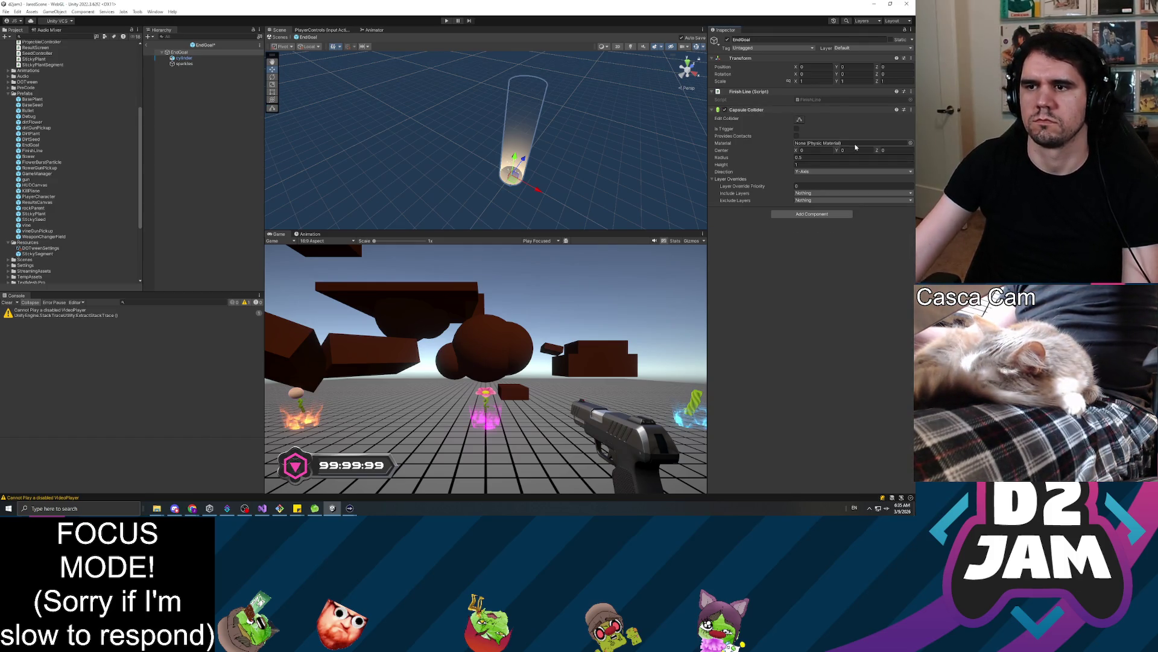
scroll(560, 137, "up", 2)
key("f")
scroll(522, 131, "down", 4)
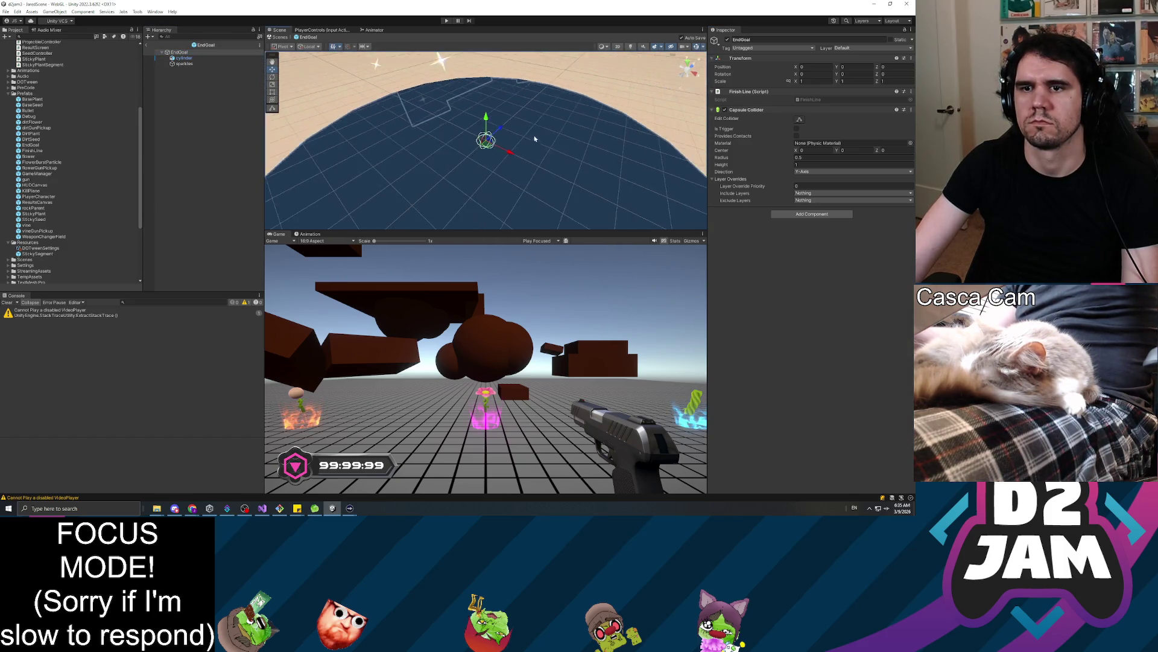
scroll(522, 131, "up", 3)
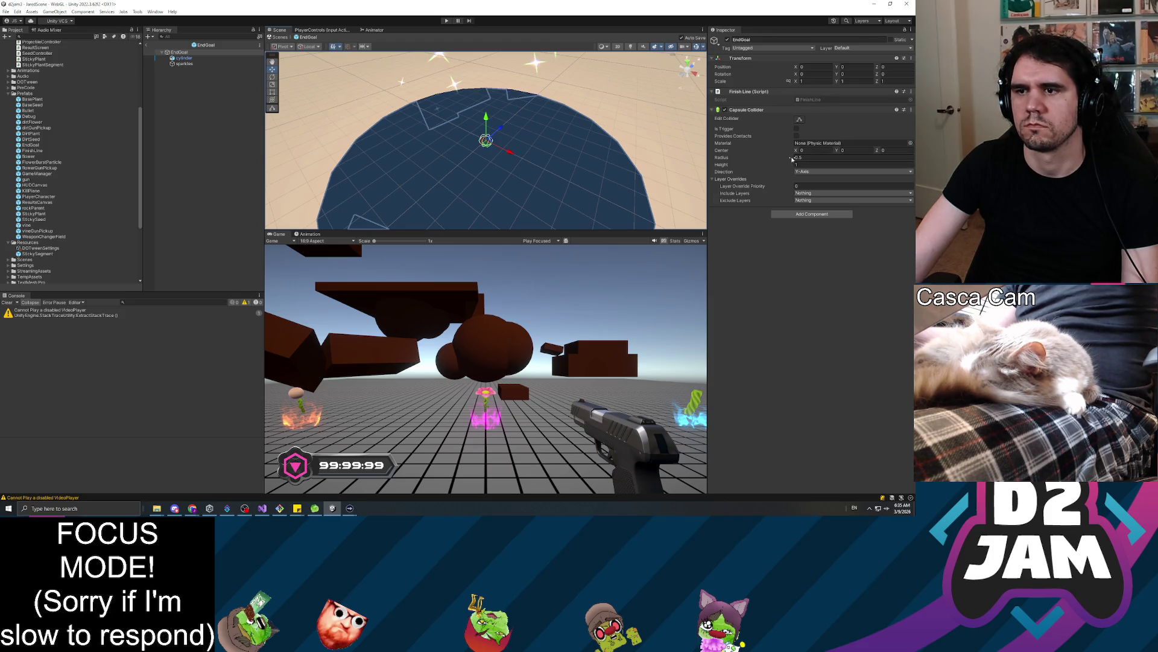
- Resize the collider to radius 7.65, height 29.9, center Y 15.1 so it encloses the beam
left_click_drag(792, 159, 817, 160)
mouse_move(875, 168)
left_mouse_down()
mouse_move(910, 168)
mouse_move(881, 164)
left_mouse_up()
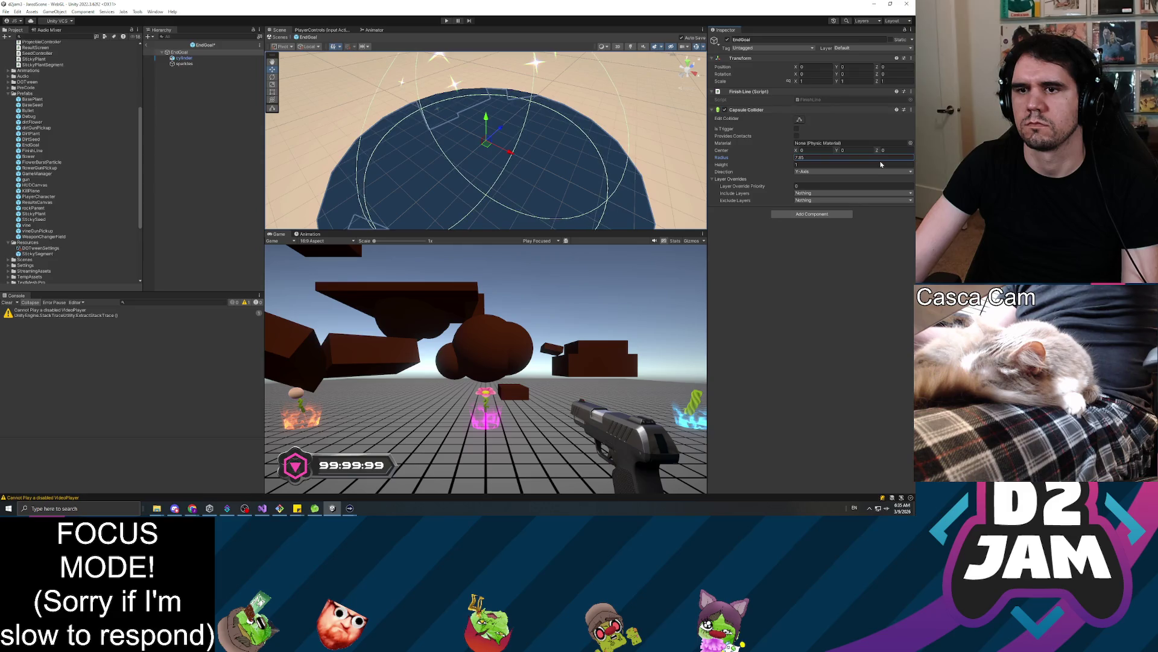
scroll(699, 153, "down", 10)
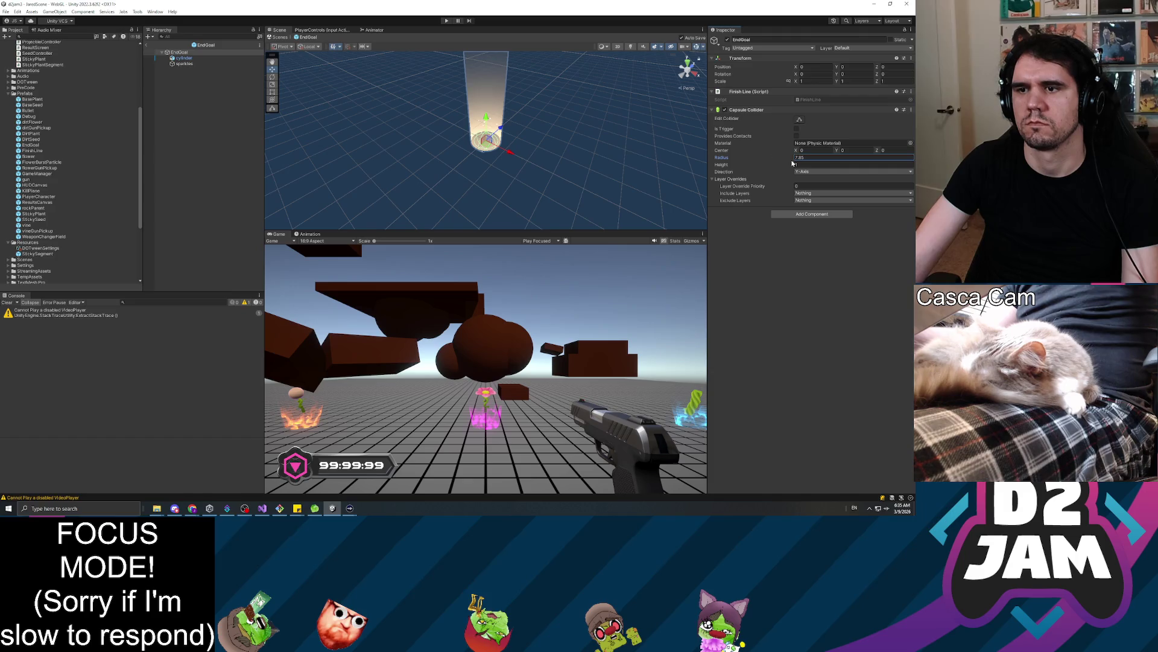
mouse_move(795, 166)
left_mouse_down()
mouse_move(1025, 170)
mouse_move(24, 136)
mouse_move(809, 150)
mouse_move(60, 158)
mouse_move(535, 189)
mouse_move(538, 79)
mouse_move(543, 160)
mouse_move(459, 138)
mouse_move(488, 178)
left_mouse_up()
left_click_drag(794, 168, 643, 144)
scroll(532, 124, "down", 5)
left_click_drag(532, 124, 588, 99)
mouse_move(779, 164)
left_mouse_down()
mouse_move(835, 151)
mouse_move(814, 147)
left_mouse_up()
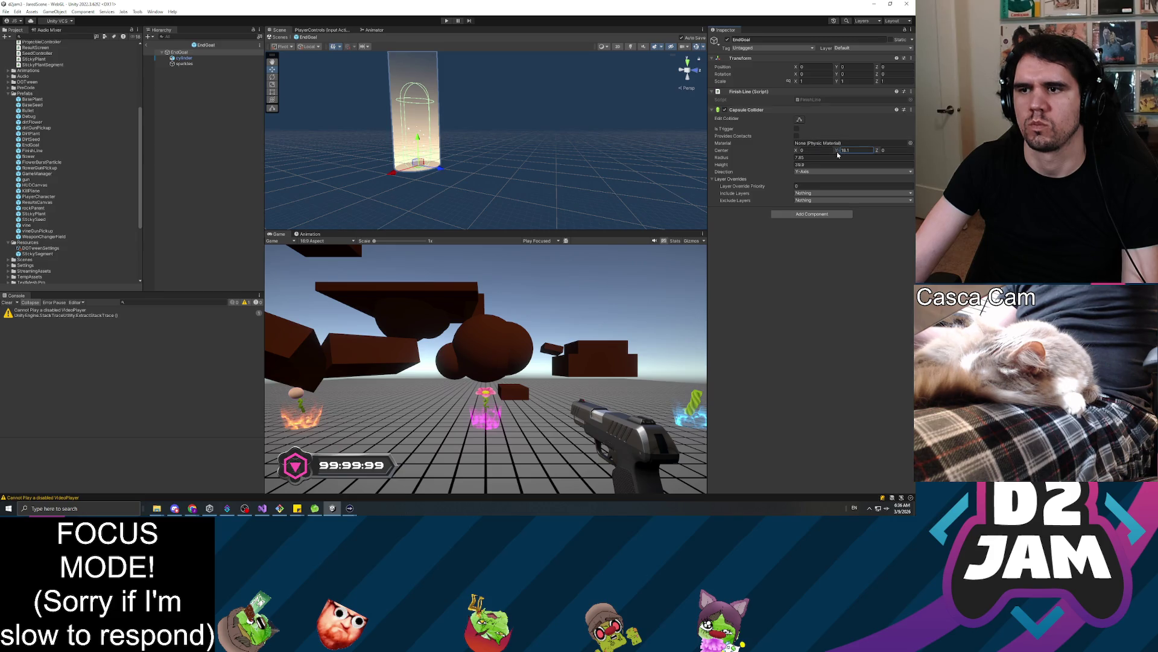
mouse_move(492, 114)
left_mouse_down()
mouse_move(468, 115)
mouse_move(546, 120)
mouse_move(517, 119)
left_mouse_up()
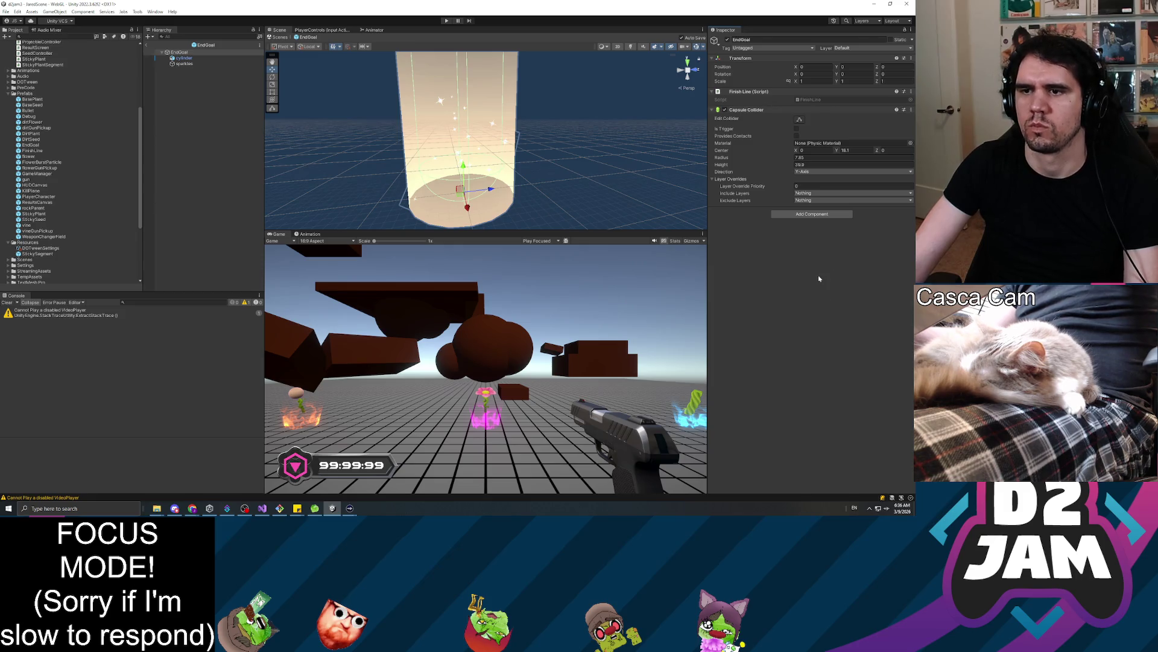
- Add a Rigidbody to EndGoal with Use Gravity turned off
left_click(800, 215)
type("r")
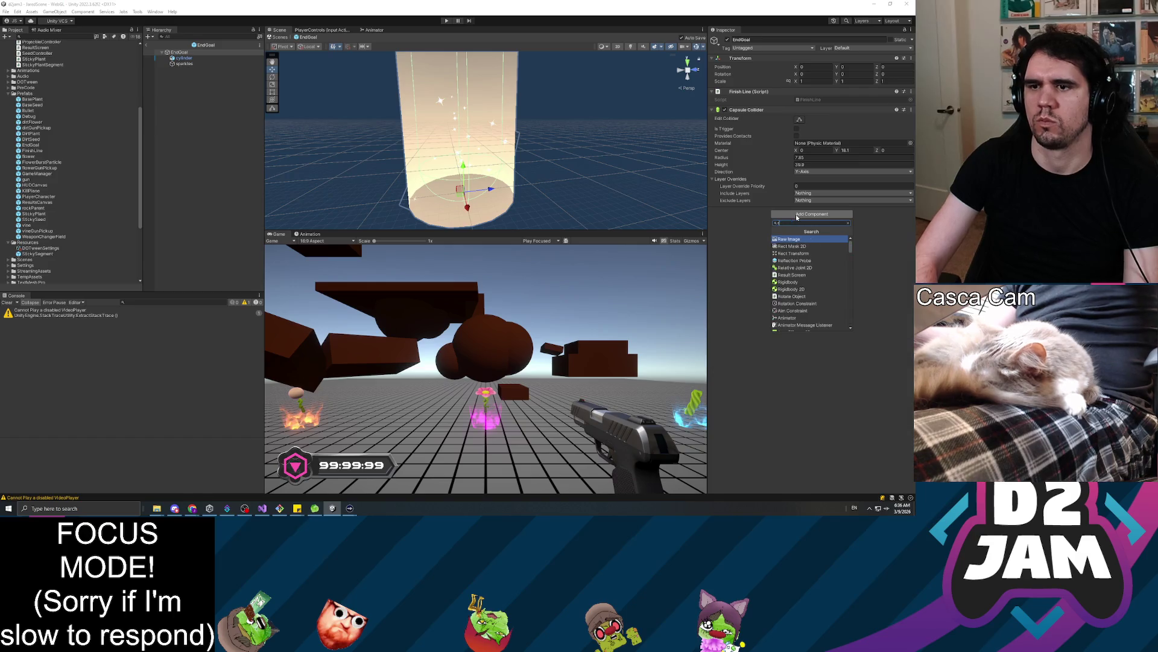
type("igidbody")
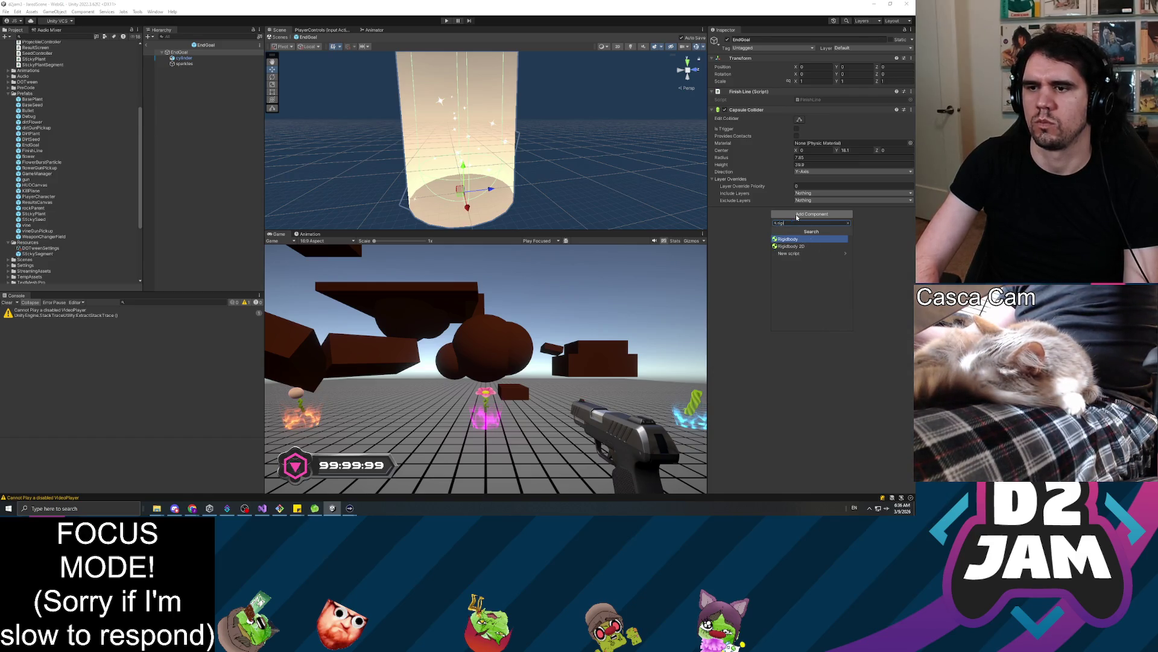
key("Return")
left_click(796, 255)
left_click(797, 255)
- Freeze all Rigidbody position and rotation axes, make the collider a trigger, and return to JaredScene
left_click(797, 291)
left_click(807, 291)
left_click(818, 291)
left_click(818, 298)
left_click(808, 298)
left_click(797, 298)
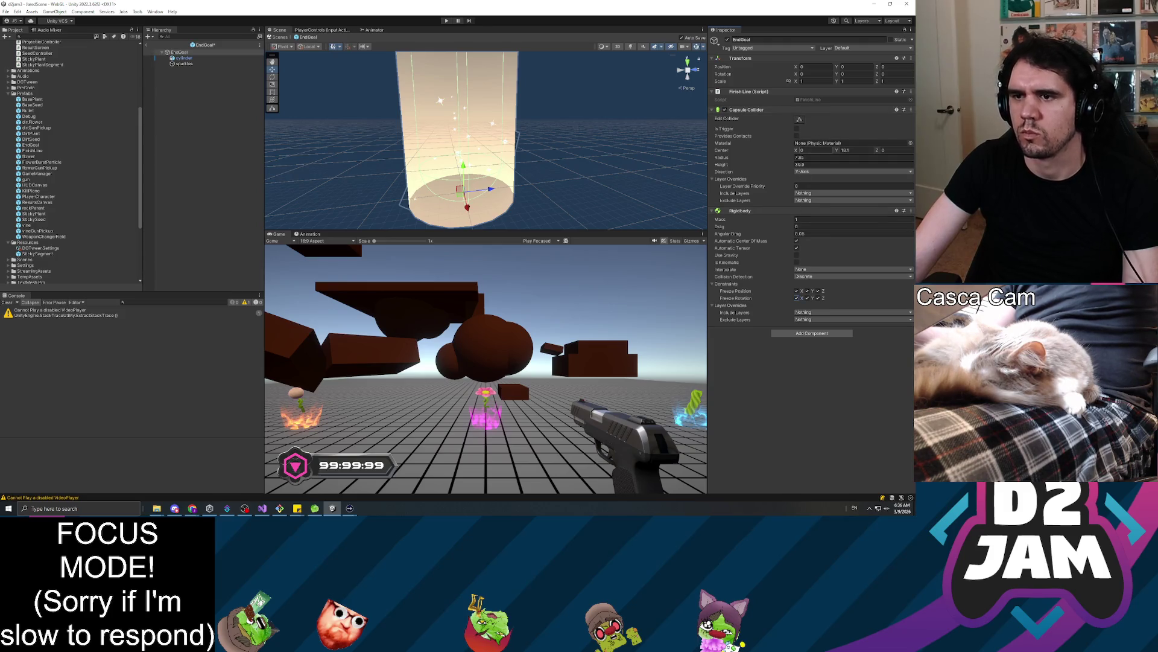
left_click(796, 128)
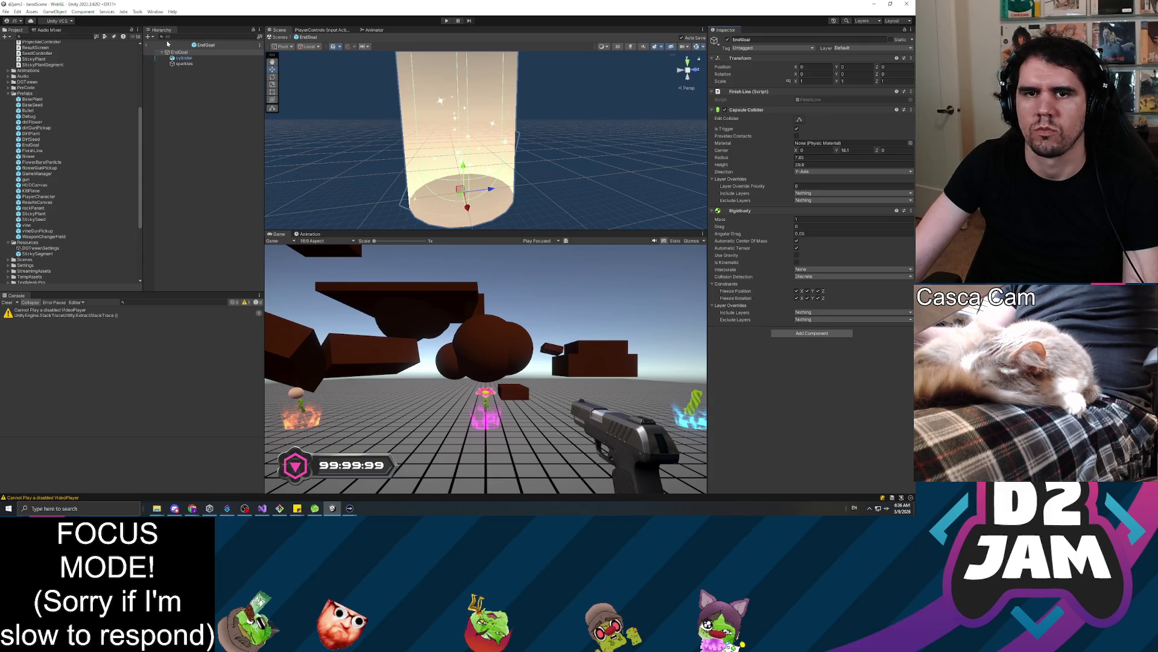
left_click(146, 46)
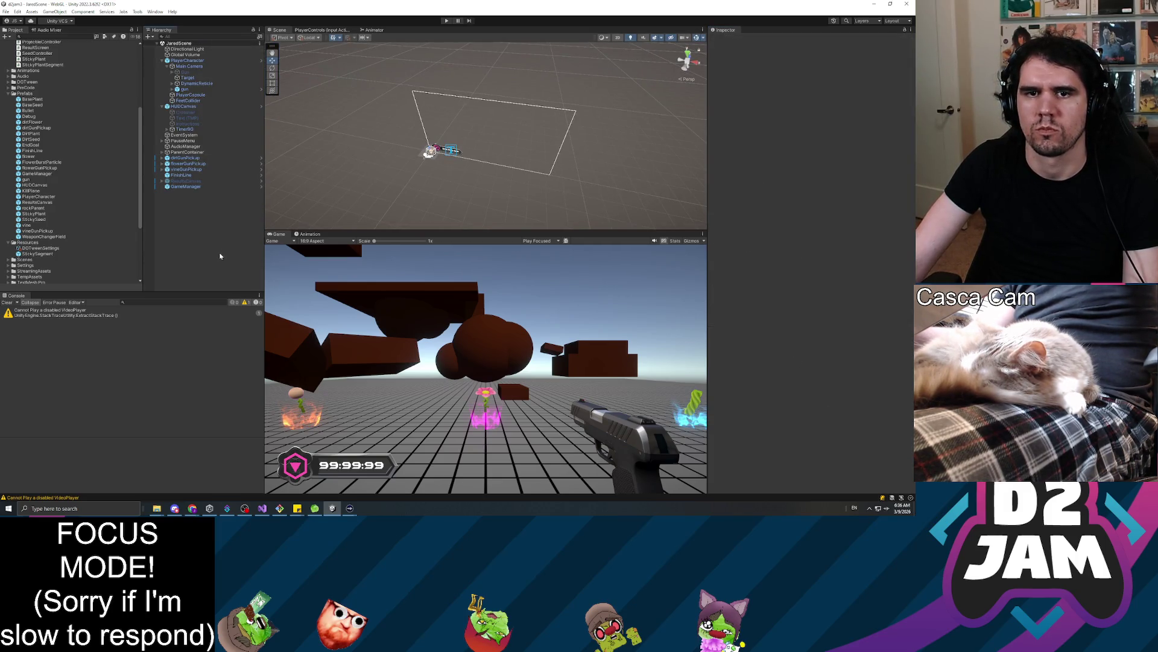
key("alt+Tab")
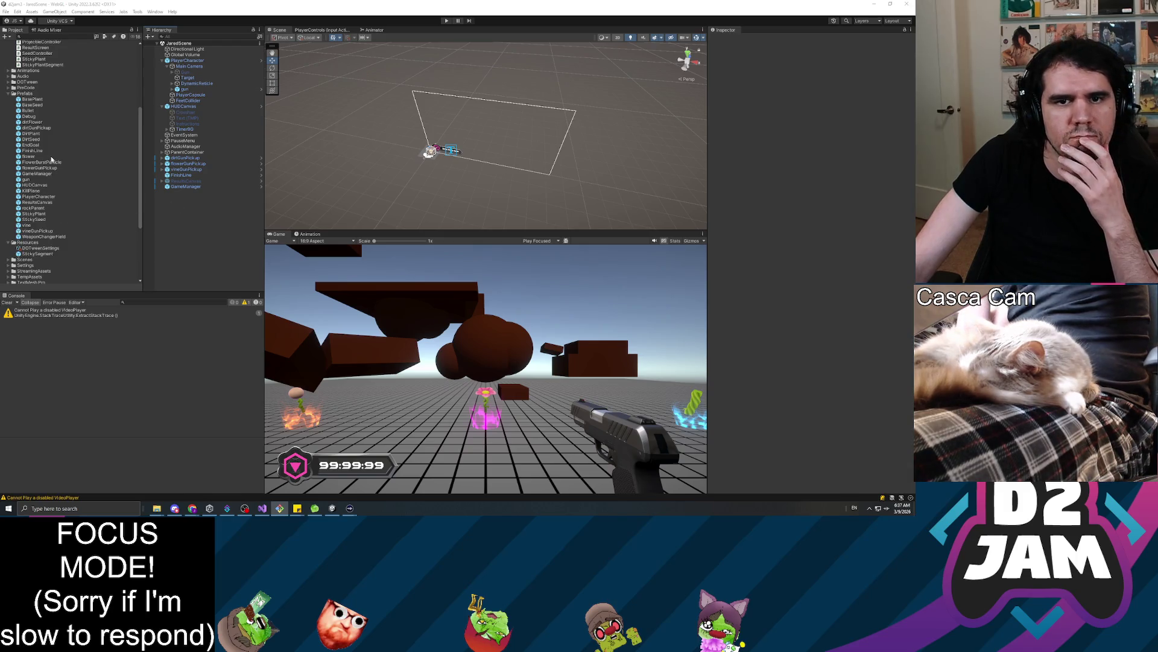
scroll(51, 175, "down", 3)
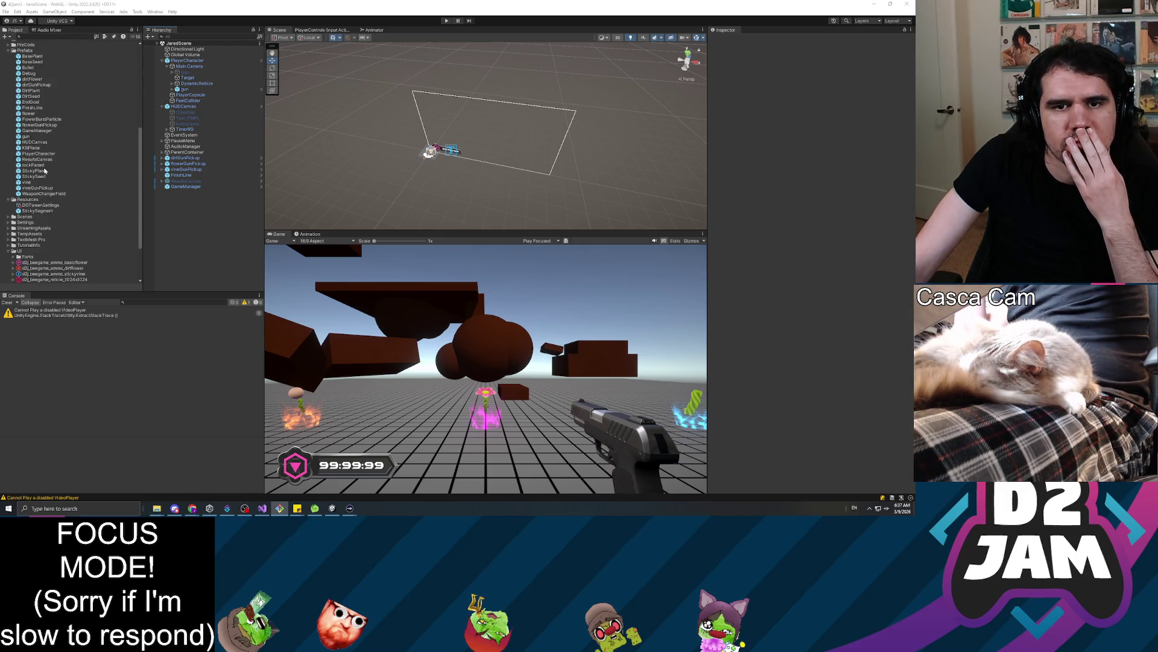
- Check the StickyPlant and dirtGunPickup prefabs, then open ResultsCanvas in Prefab Mode
left_click(53, 170)
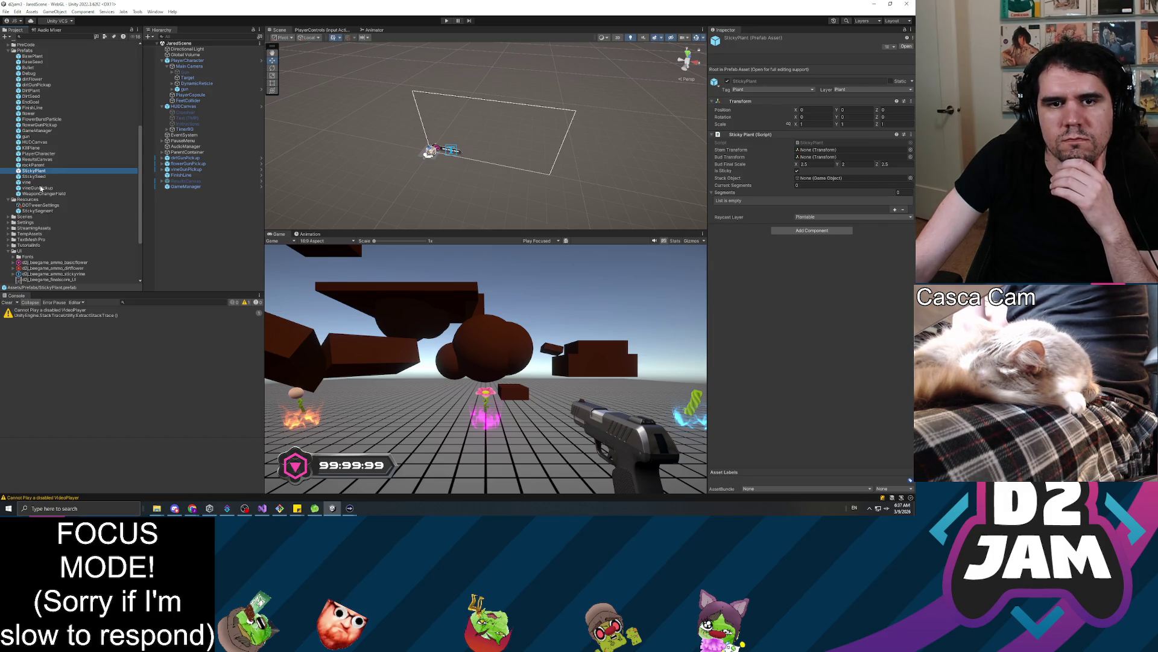
scroll(48, 175, "up", 4)
left_click(55, 150)
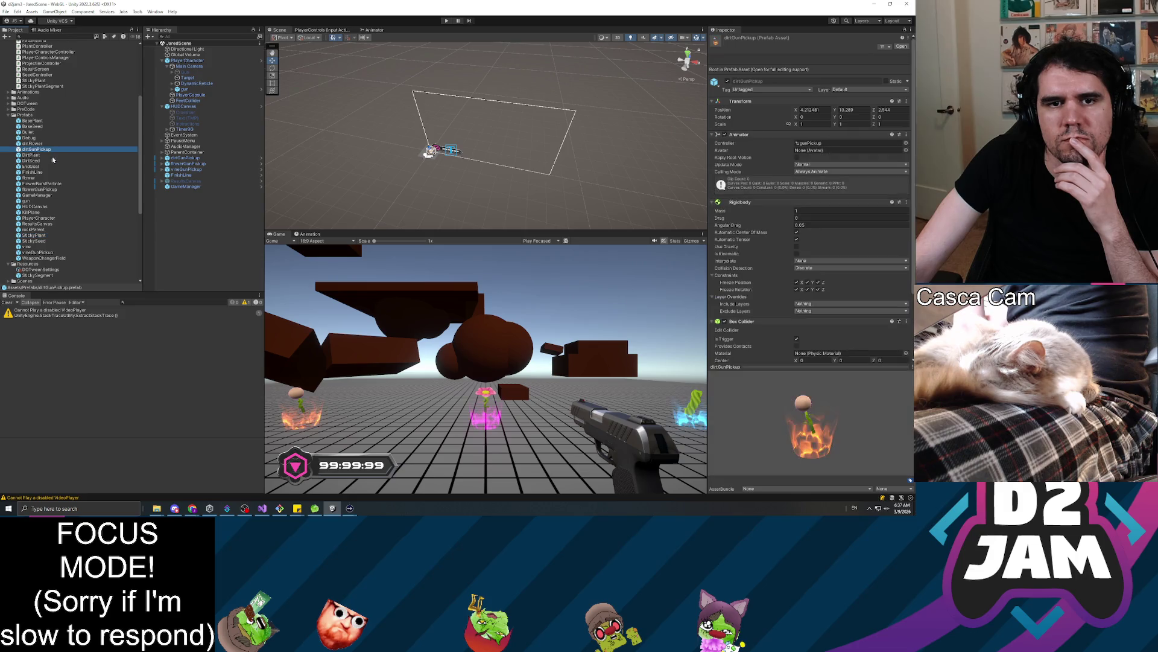
double_click(36, 224)
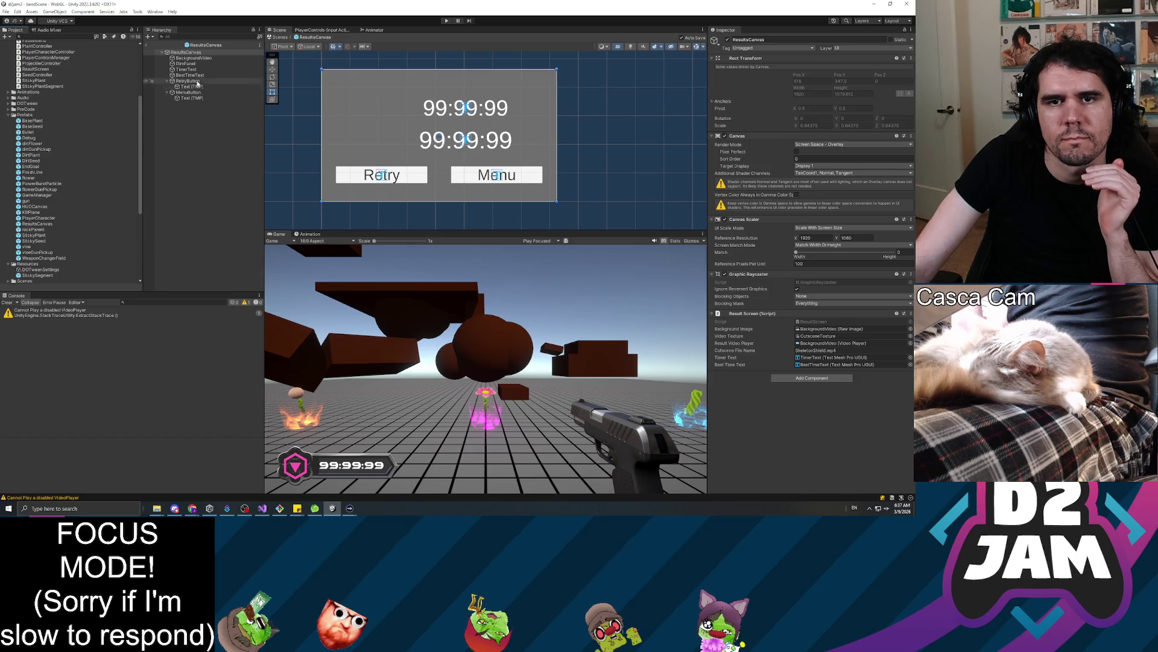
- Disable BackgroundVideo and rename DimPanel to BackgroundImage
left_click(196, 58)
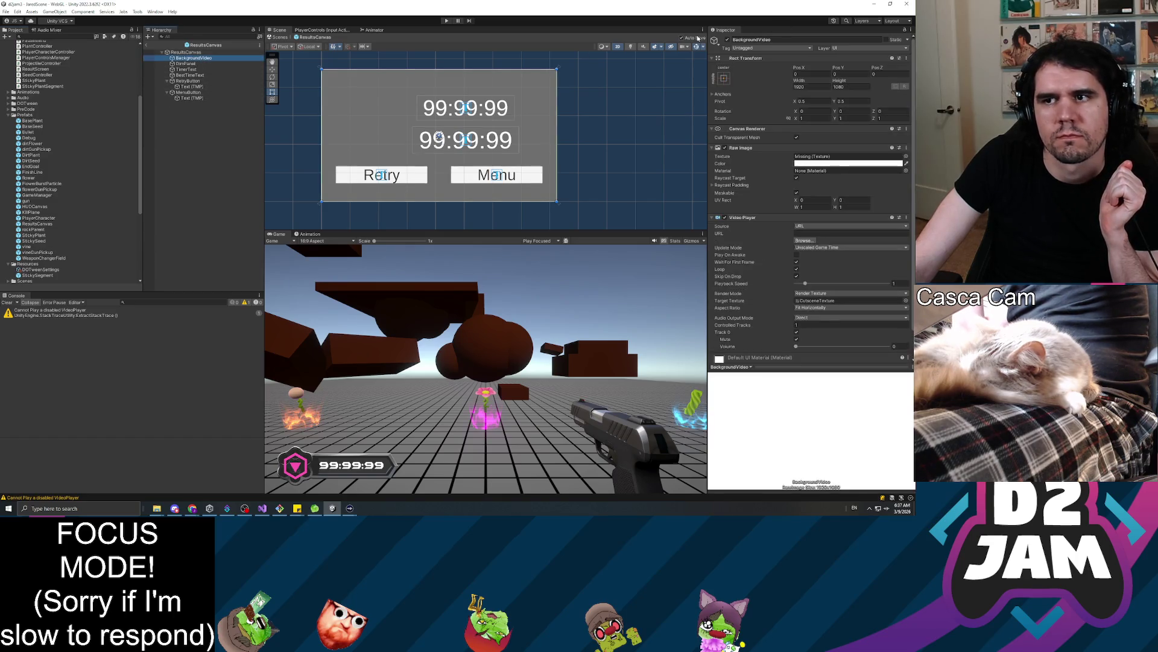
left_click(728, 39)
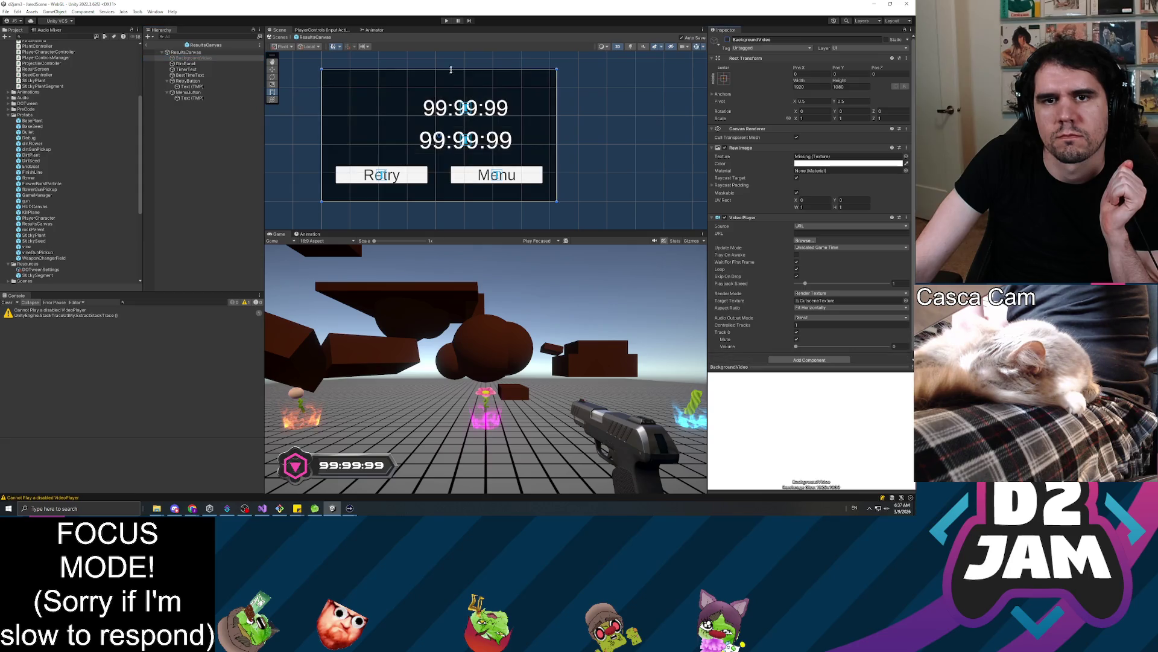
right_click(196, 53)
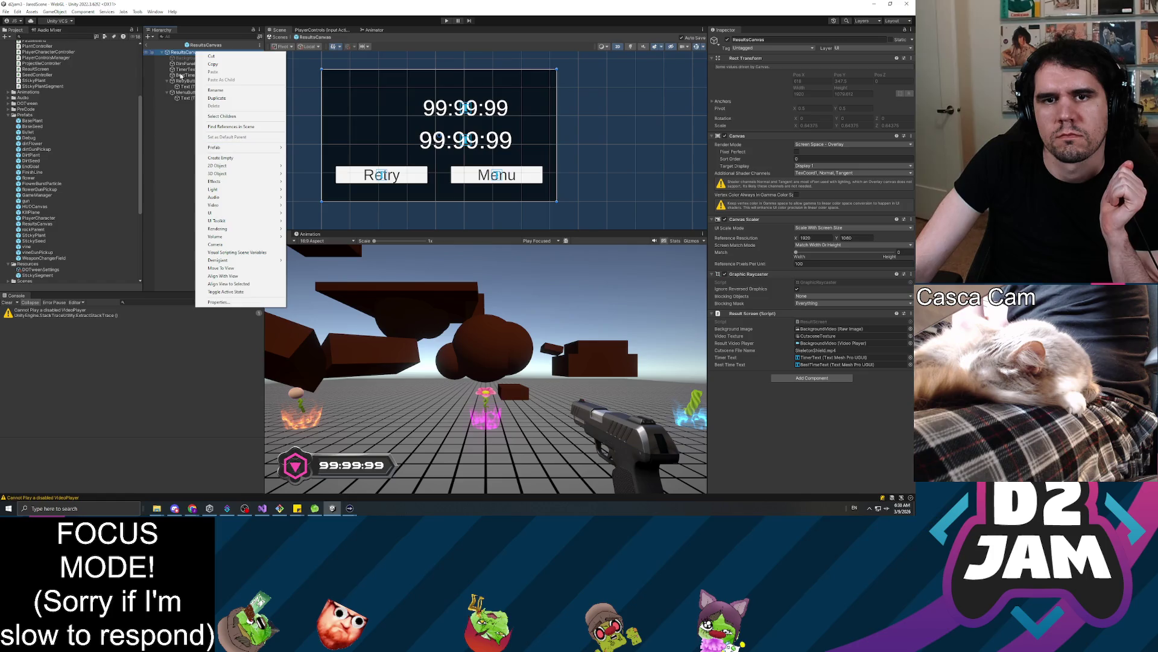
left_click(184, 64)
right_click(184, 64)
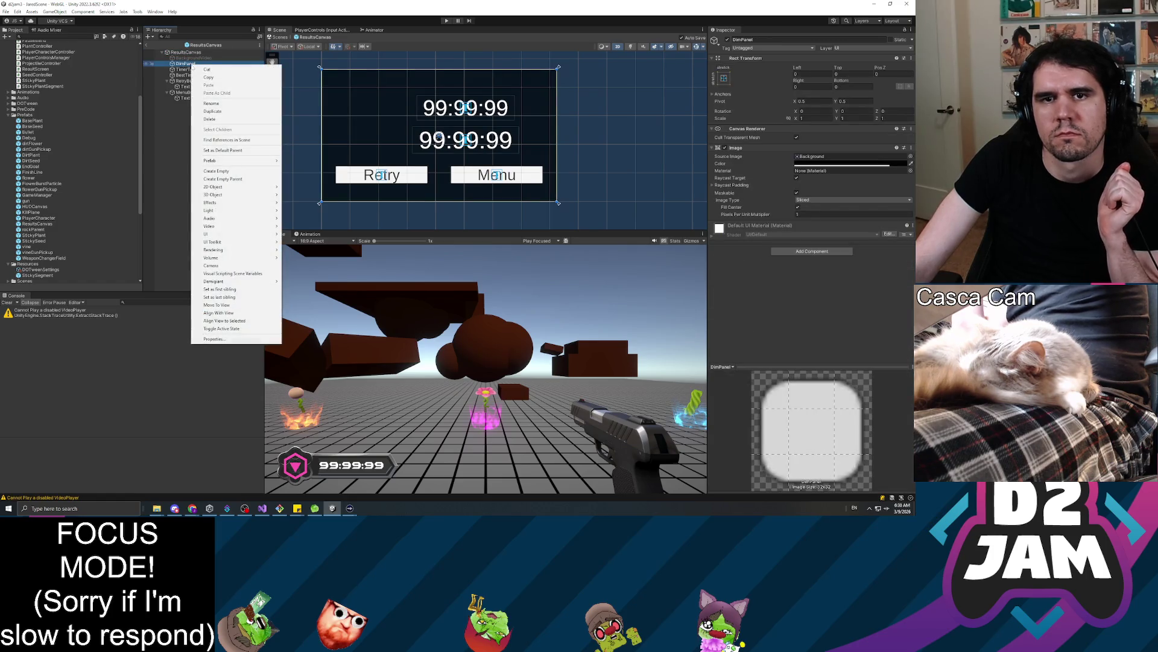
left_click(212, 103)
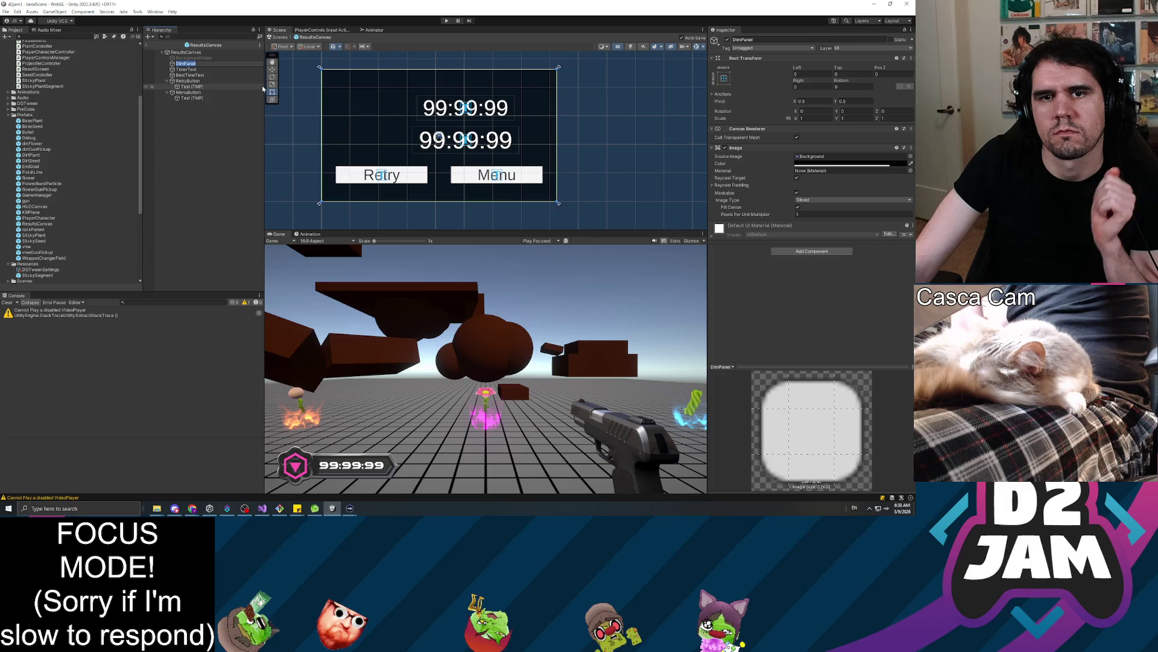
type("Backgroun")
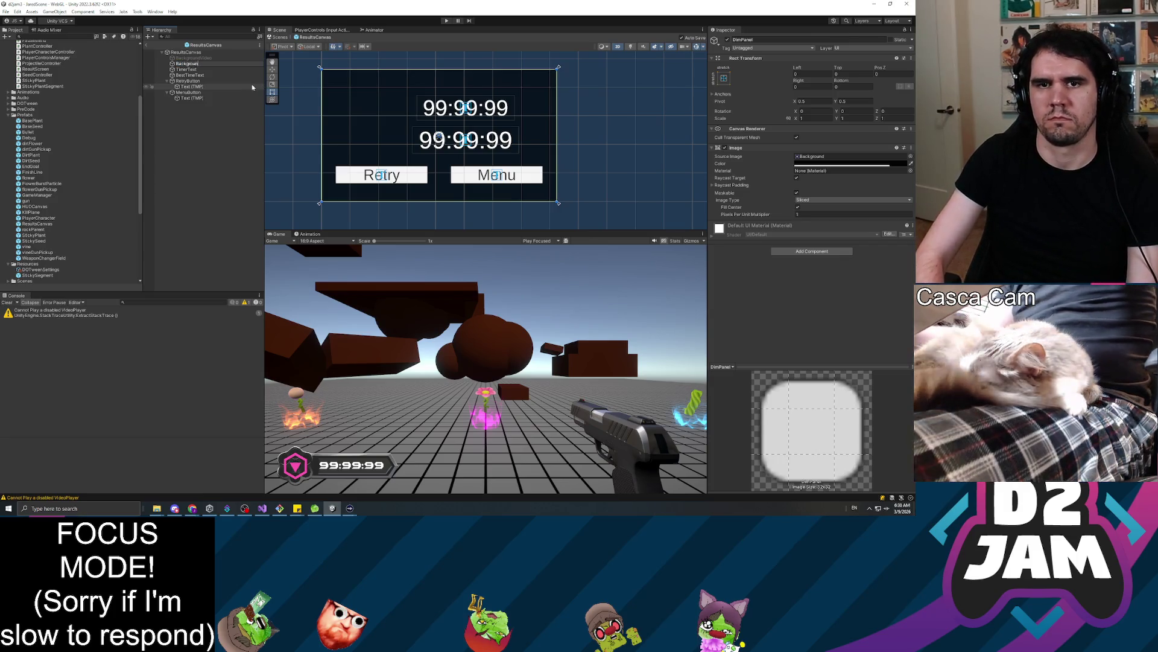
type("dImage")
key("Return")
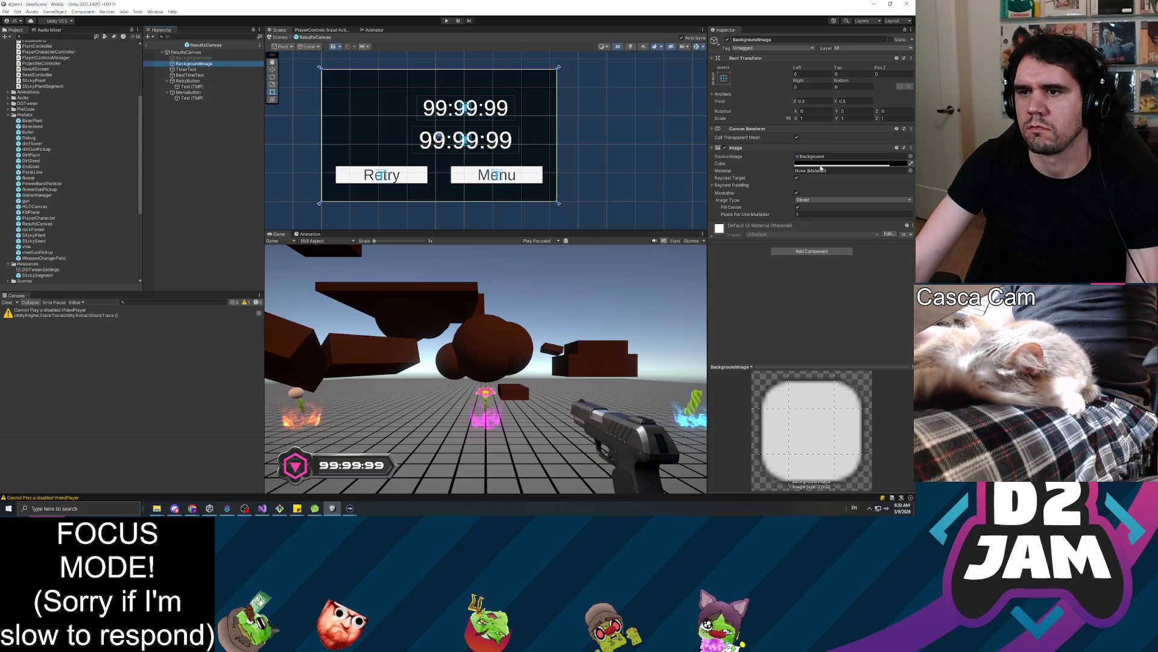
- Set BackgroundImage's colour to white with alpha 255
left_click(809, 163)
left_click_drag(857, 223, 842, 201)
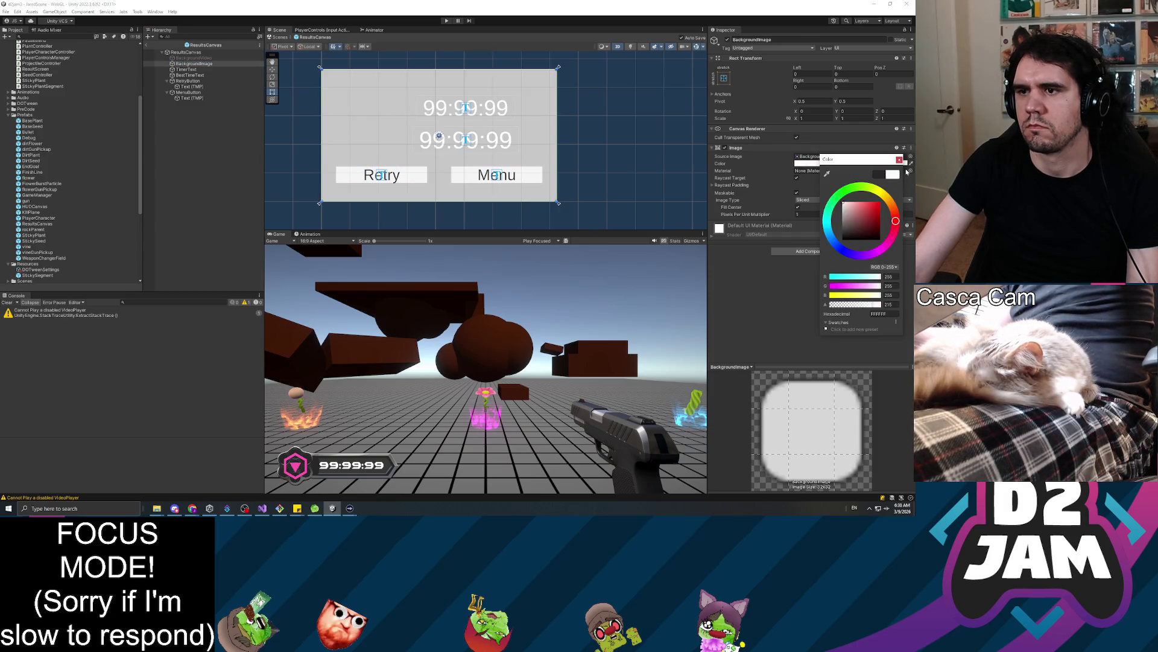
left_click(888, 304)
type("255")
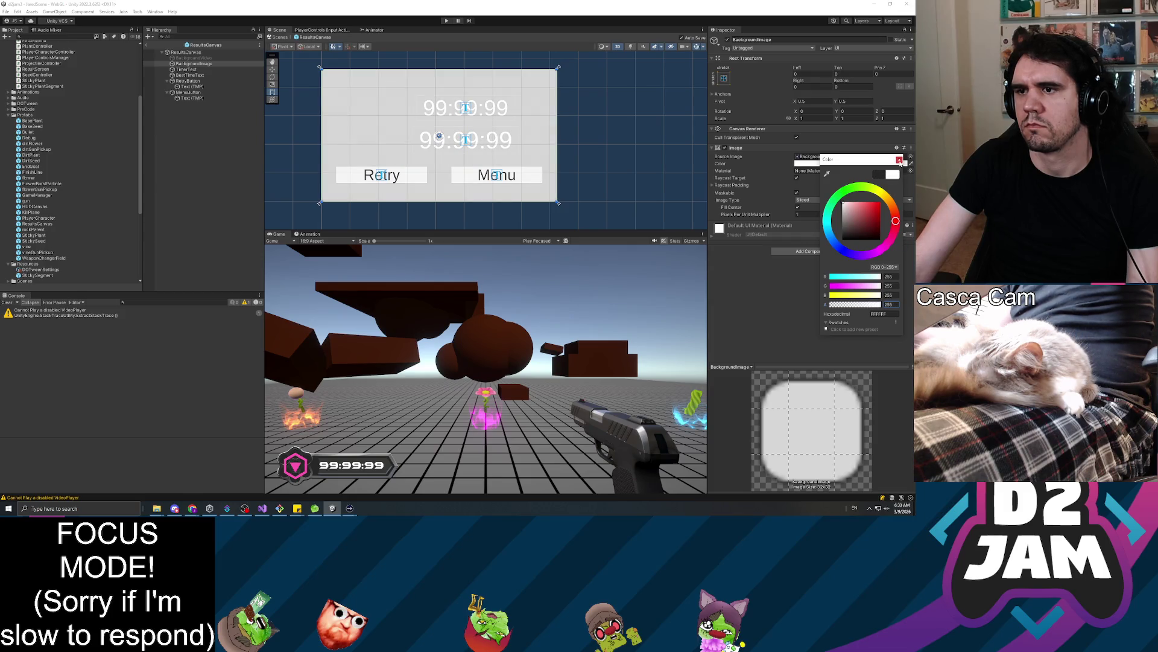
left_click(899, 160)
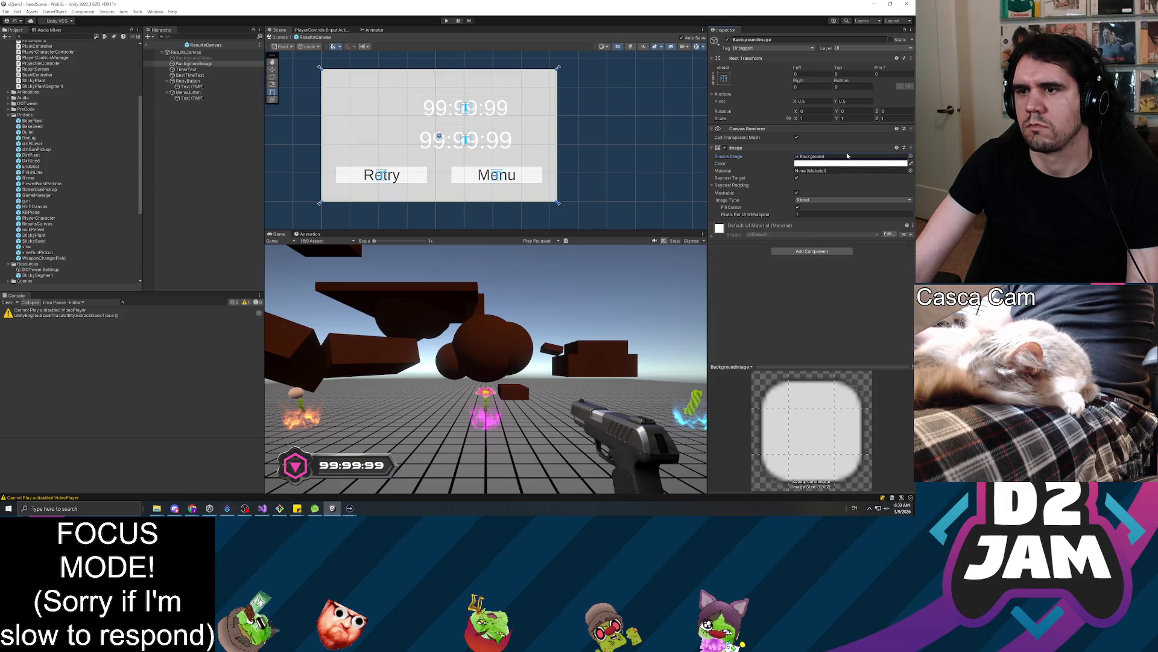
scroll(44, 211, "down", 5)
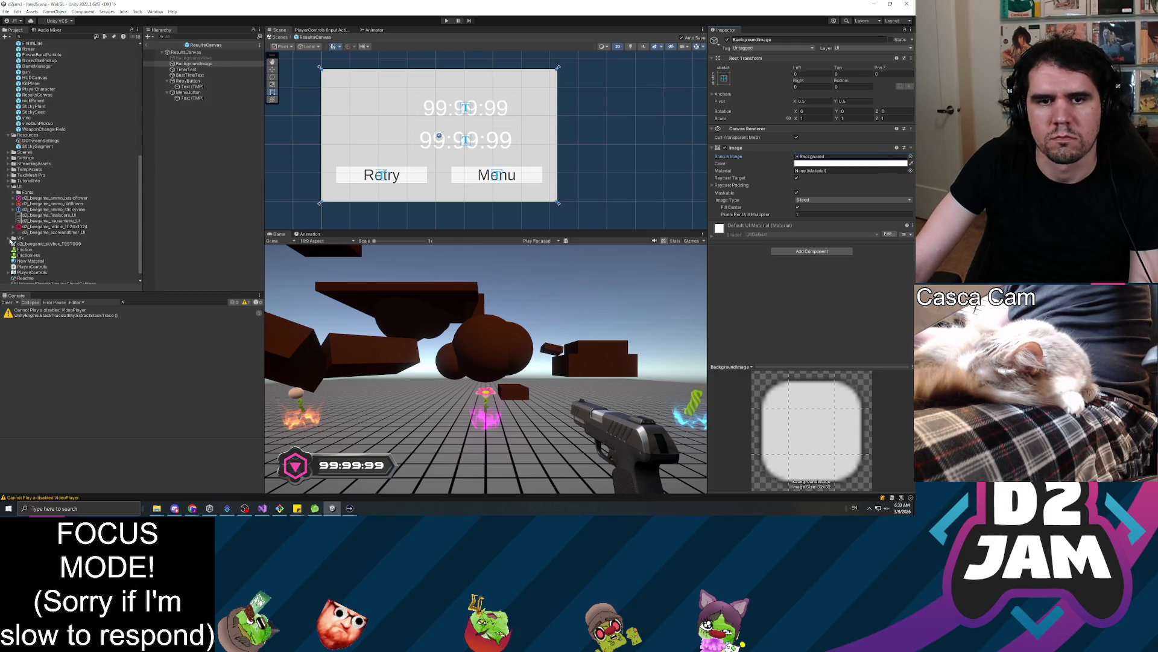
- Set the finalscore_UI and pausemenu_UI textures to Sprite (2D and UI) and apply
left_click(36, 216)
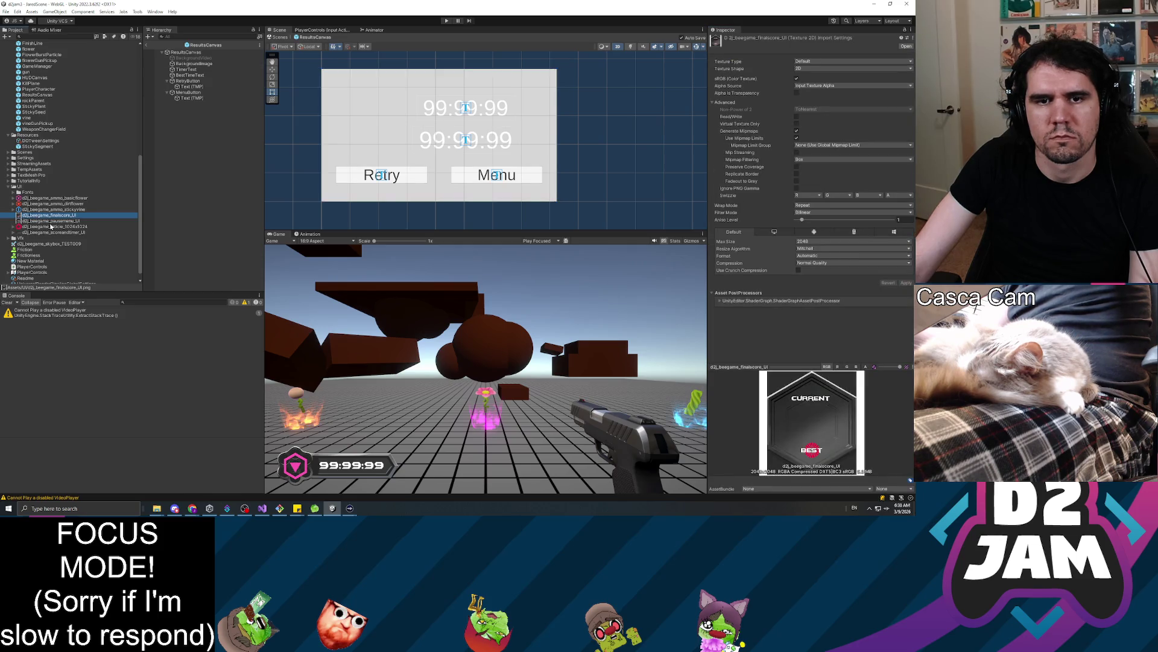
left_click(66, 222, "ctrl")
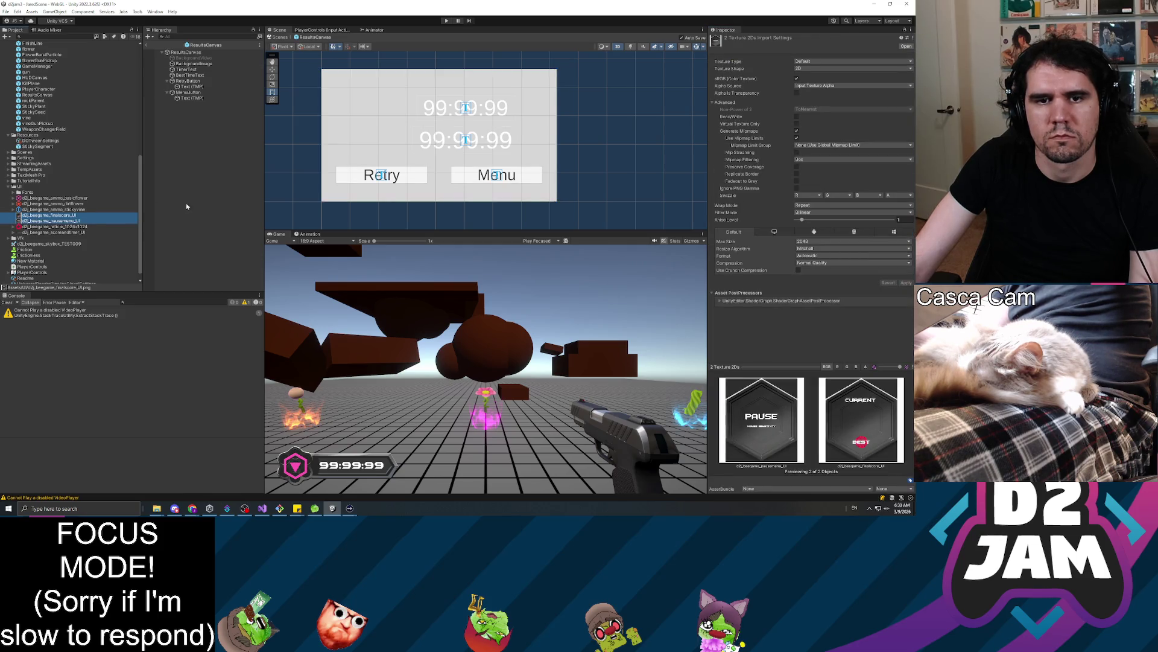
left_click(817, 63)
left_click(815, 92)
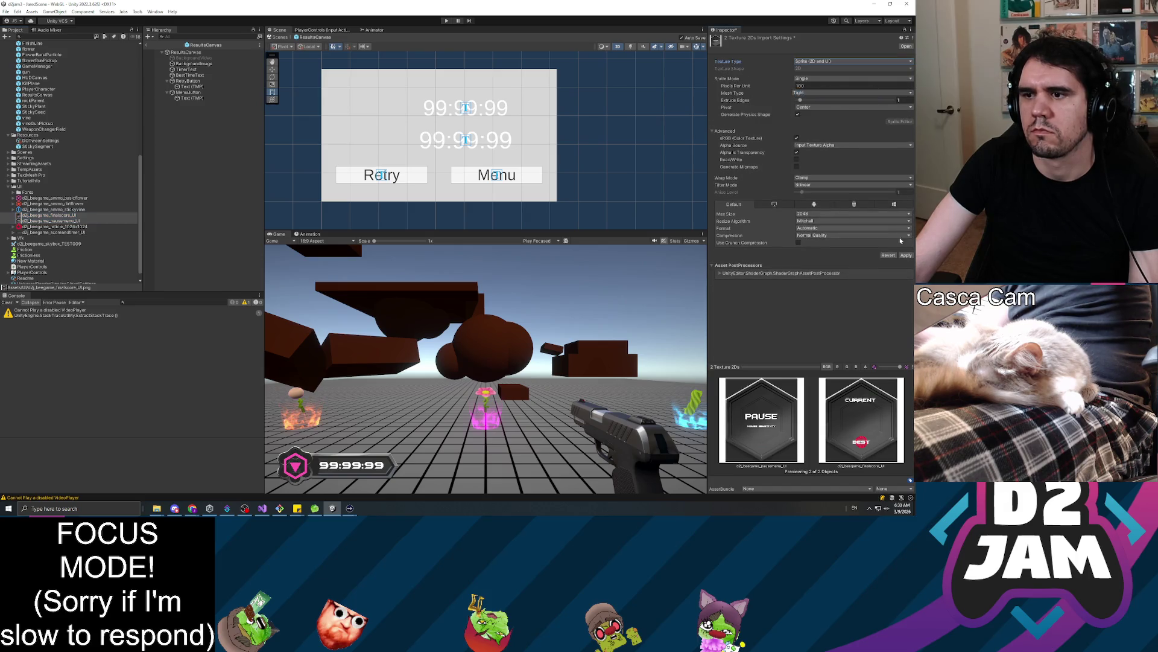
left_click(907, 254)
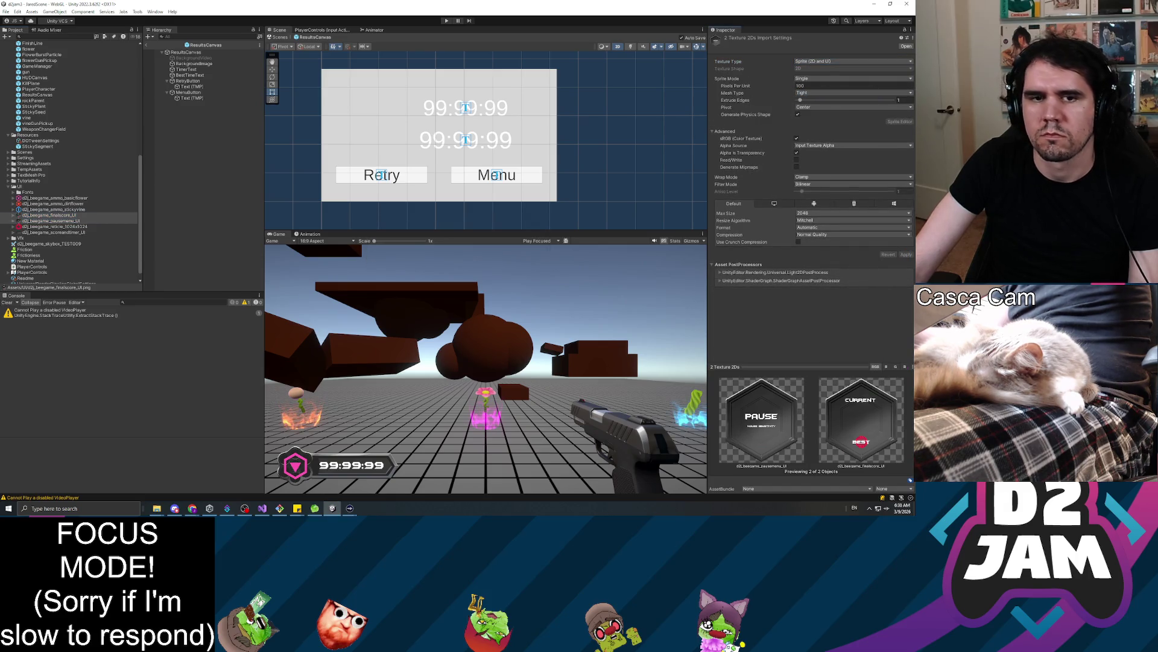
- Review the reticle, scoreandtimer, finalscore and pausemenu texture import settings
left_click(59, 226)
left_click(61, 233)
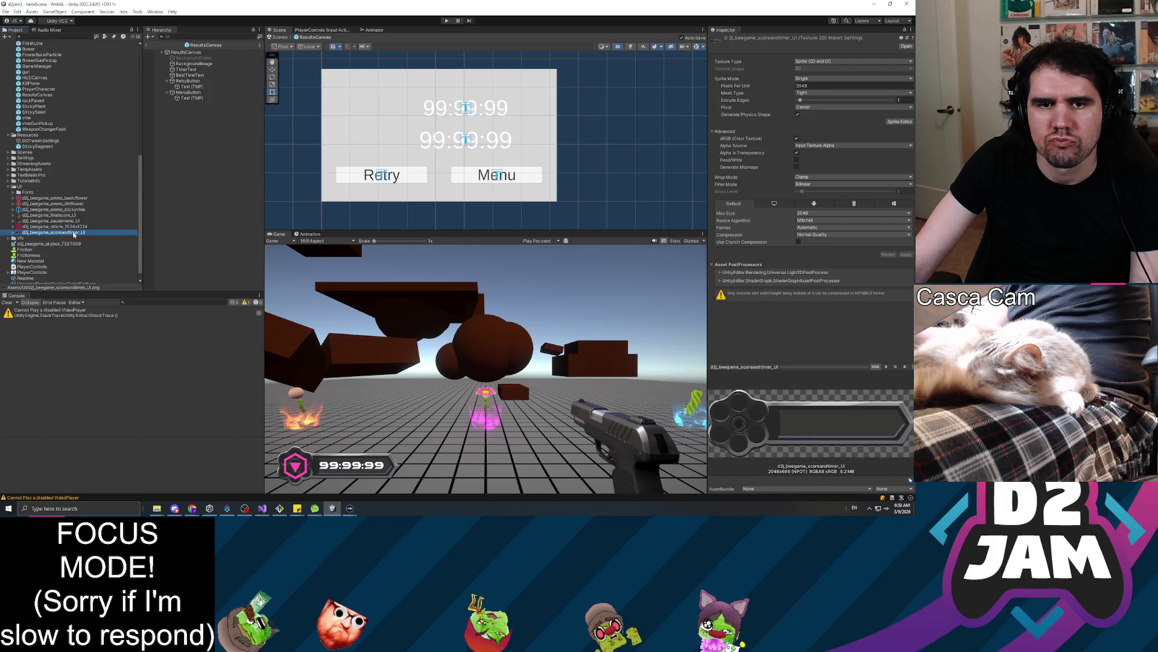
left_click(57, 217)
left_click(64, 221)
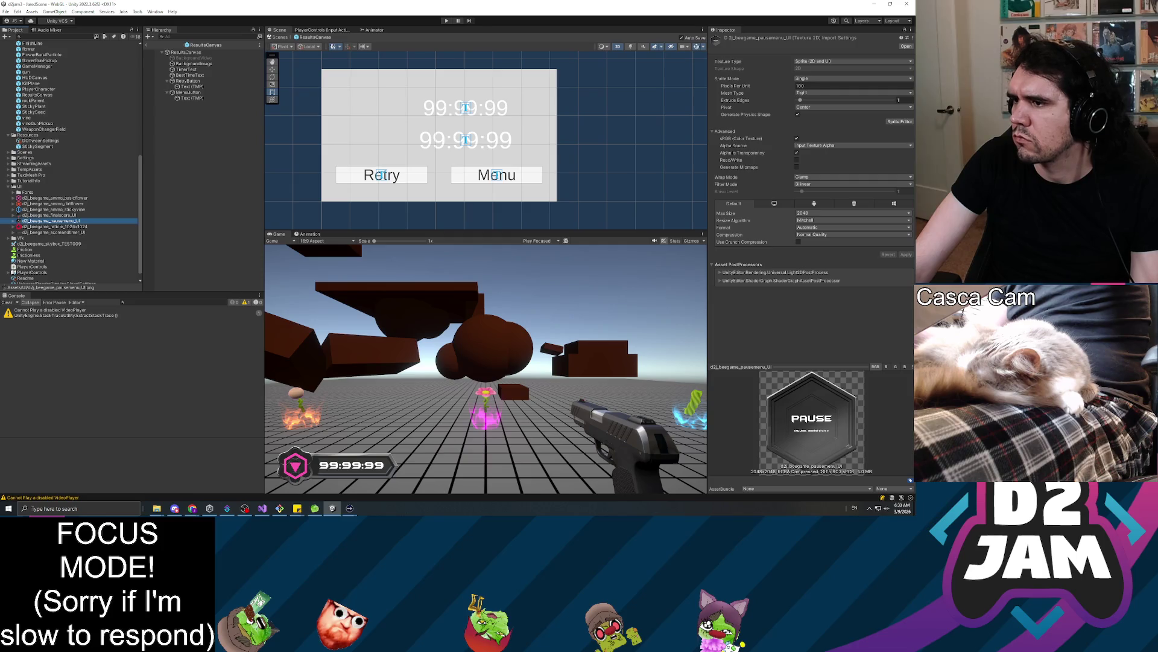
key("alt+Tab")
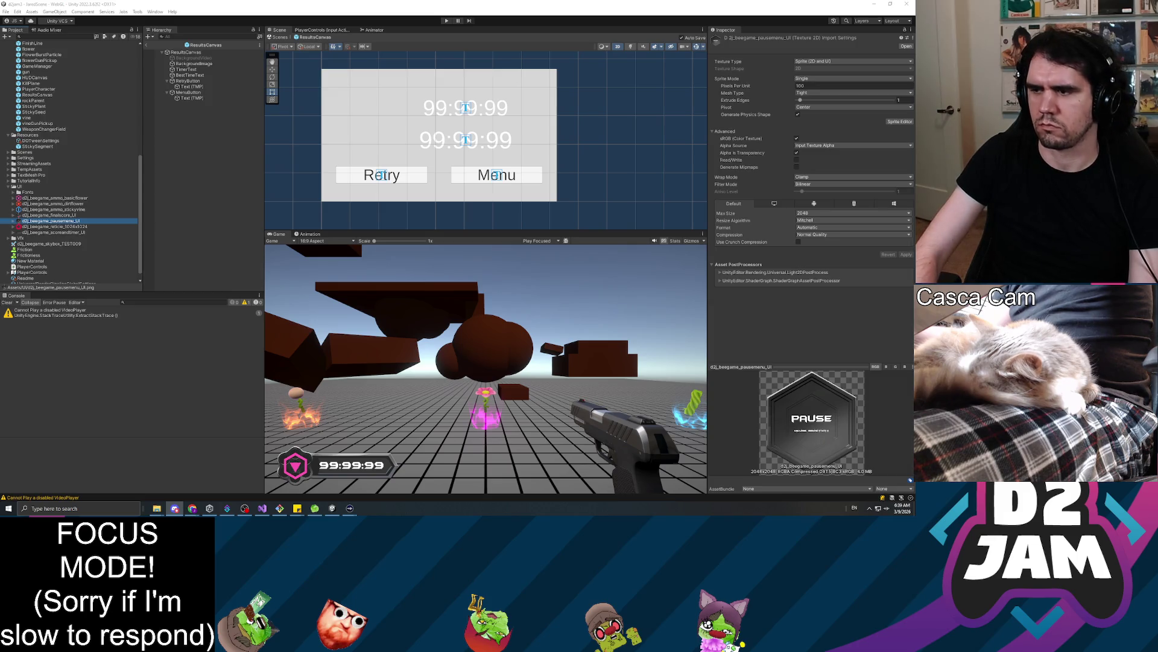
- Select BackgroundVideo, then the finalscore and pausemenu textures in the Project window
left_click(193, 57)
left_click(208, 191)
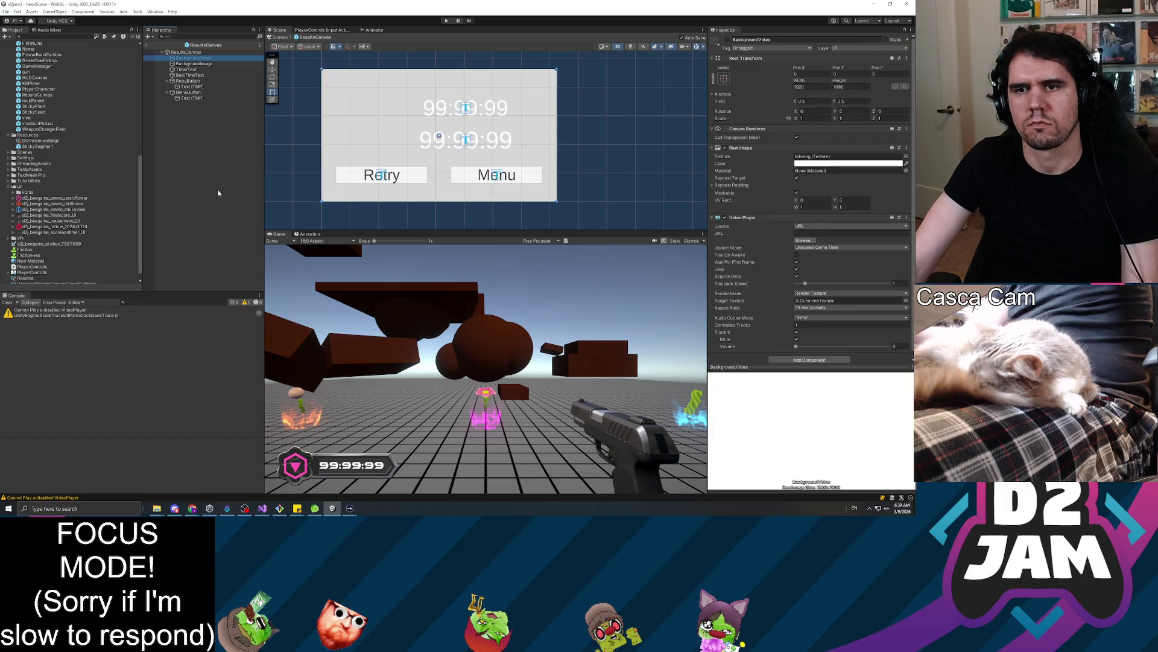
key("Down")
key("Down")
key("Down")
key("shift+Down")
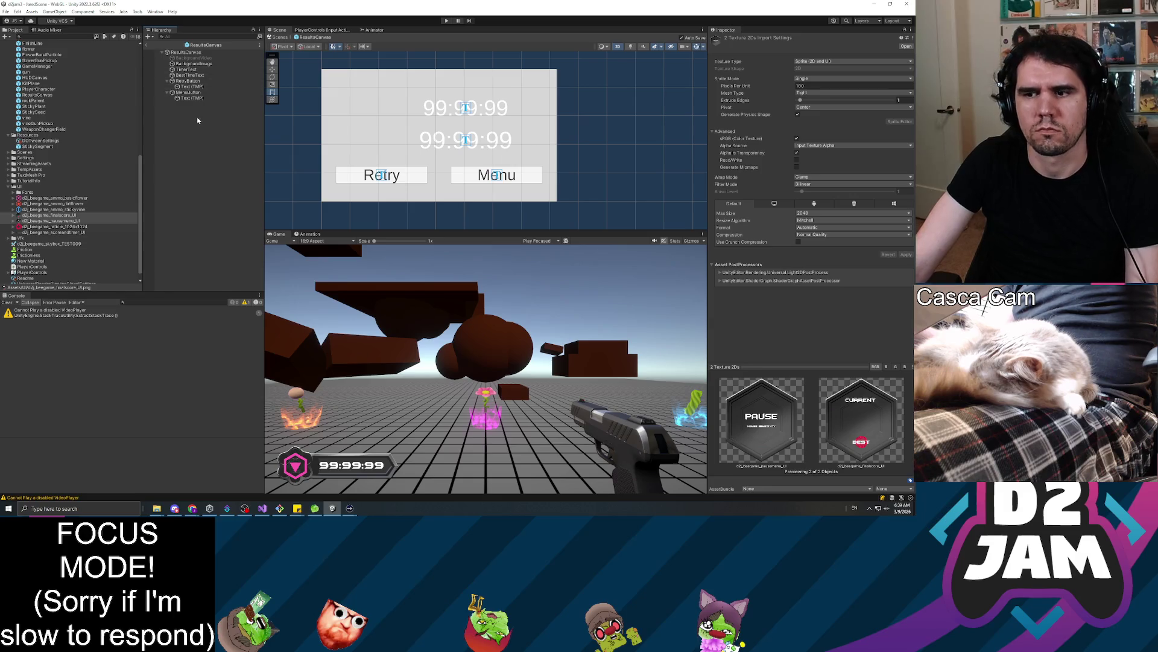
- Change BackgroundImage's colour to a semi-transparent near-black
left_click(198, 65)
left_click(811, 163)
left_click(863, 224)
left_click_drag(863, 225, 853, 239)
left_click(860, 303)
- Enable BackgroundVideo and raise BackgroundImage's opacity to 241
left_click(192, 57)
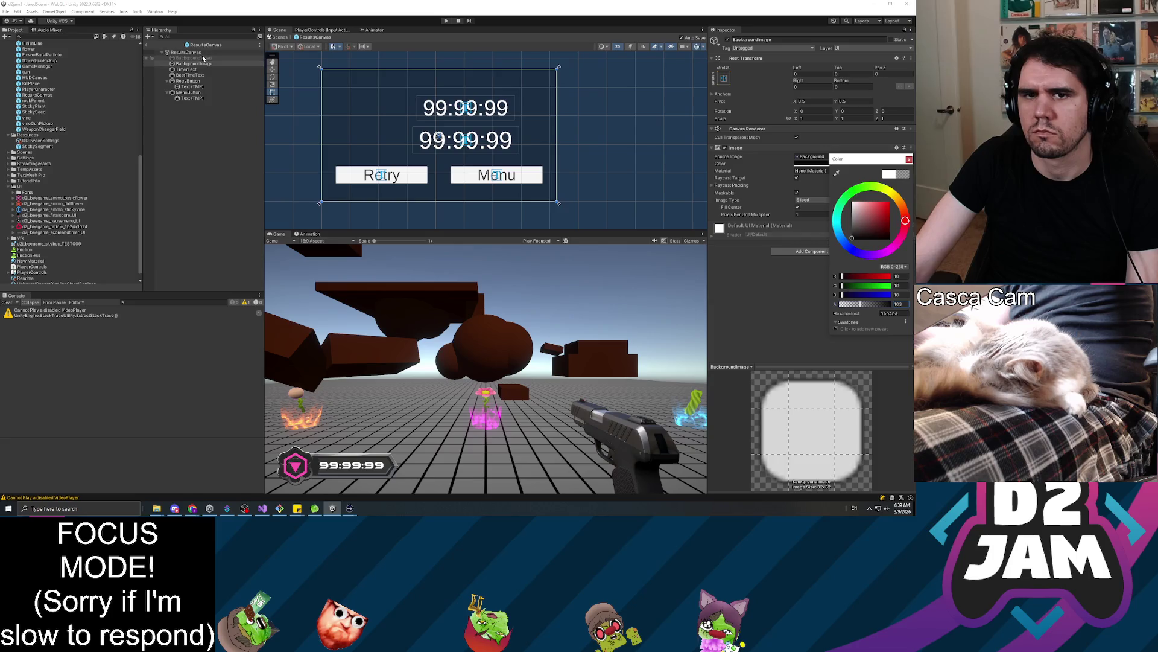
left_click(727, 39)
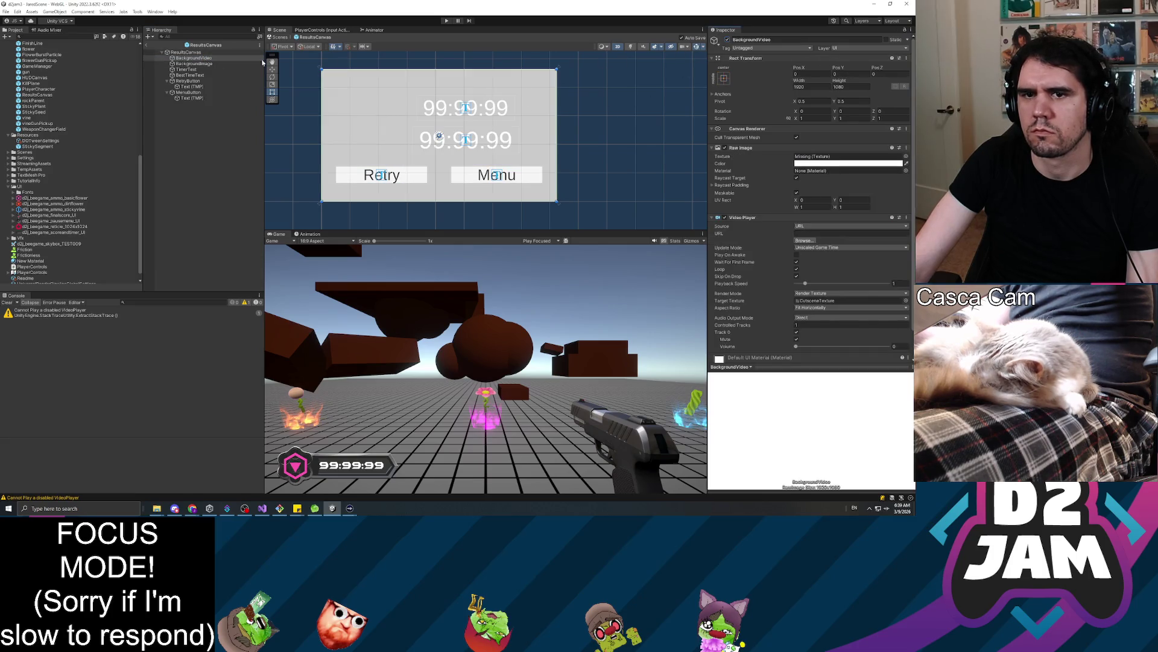
left_click(550, 135)
left_click(803, 162)
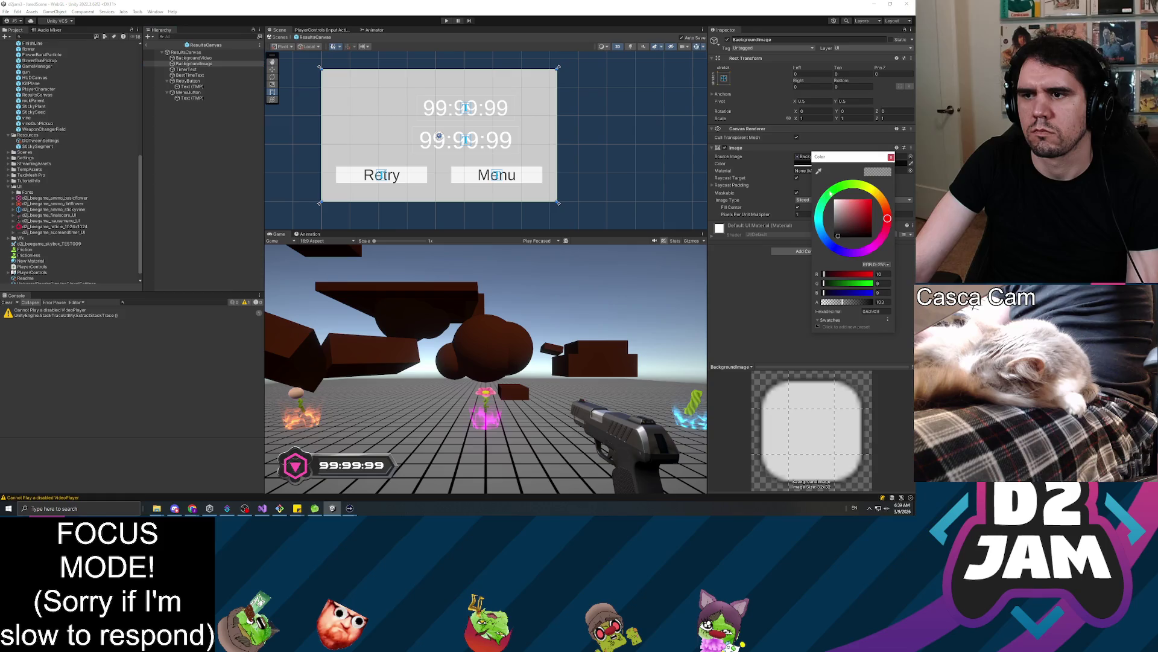
left_click_drag(844, 302, 870, 304)
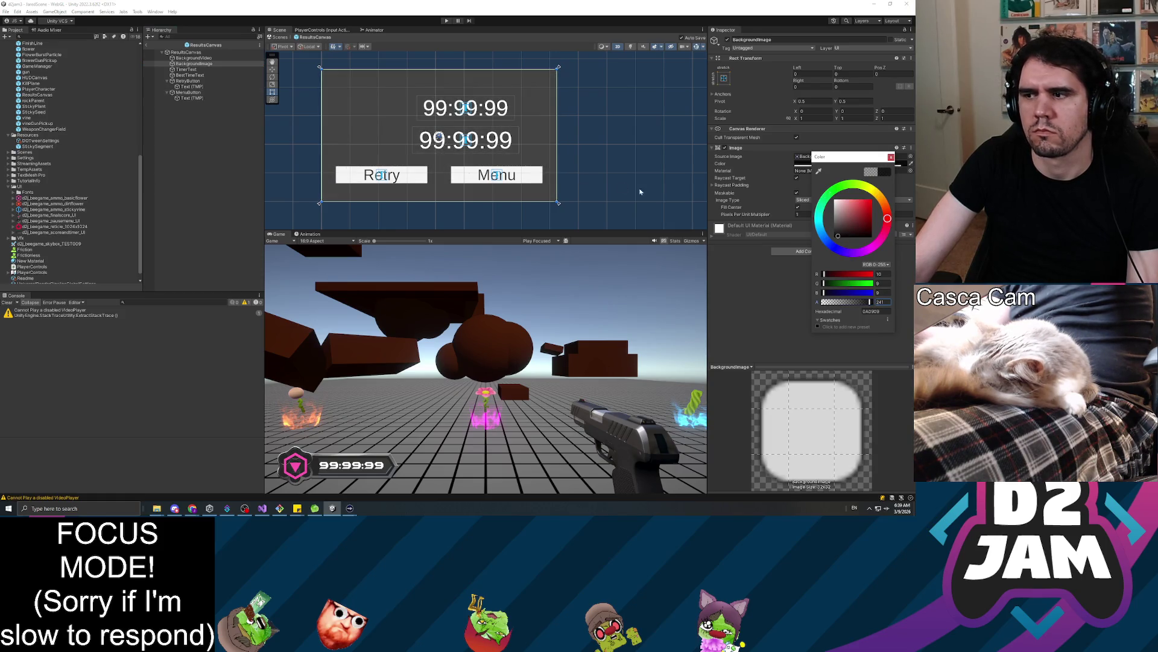
left_click(198, 64)
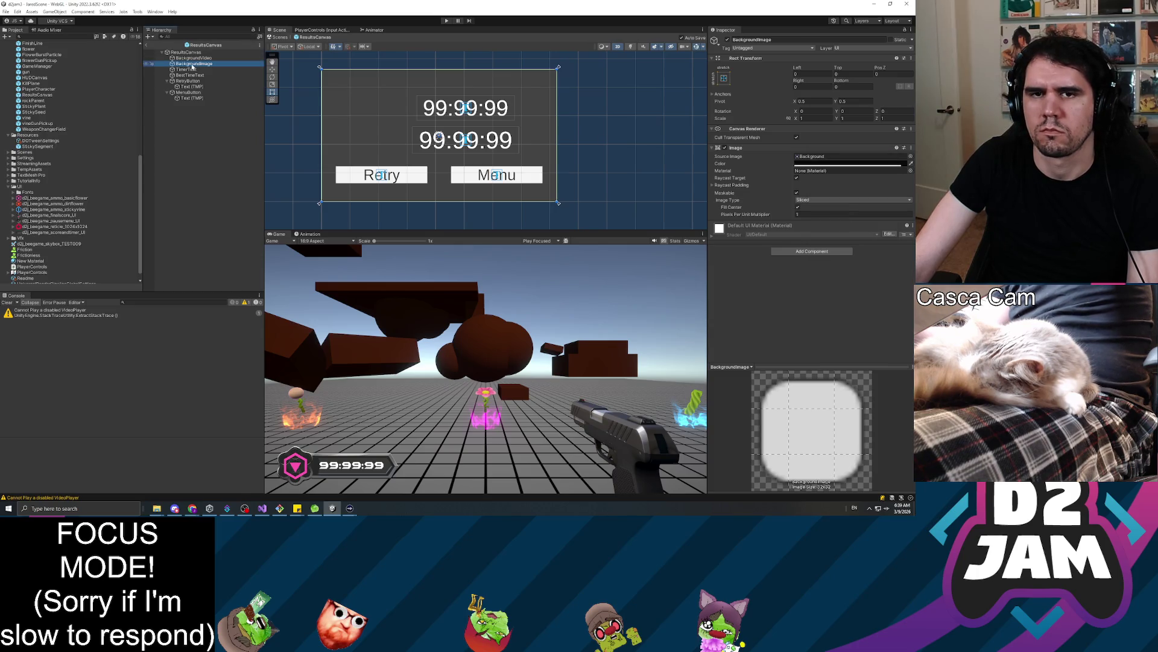
- Rename BackgroundImage to Dimmer
key("F2")
type("Fade")
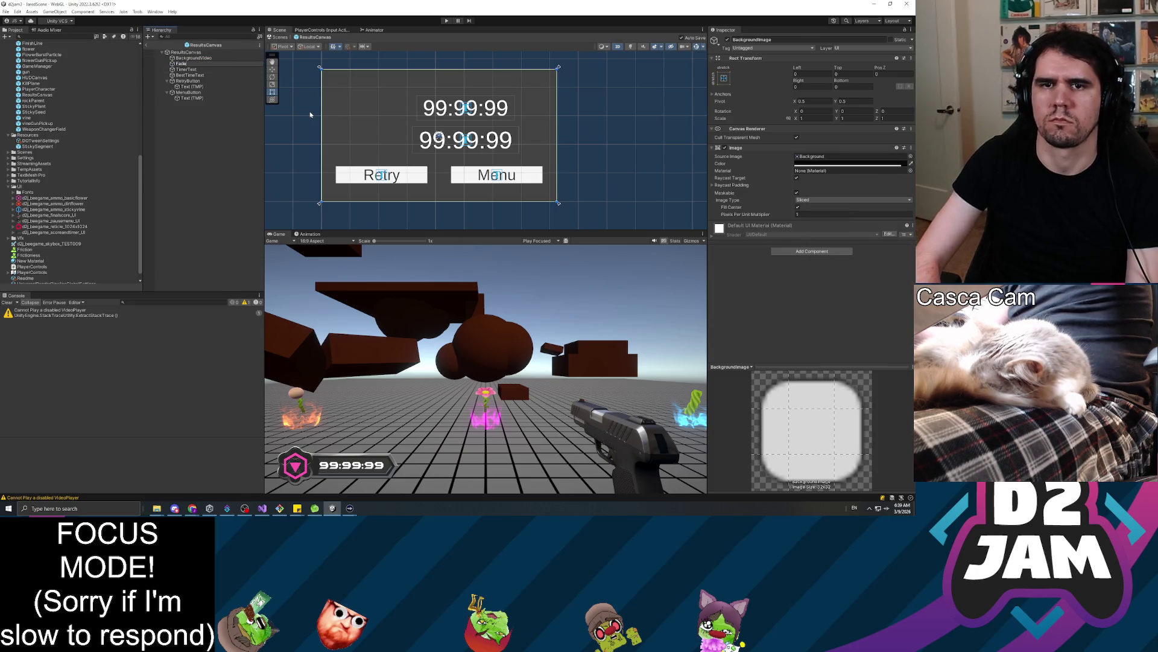
key("BackSpace")
key("BackSpace")
key("BackSpace")
type("Di")
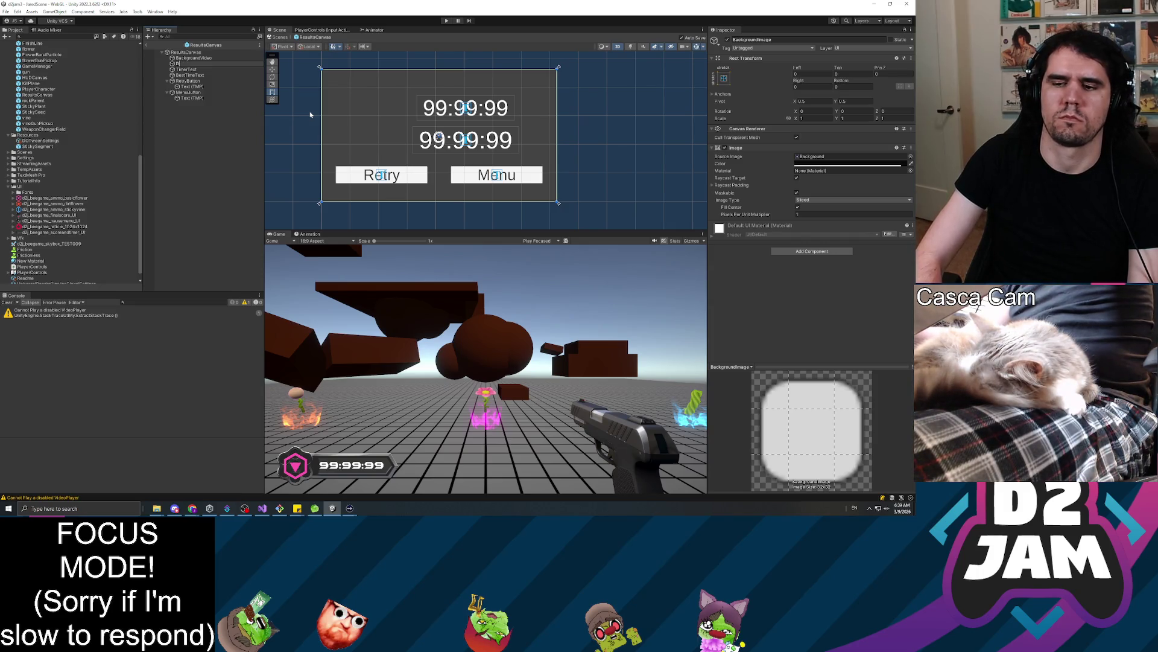
type("mmer")
key("Return")
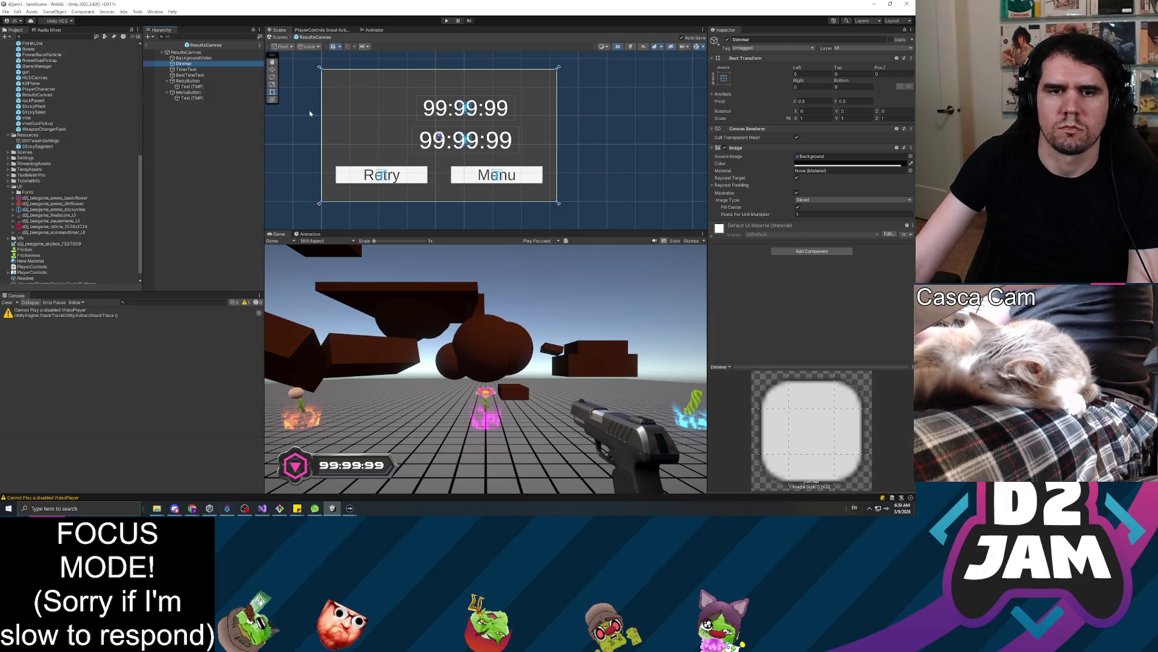
left_click(82, 227)
left_click(71, 215)
left_click(71, 221, "ctrl")
left_click(830, 85)
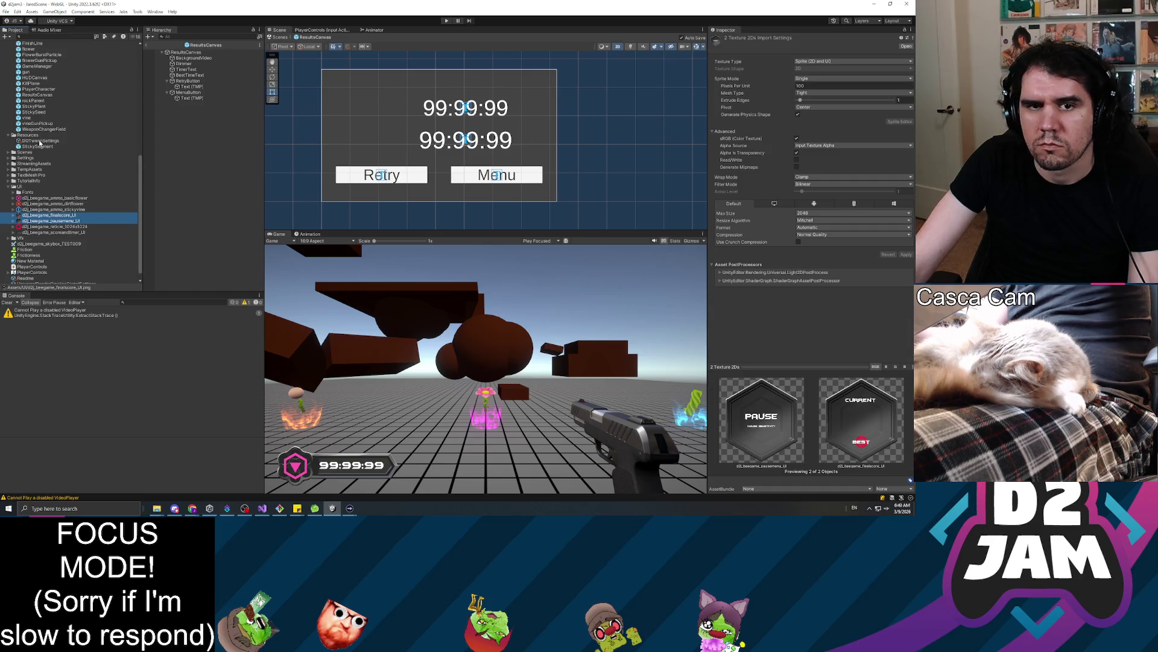
left_click(45, 216)
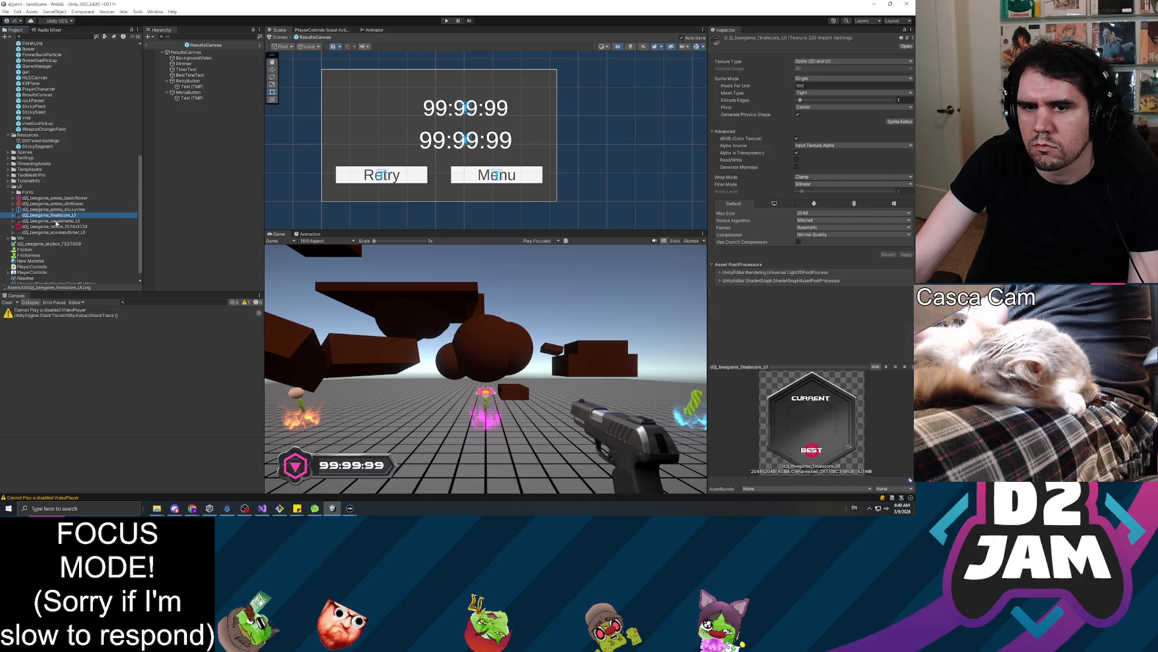
left_click(57, 222)
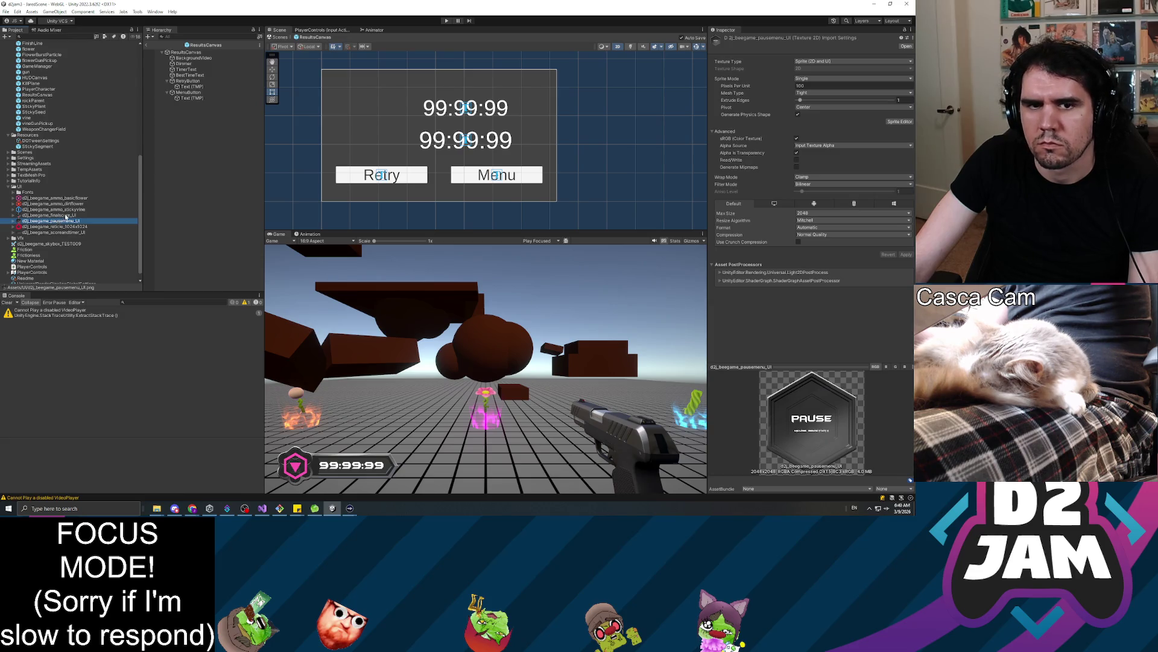
left_click(66, 216, "ctrl")
left_click(833, 85)
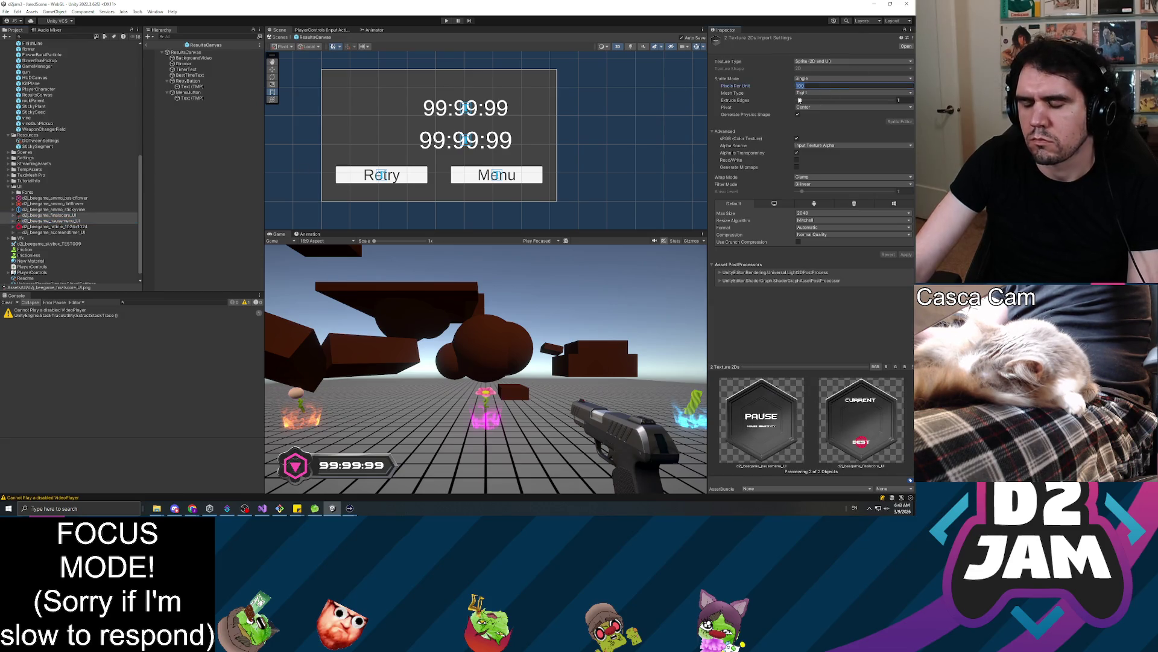
type("2048")
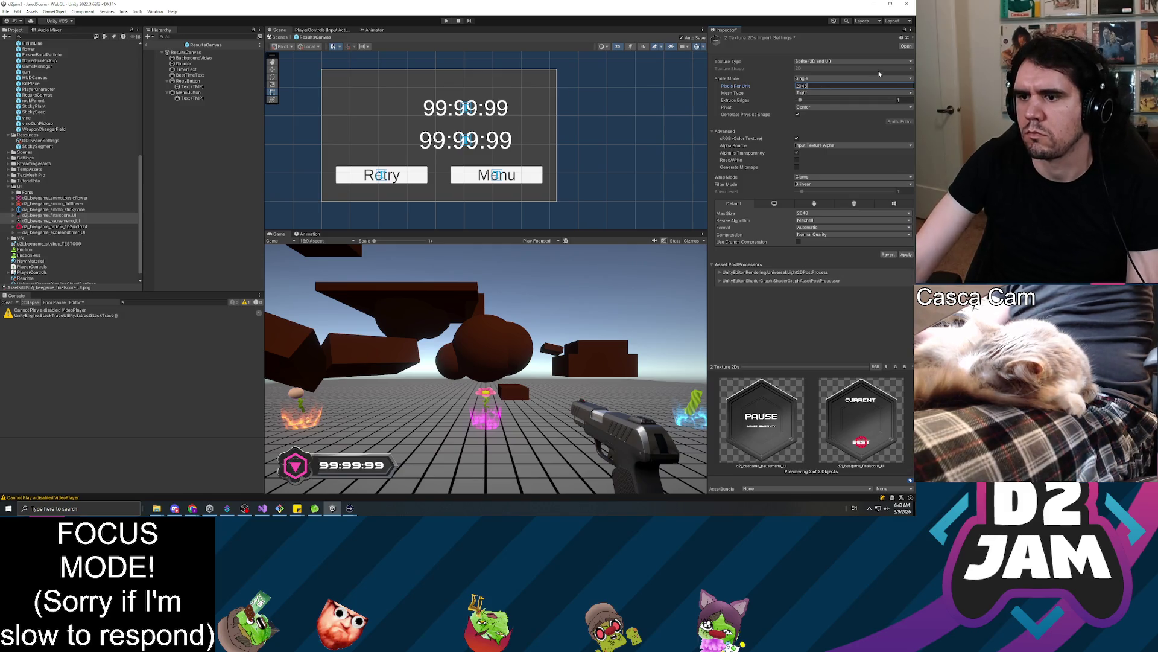
left_click(905, 255)
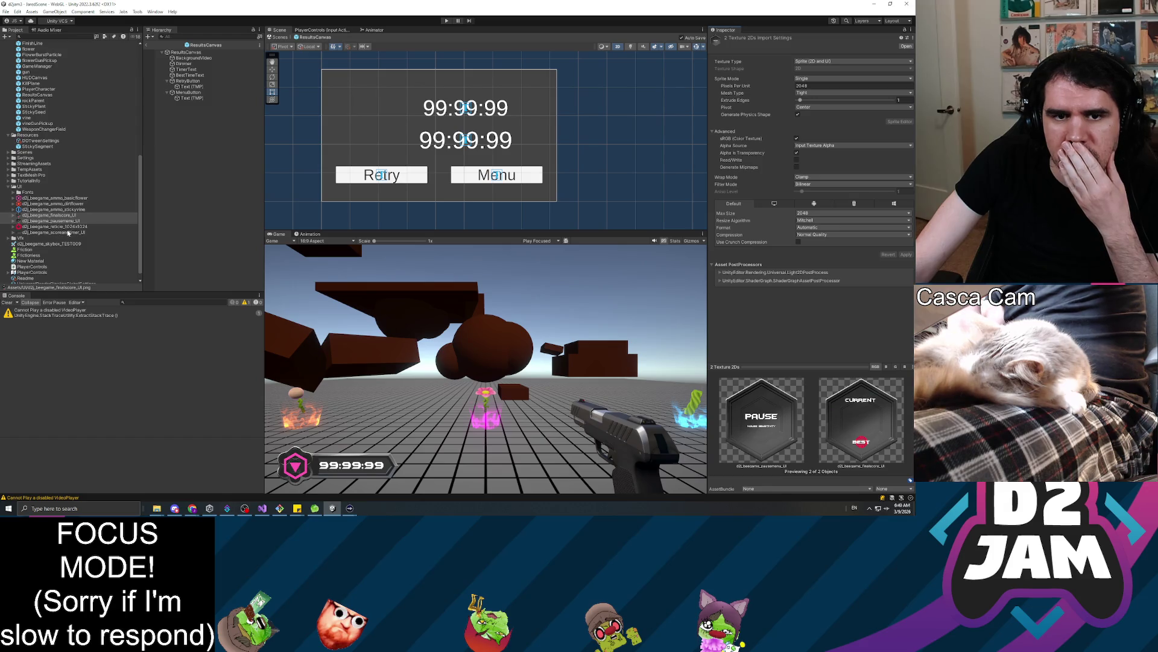
left_click(195, 179)
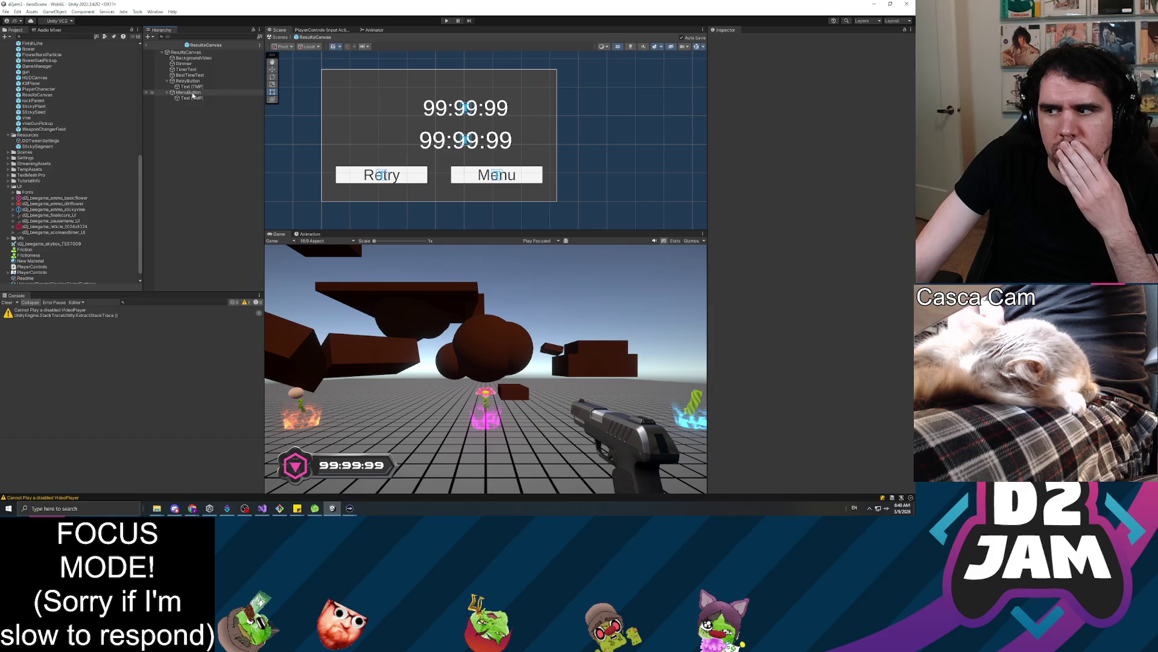
- Add an Image named StatsBG under ResultsCanvas using the finalscore_UI hexagon sprite
left_click(194, 52)
right_click(194, 53)
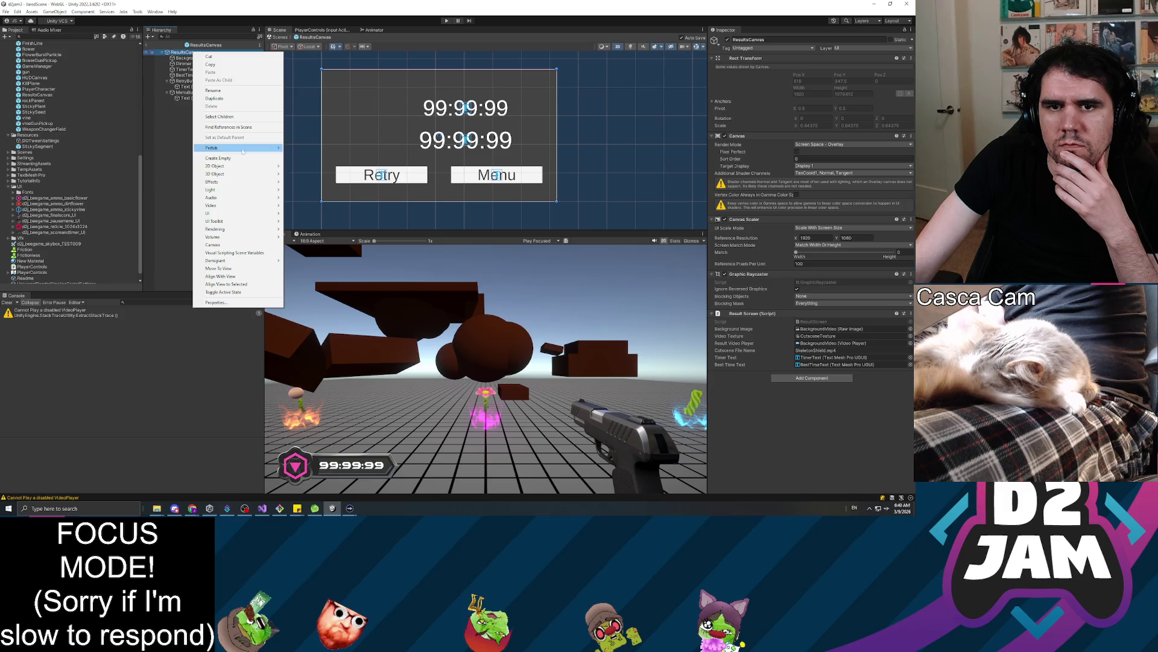
mouse_move(242, 213)
left_click(304, 214)
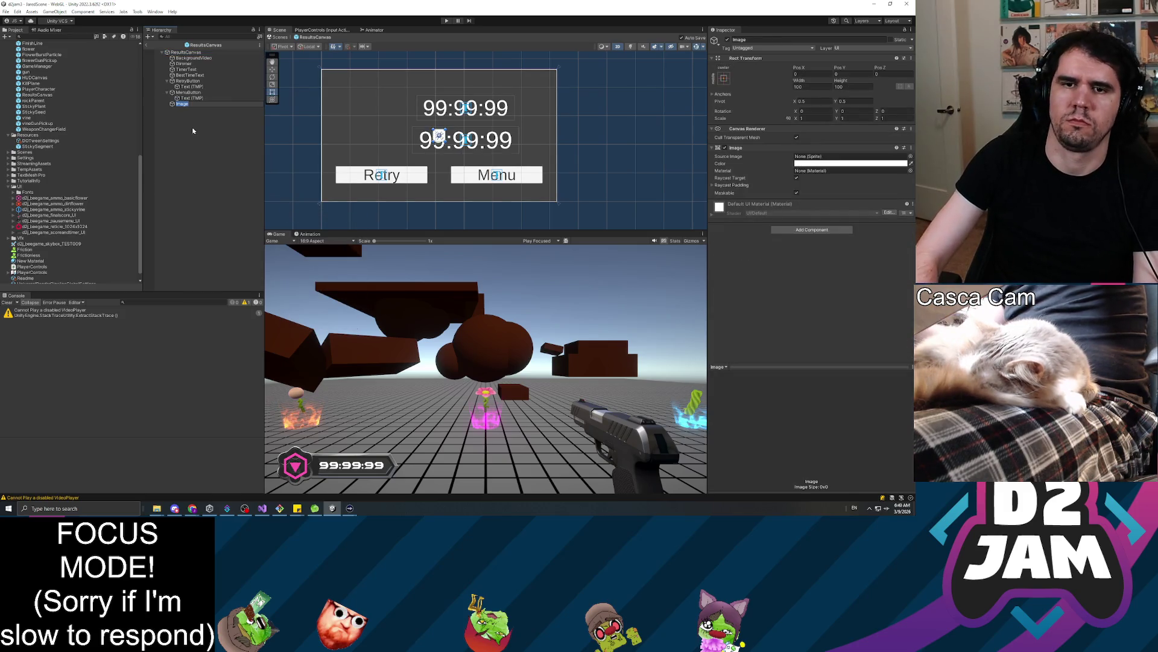
type("S")
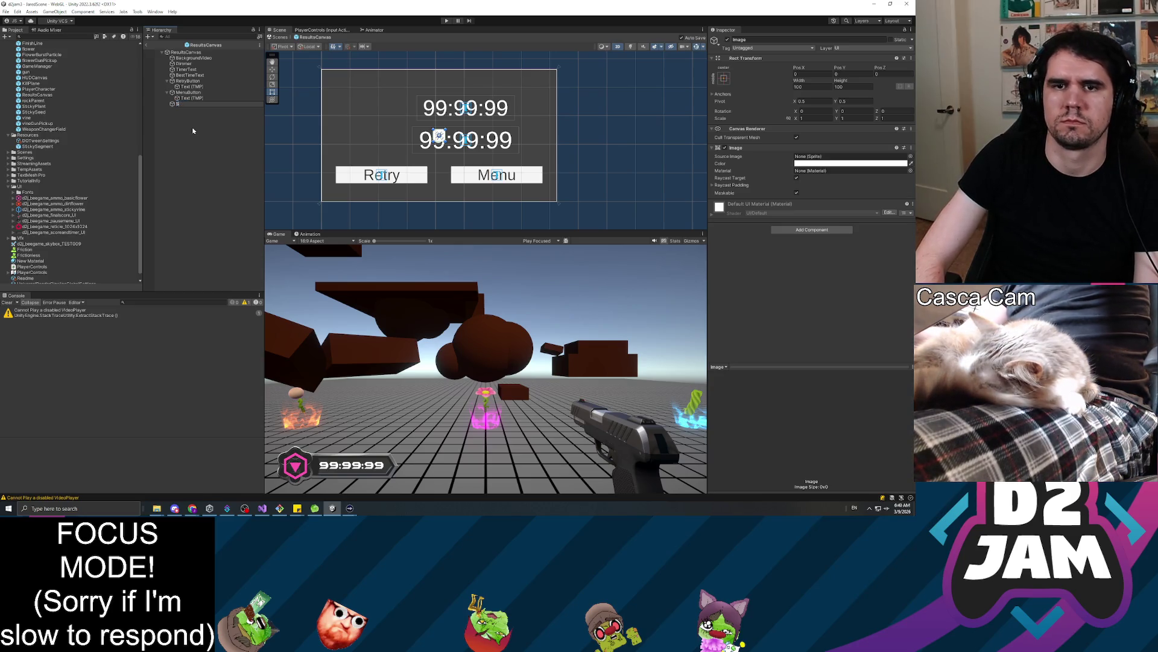
type("tatsBG")
key("Return")
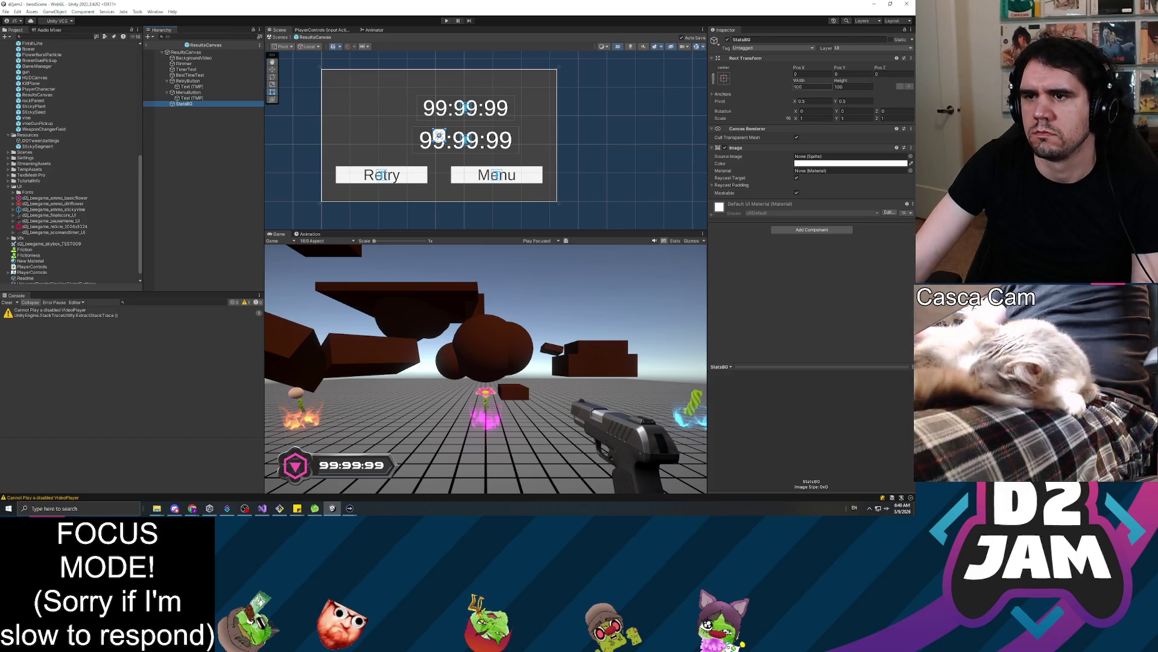
left_click(910, 156)
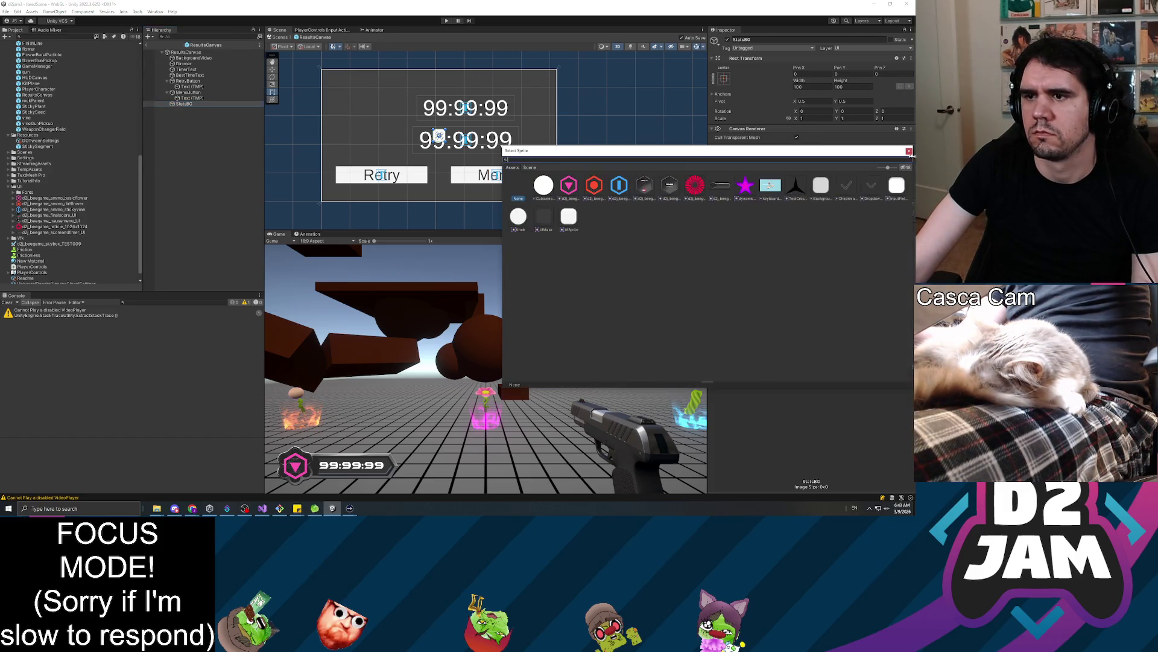
double_click(645, 184)
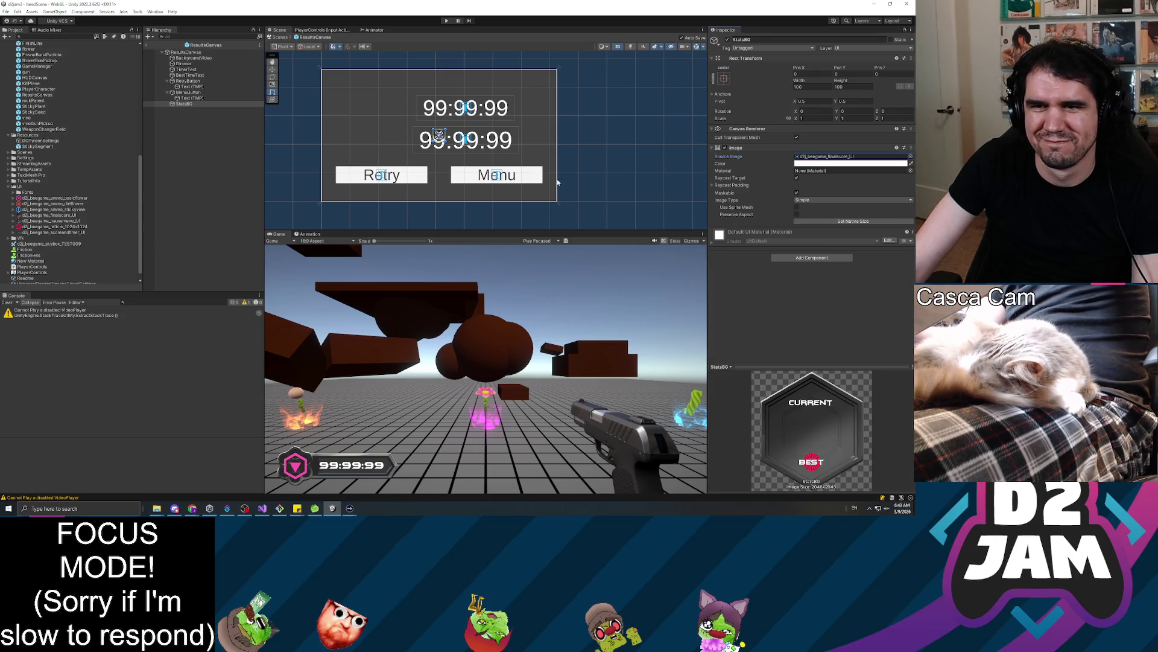
- Enlarge the StatsBG hexagon panel to about 645 units and position it over the timers
left_click_drag(447, 130, 512, 62)
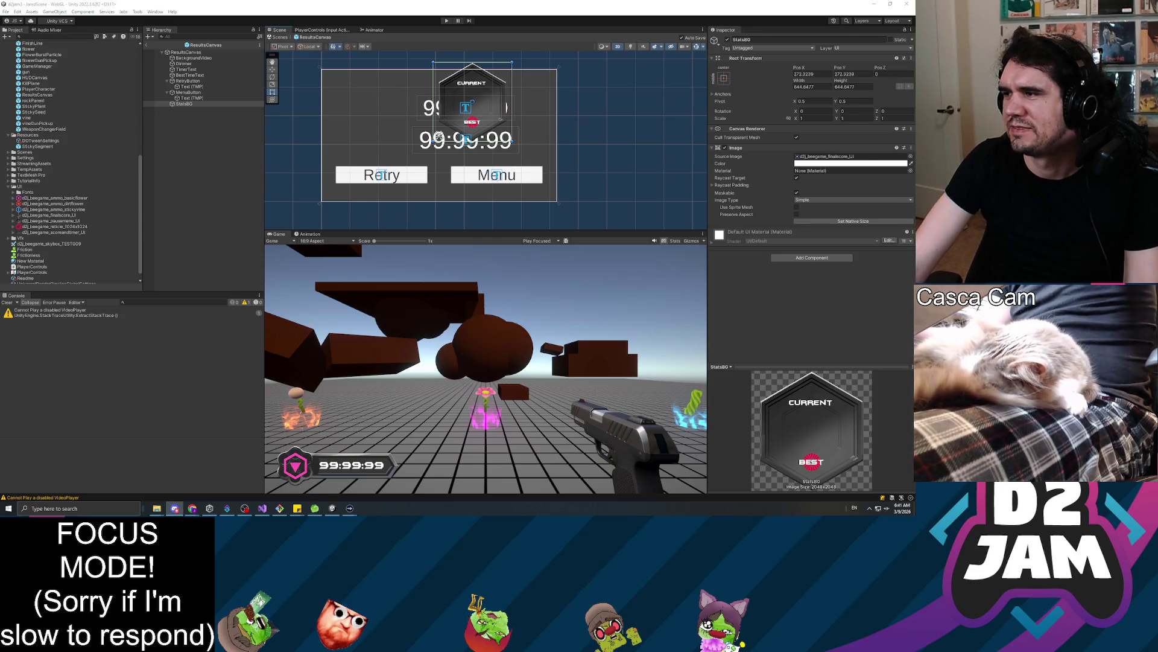
mouse_move(503, 126)
left_mouse_down()
mouse_move(526, 133)
mouse_move(513, 142)
left_mouse_up()
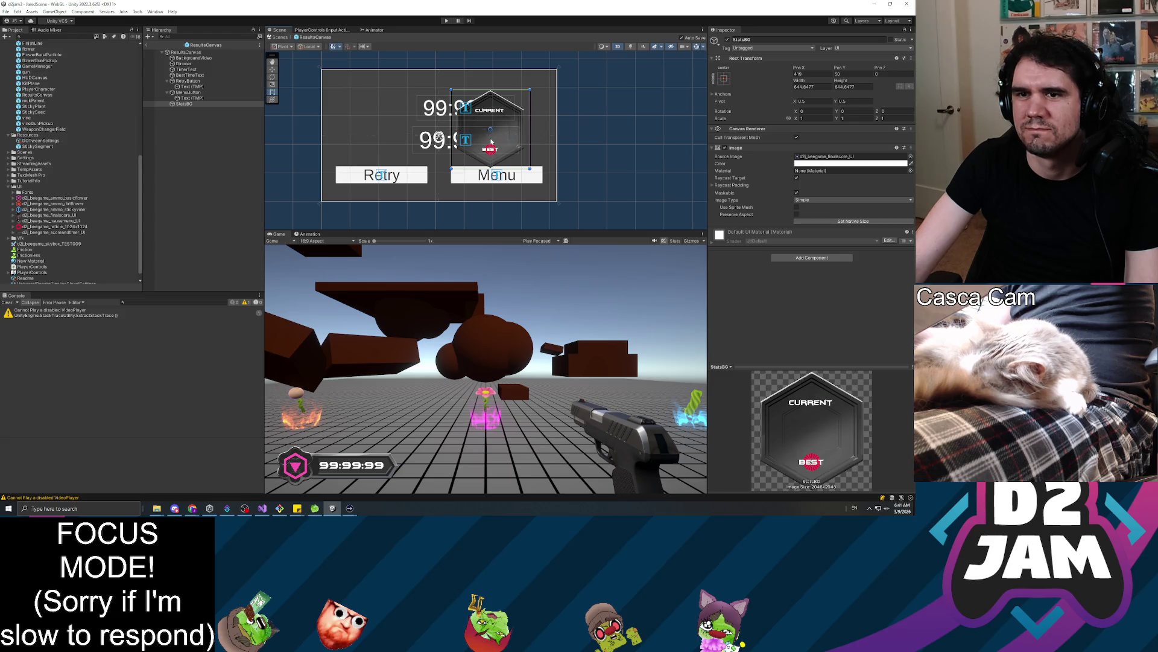
scroll(513, 142, "up", 3)
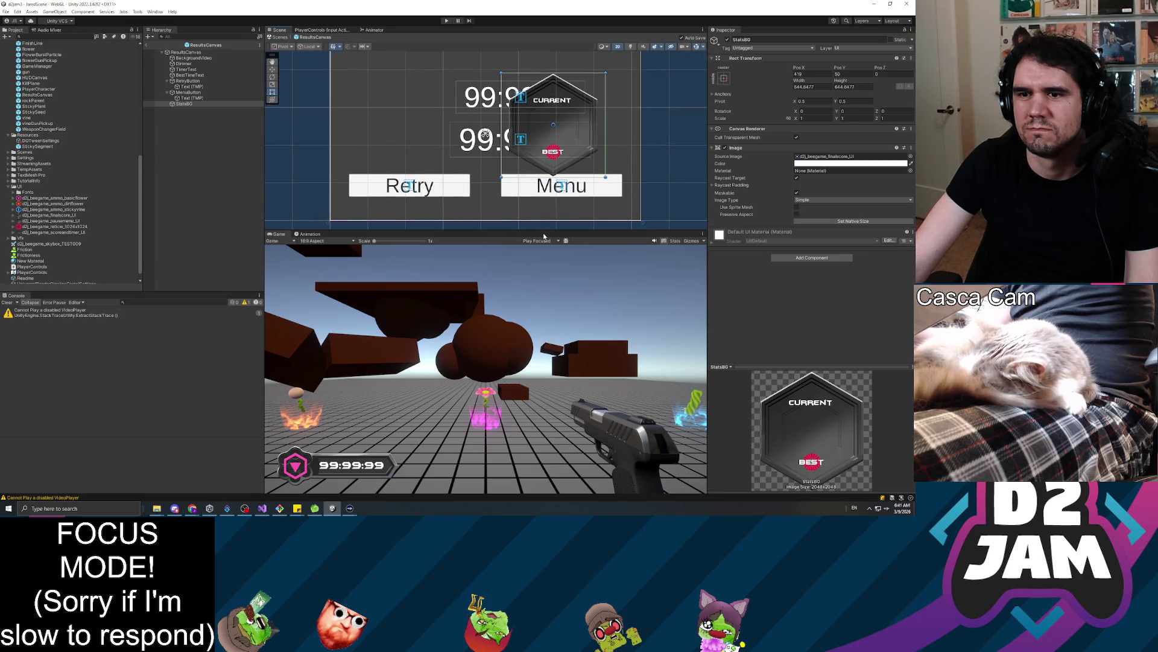
left_click_drag(537, 229, 537, 258)
left_click_drag(585, 98, 594, 90)
left_click_drag(499, 142, 496, 131)
left_click(187, 70)
left_click(191, 75, "ctrl")
- Parent both timer texts to StatsBG and give TimerText the batmfa SDF font, centred under CURRENT
left_click_drag(196, 100, 189, 106)
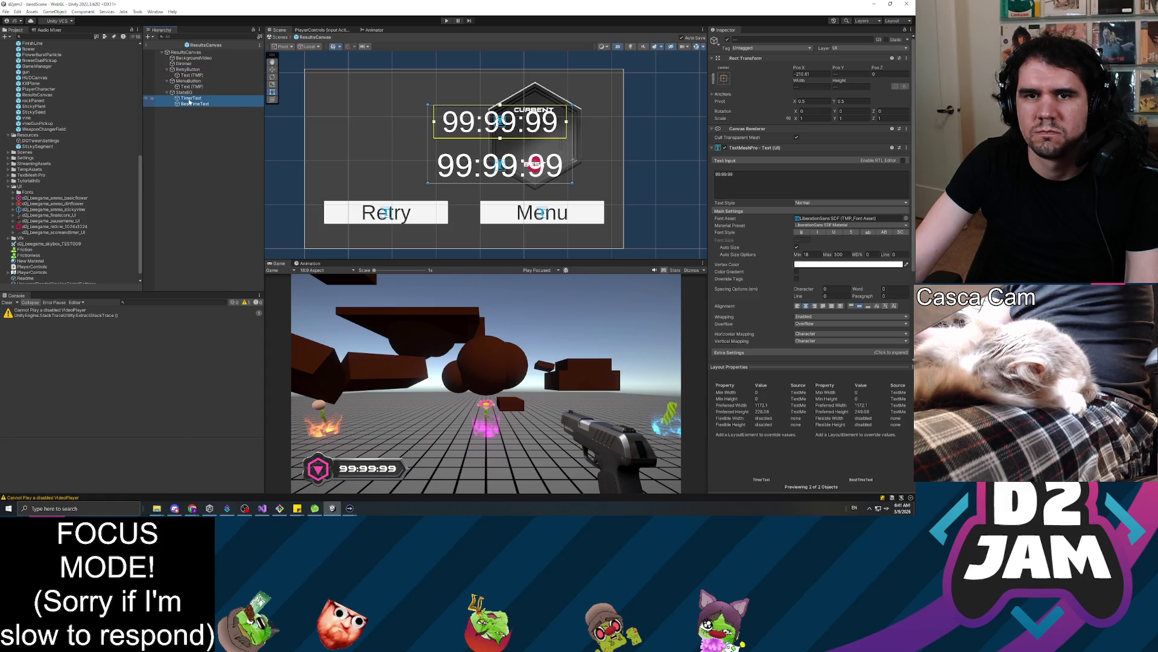
left_click(190, 97)
left_click_drag(433, 139, 490, 124)
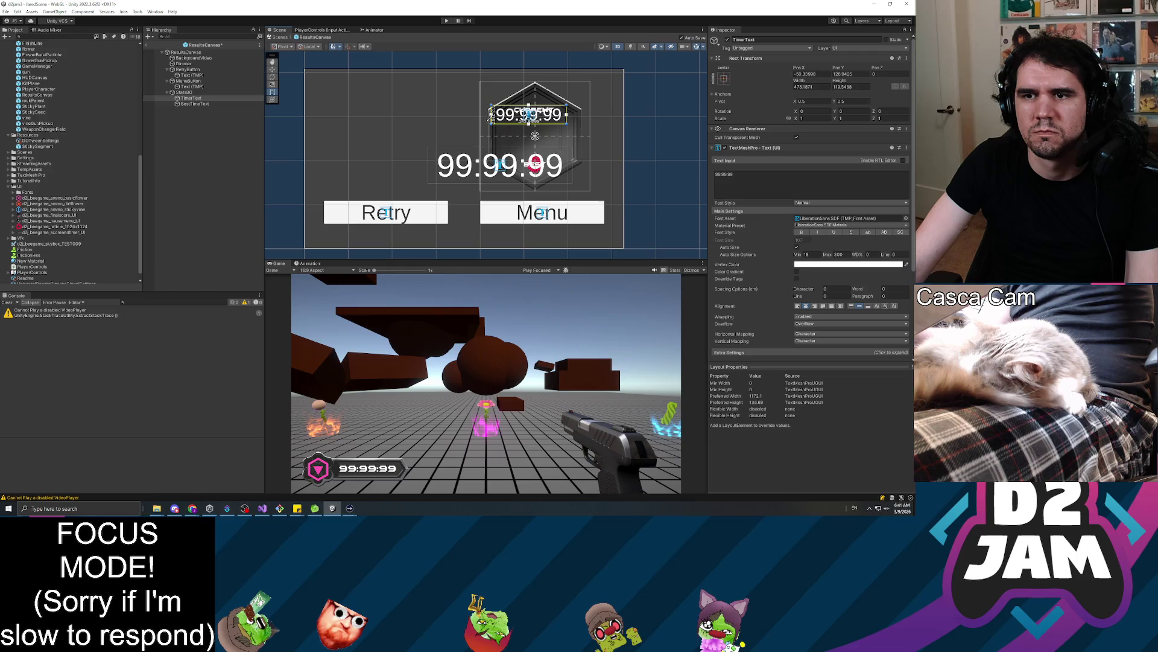
left_click(907, 219)
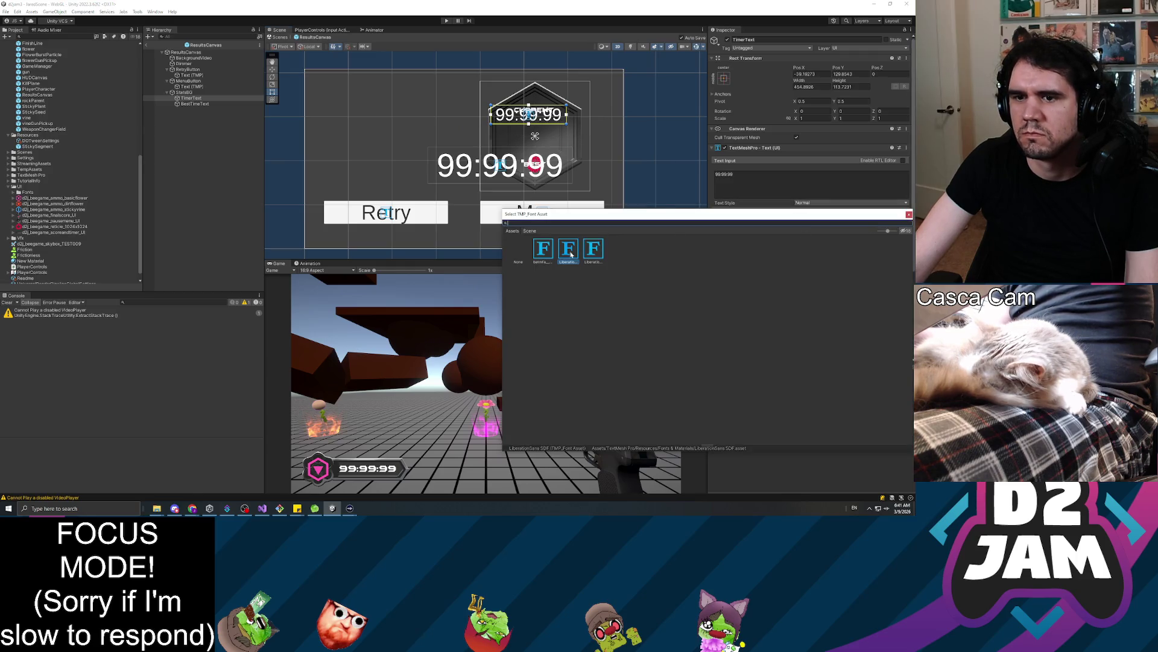
double_click(554, 244)
mouse_move(567, 124)
left_mouse_down()
mouse_move(549, 102)
mouse_move(512, 129)
left_mouse_up()
scroll(561, 127, "up", 5)
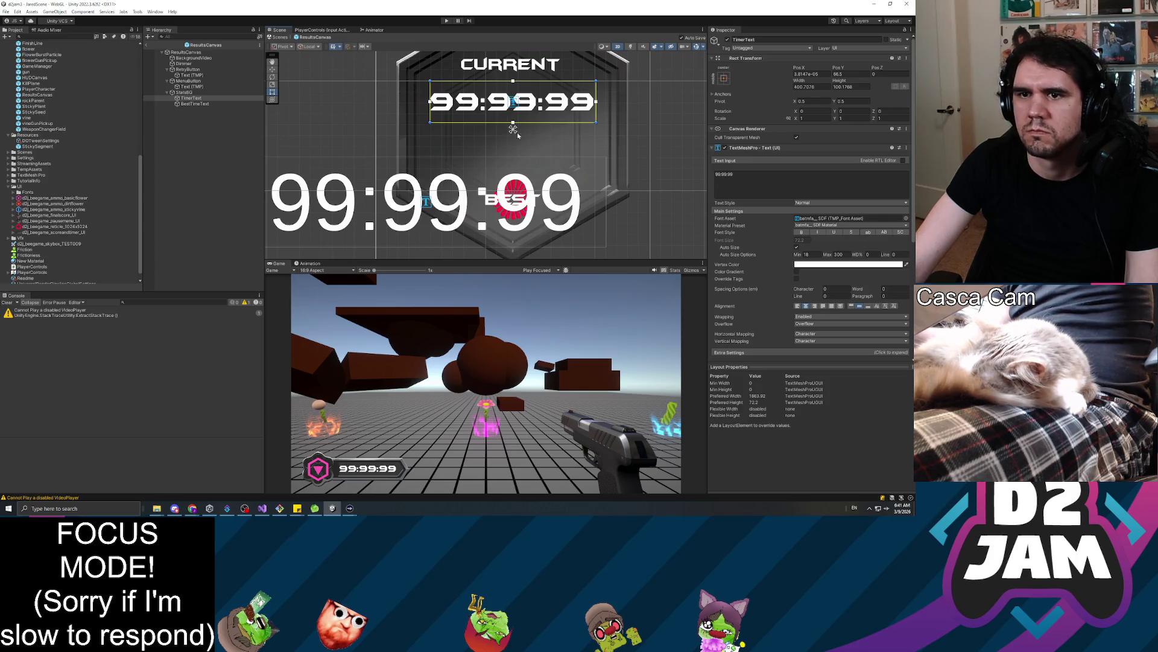
- Copy TimerText's Rect Transform values onto BestTimeText
left_click(199, 99)
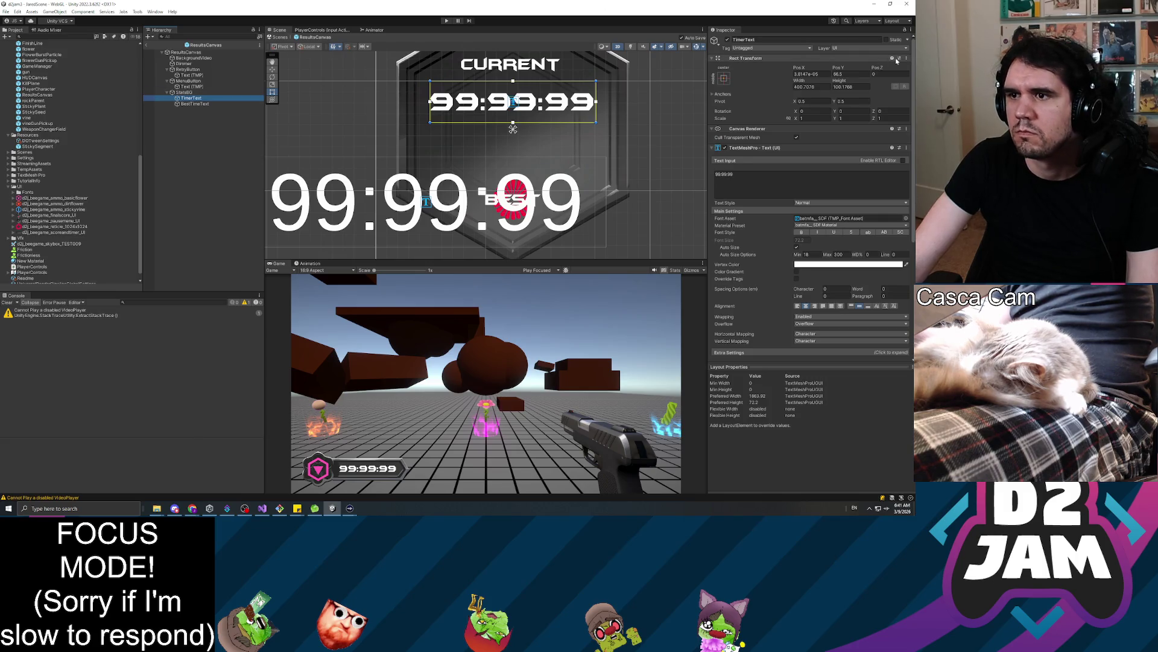
left_click(907, 58)
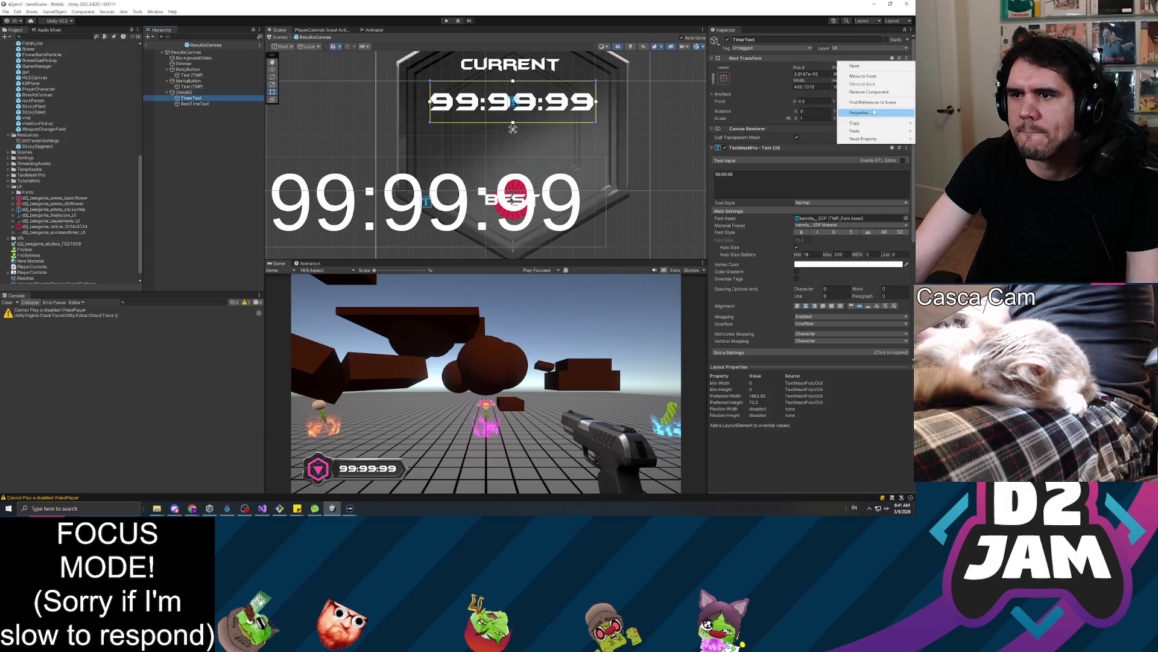
mouse_move(870, 126)
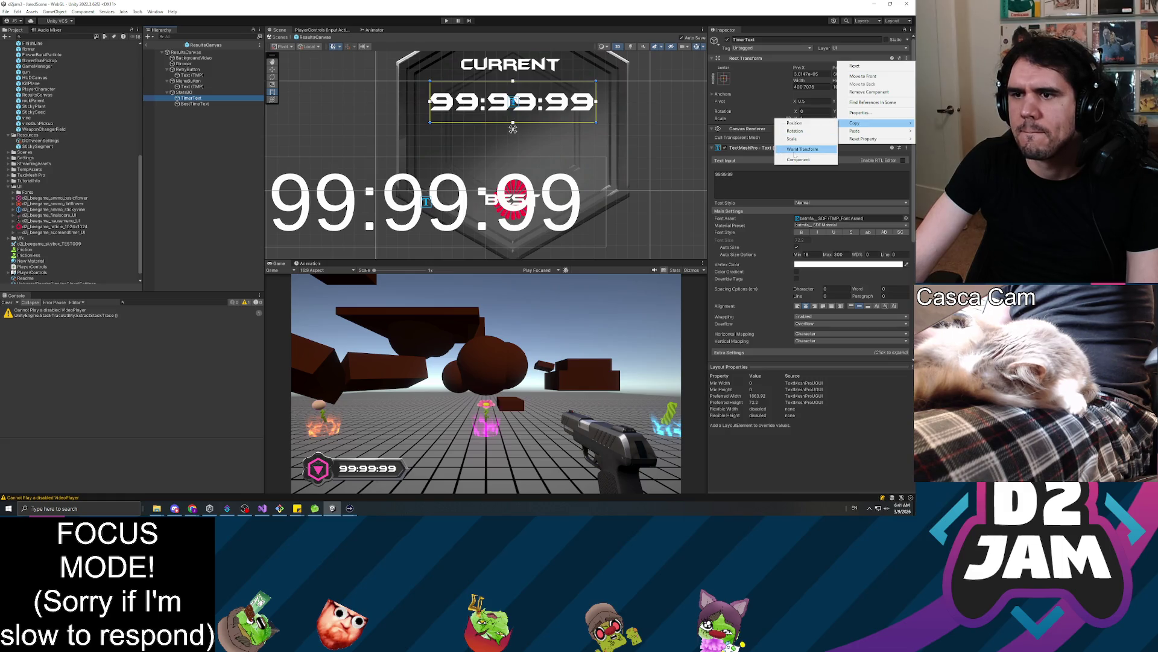
left_click(792, 160)
left_click(195, 104)
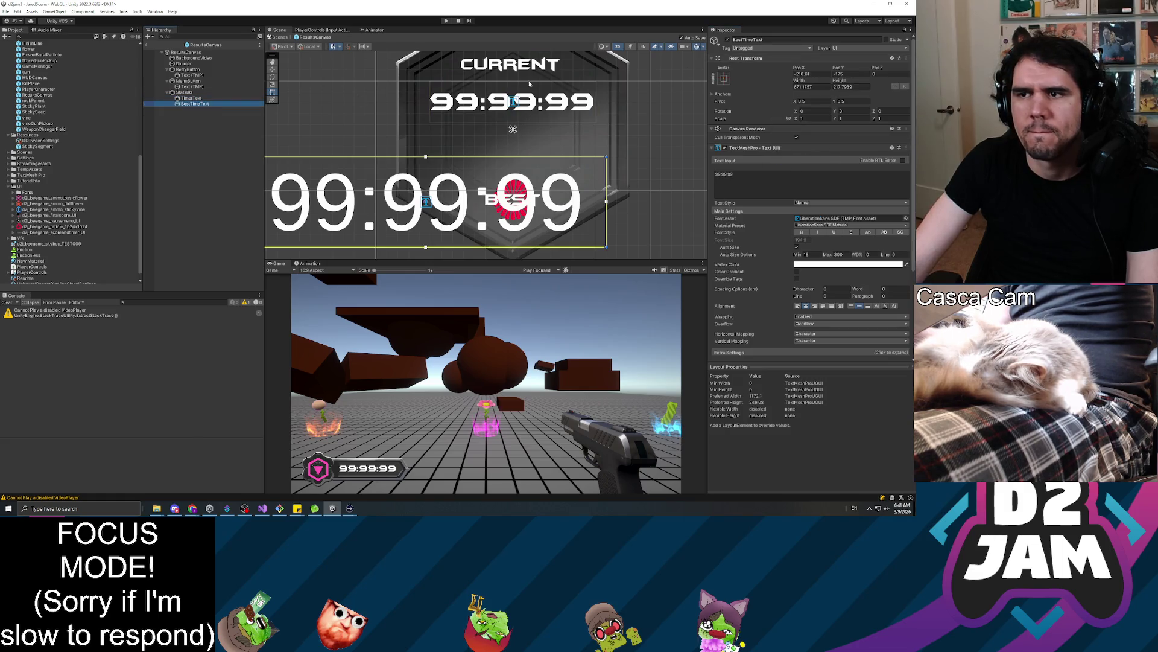
left_click(908, 58)
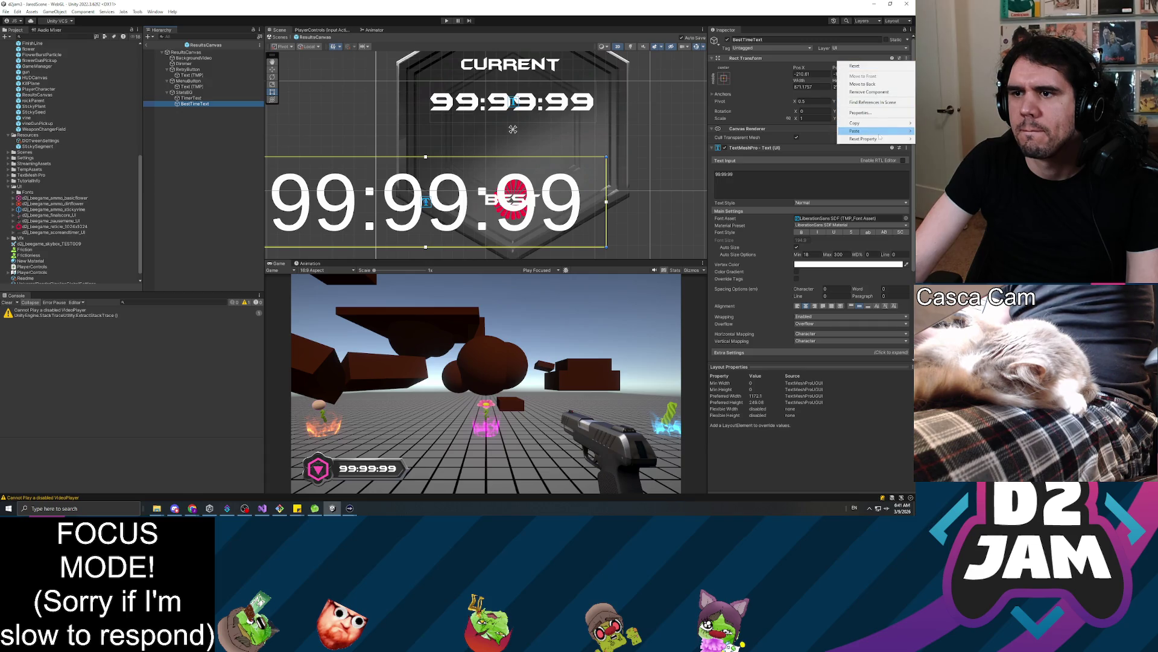
mouse_move(869, 131)
left_click(784, 177)
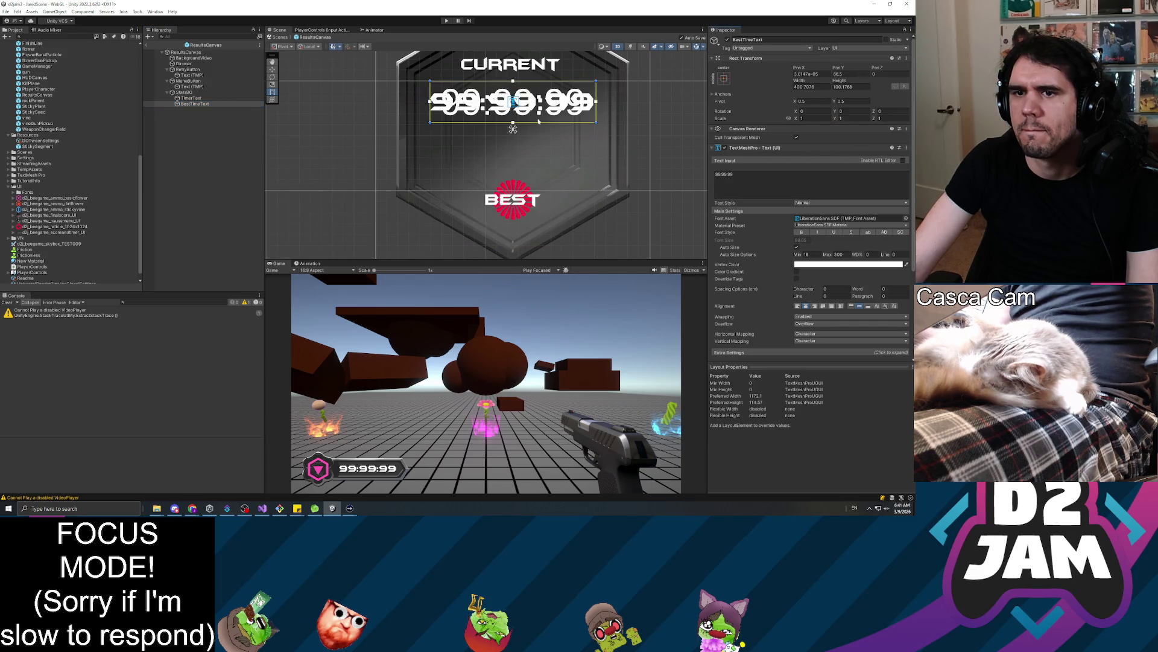
- Set BestTimeText's font to batmfa SDF and its Pos Y to -77
left_click(906, 218)
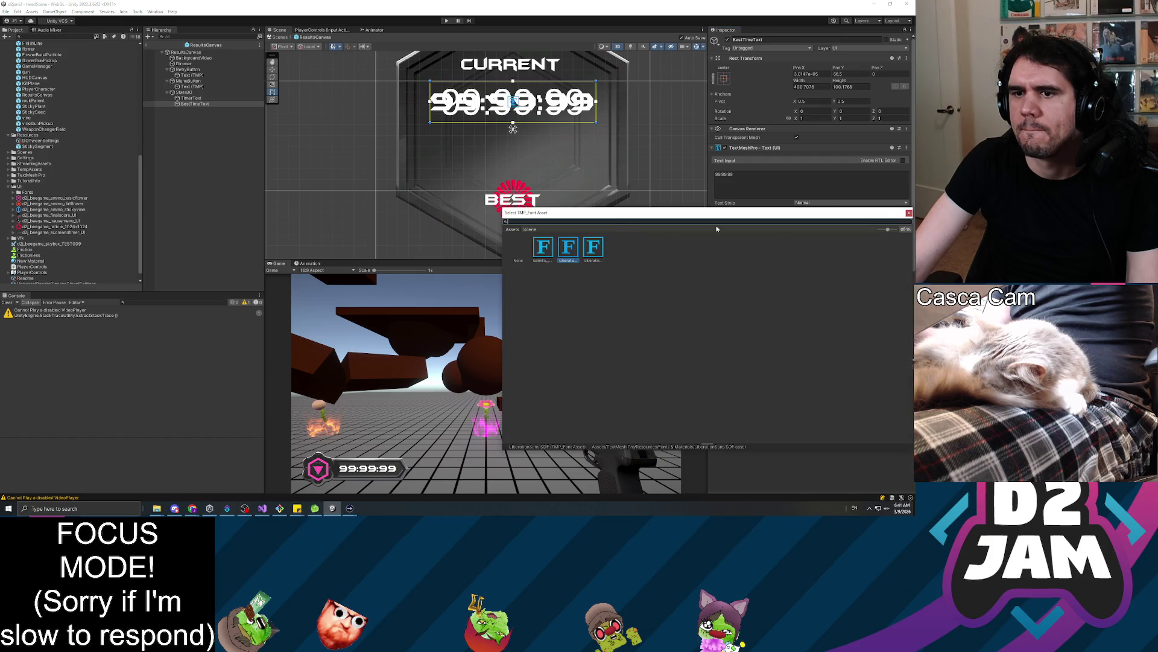
double_click(543, 247)
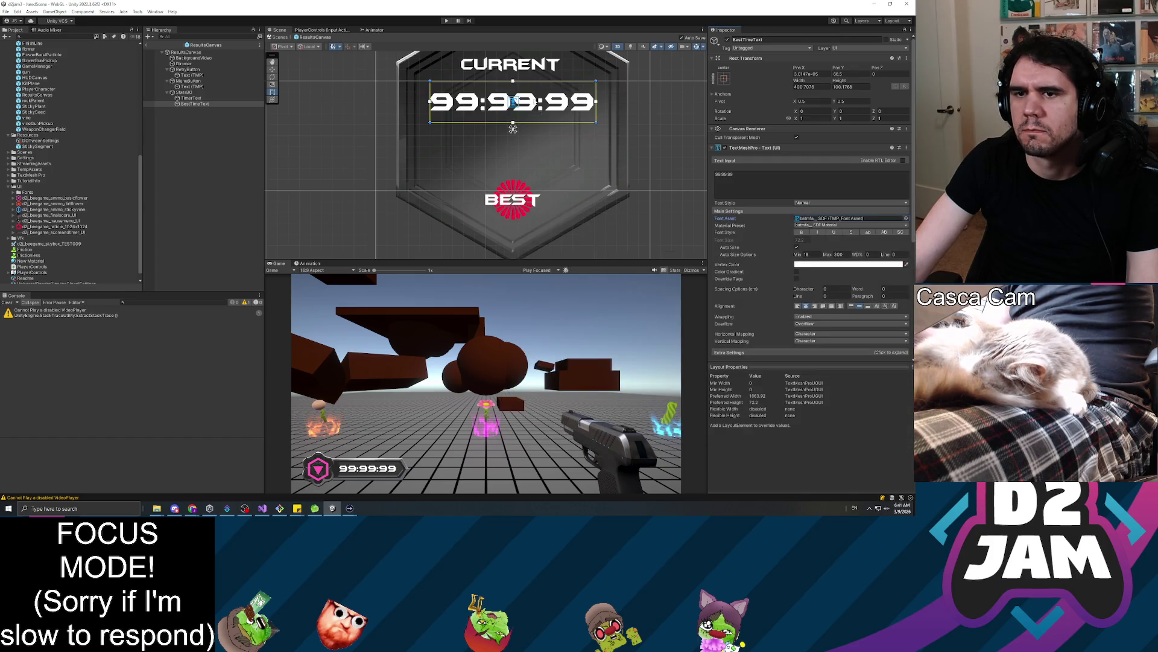
left_click_drag(852, 66, 548, 77)
key("Return")
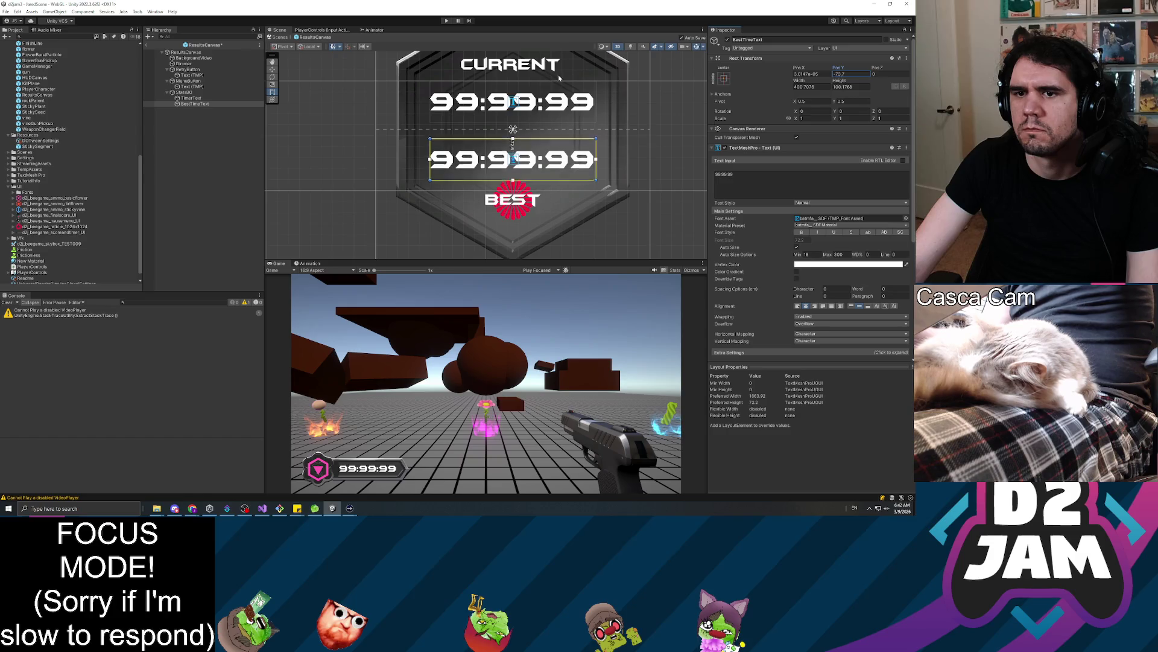
left_click(211, 173)
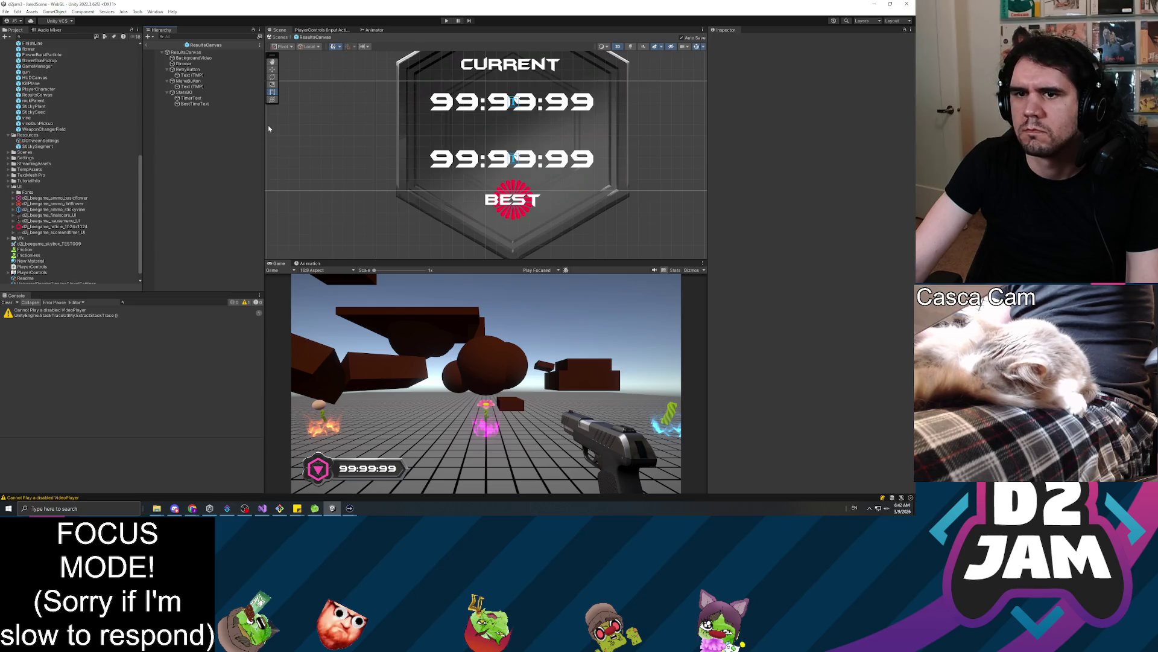
- Raise TimerText closer to CURRENT, enlarge it, and save the prefab
left_click(191, 98)
left_click_drag(836, 71, 881, 77)
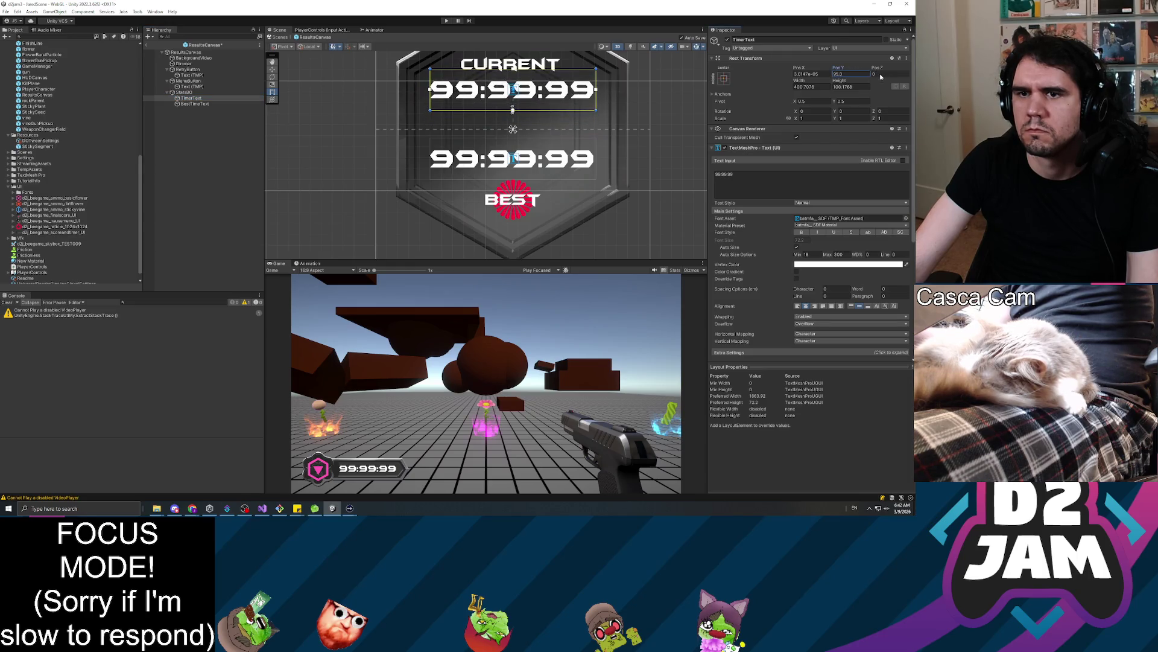
left_click(203, 195)
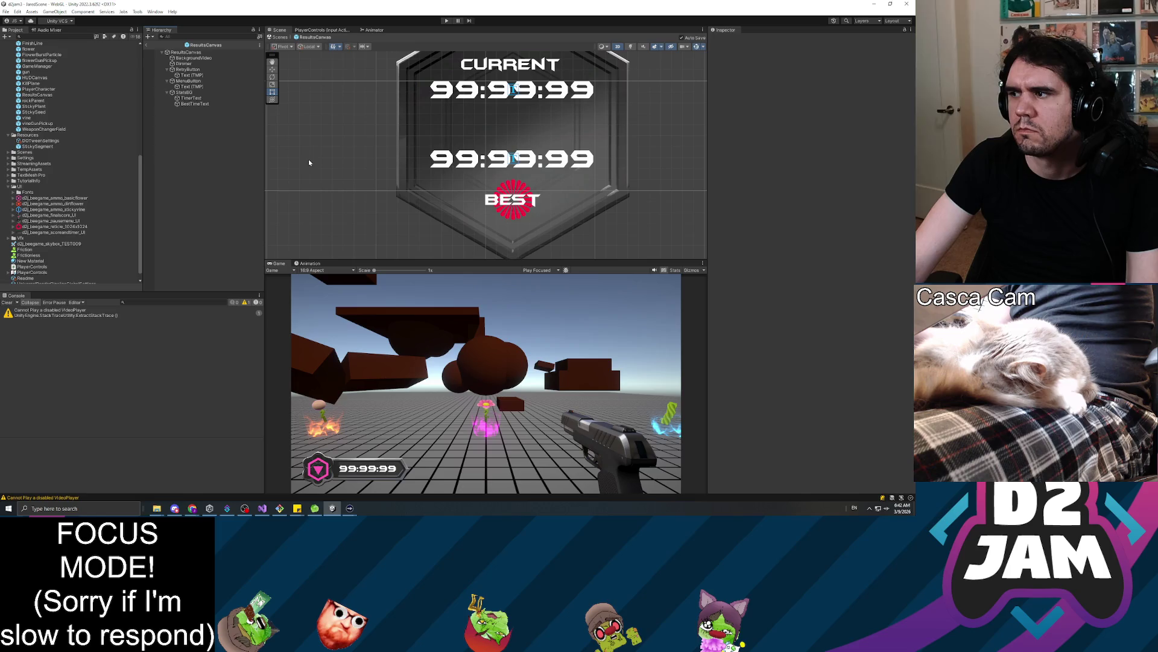
left_click(191, 98)
left_click(205, 105, "shift")
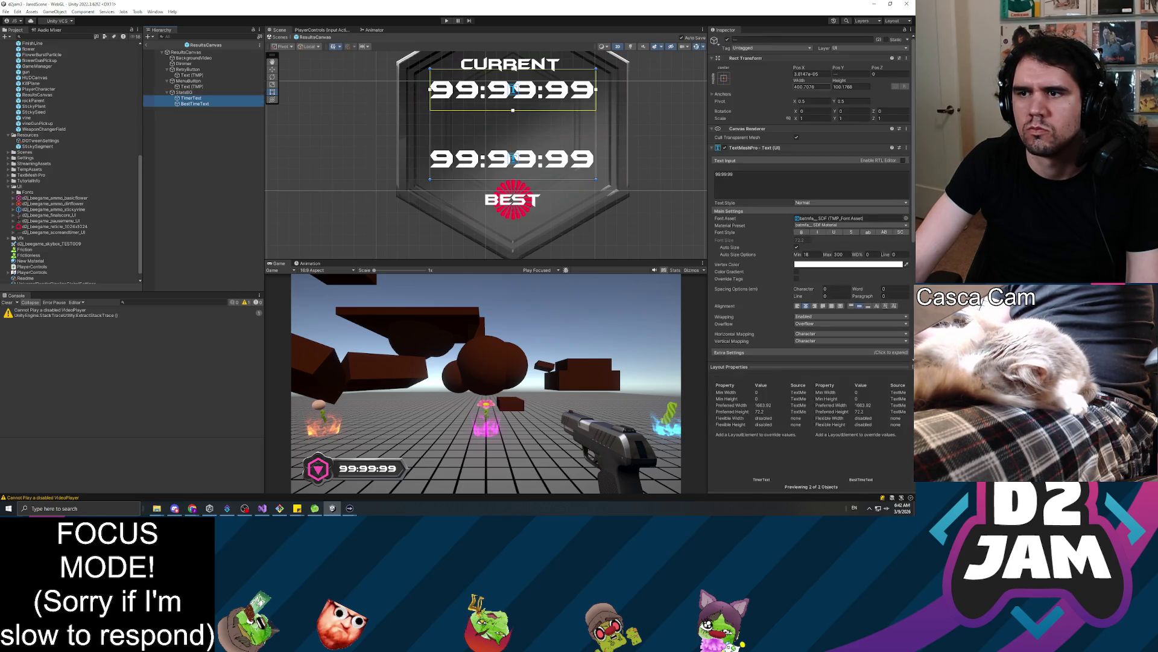
left_click(574, 109)
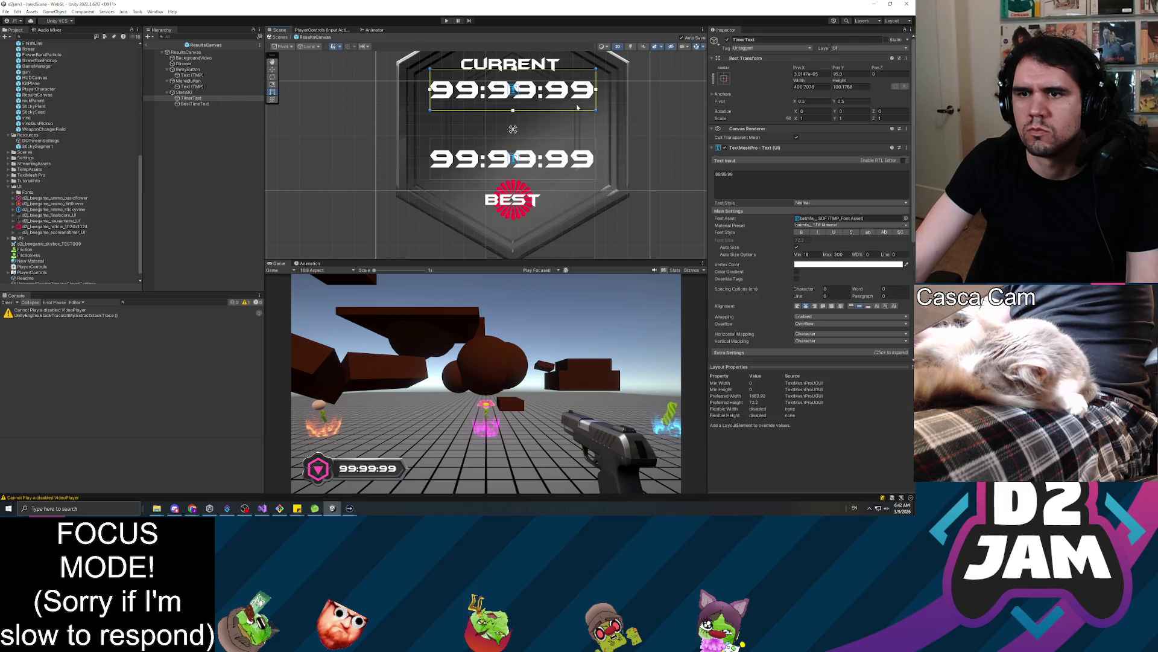
mouse_move(596, 111)
left_mouse_down()
mouse_move(615, 115)
mouse_move(564, 107)
left_mouse_up()
key("ctrl+s")
- Move BestTimeText up and left, enlarge it, and save the prefab again
left_click(189, 104)
left_click_drag(461, 162, 449, 155)
mouse_move(586, 173)
left_mouse_down()
mouse_move(609, 186)
mouse_move(567, 155)
left_mouse_up()
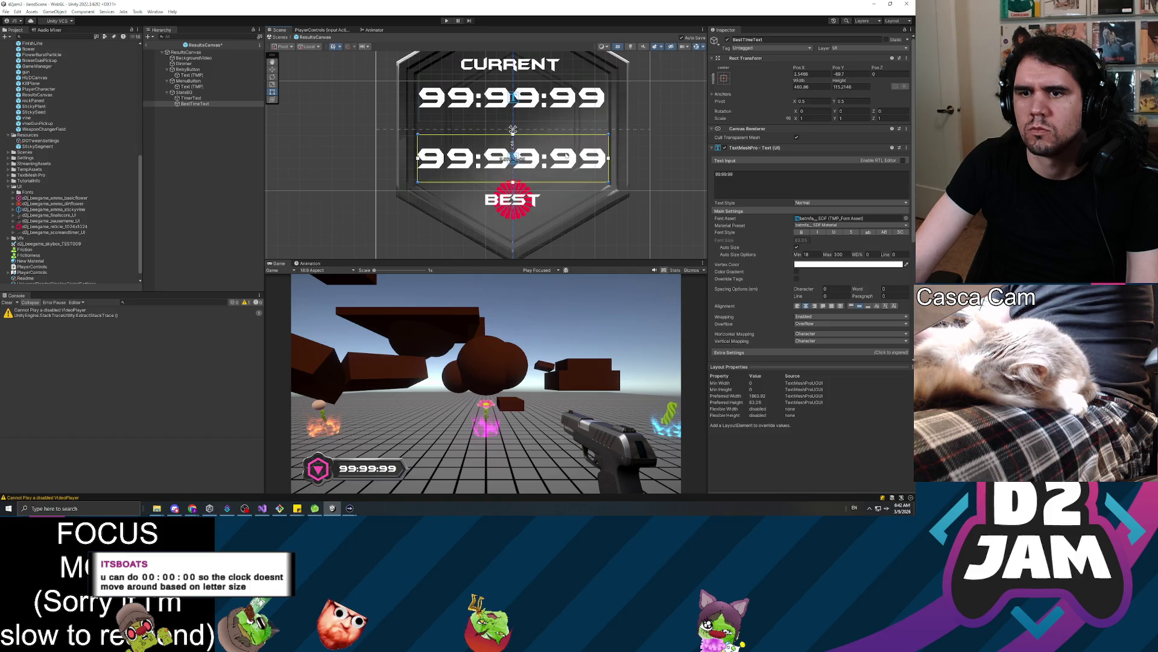
key("ctrl+s")
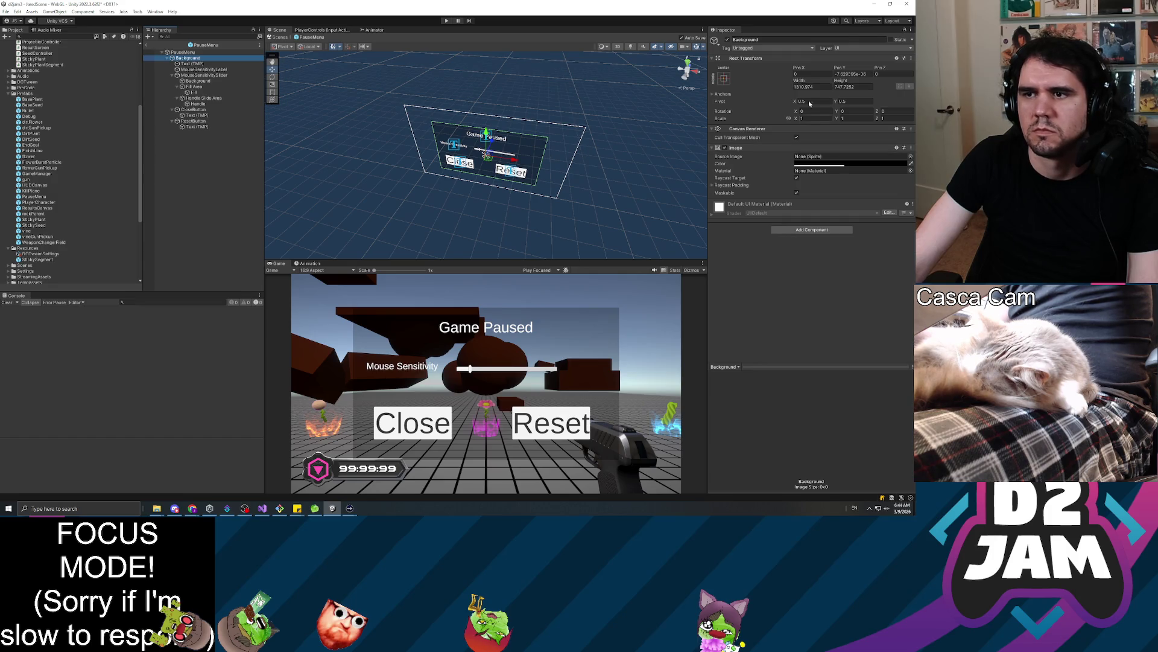
- In 2D view, stretch the pause menu Background to the full 1920×1080 screen
left_click_drag(799, 80, 880, 92)
left_click(617, 46)
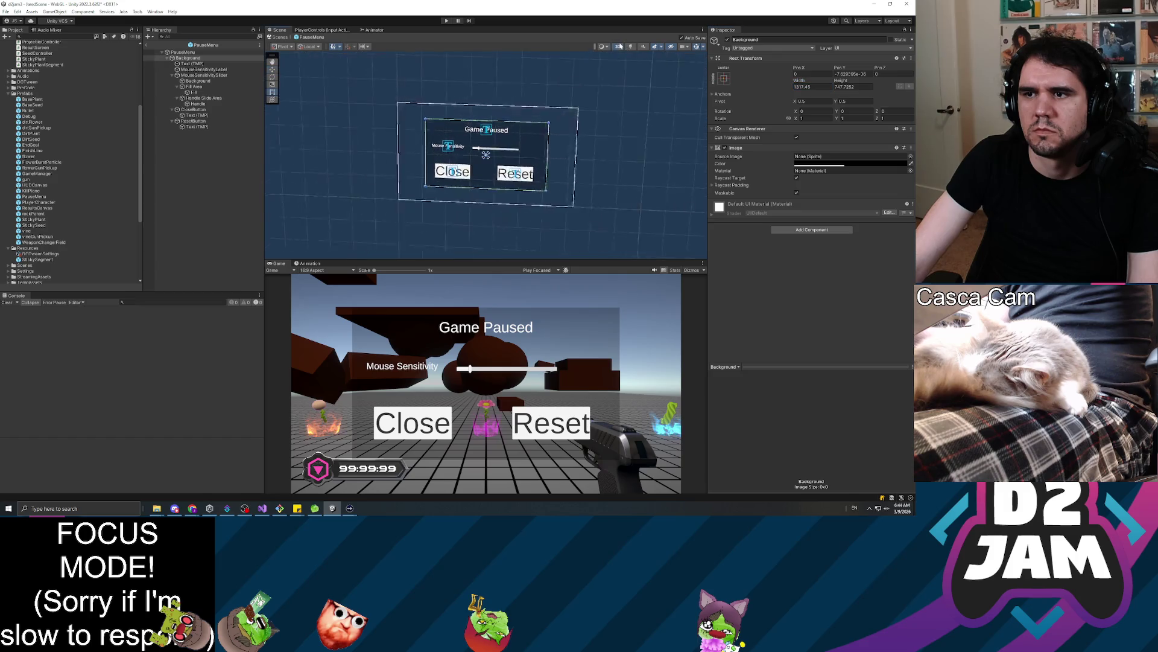
left_click_drag(546, 155, 576, 155)
left_click_drag(426, 160, 396, 159)
left_click_drag(445, 121, 445, 104)
left_click_drag(467, 192, 467, 205)
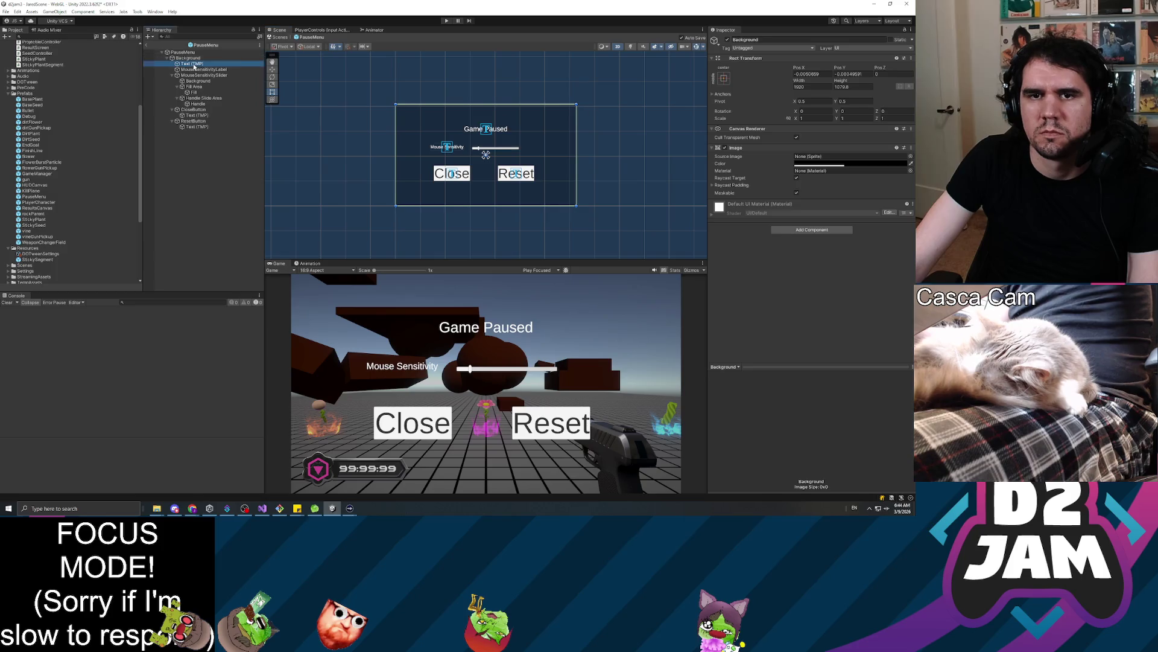
- Delete the Game Paused title text and the MouseSensitivityLabel from the PauseMenu prefab
left_click(195, 64)
key("Delete")
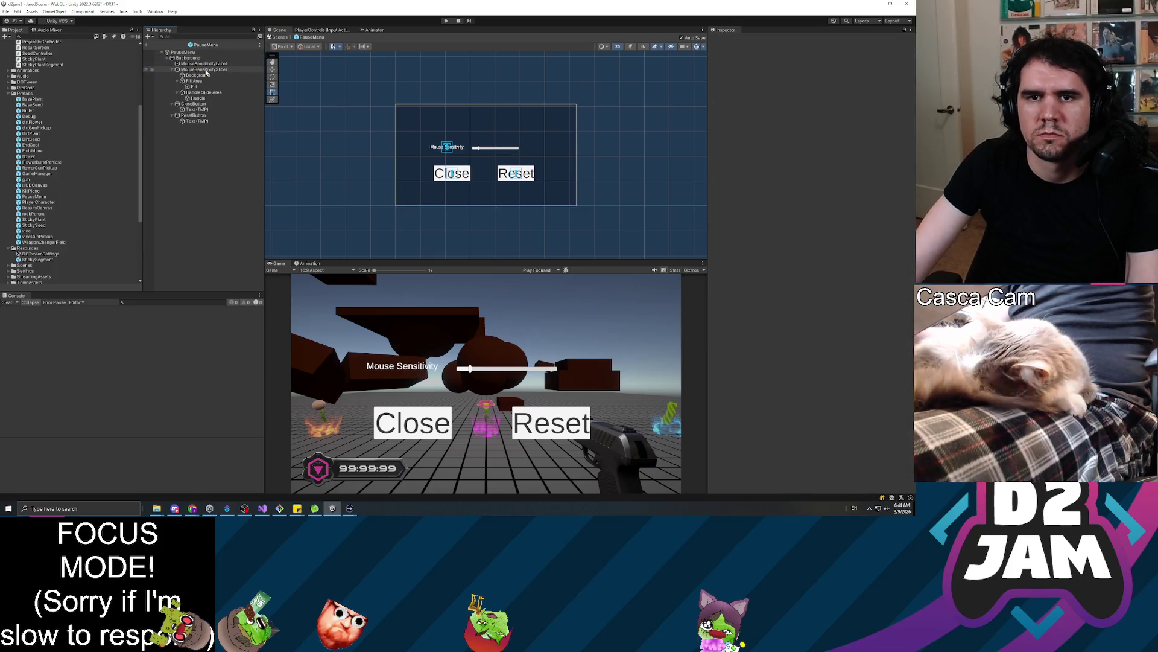
left_click(204, 64)
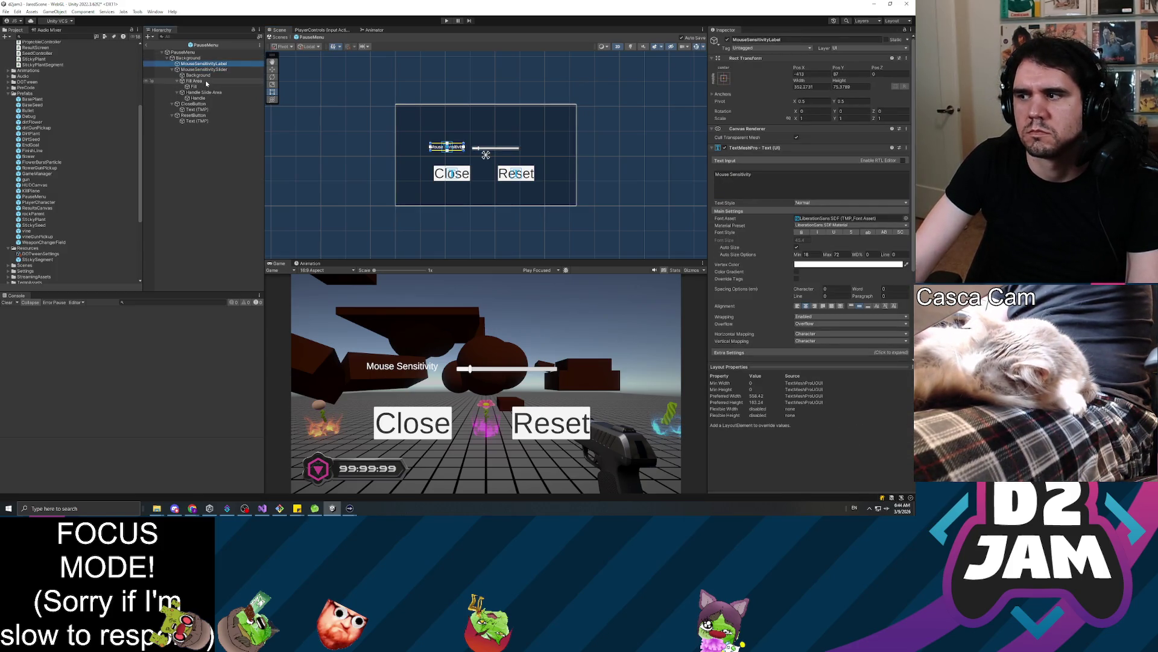
key("Delete")
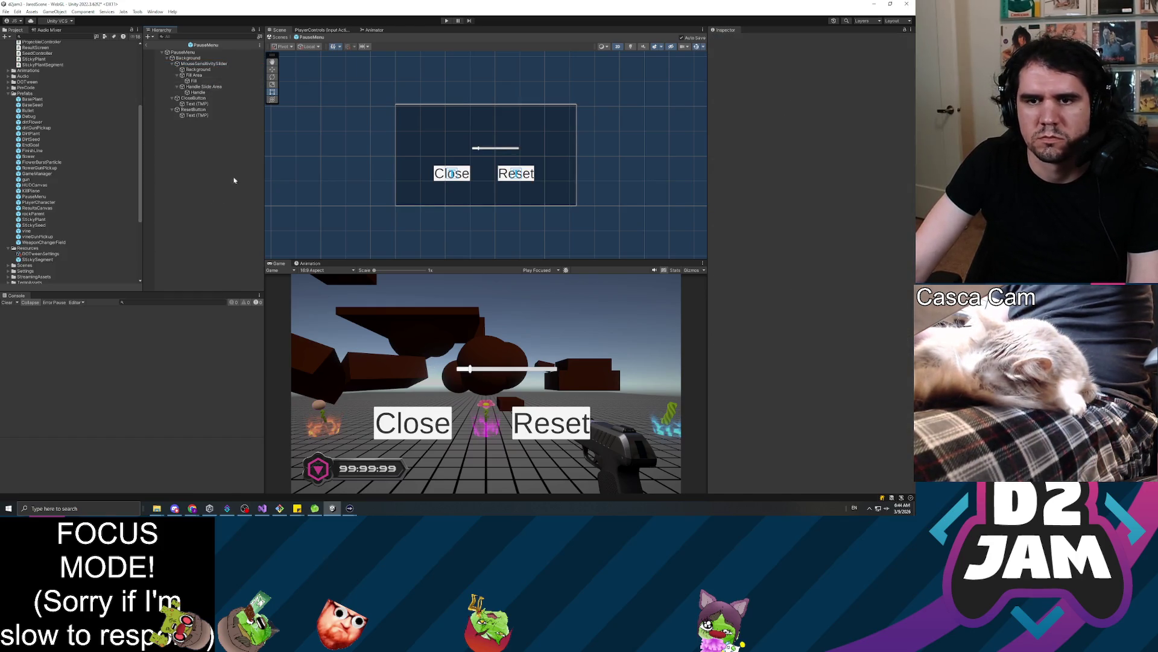
scroll(33, 244, "down", 5)
left_click(46, 213)
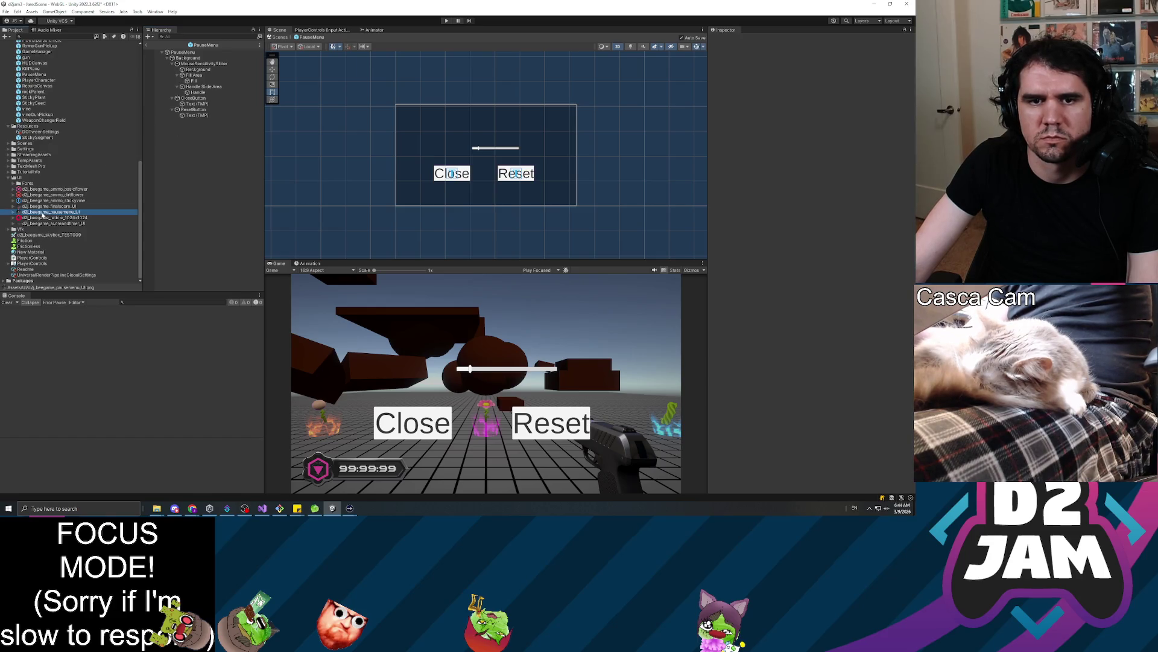
left_click(199, 69)
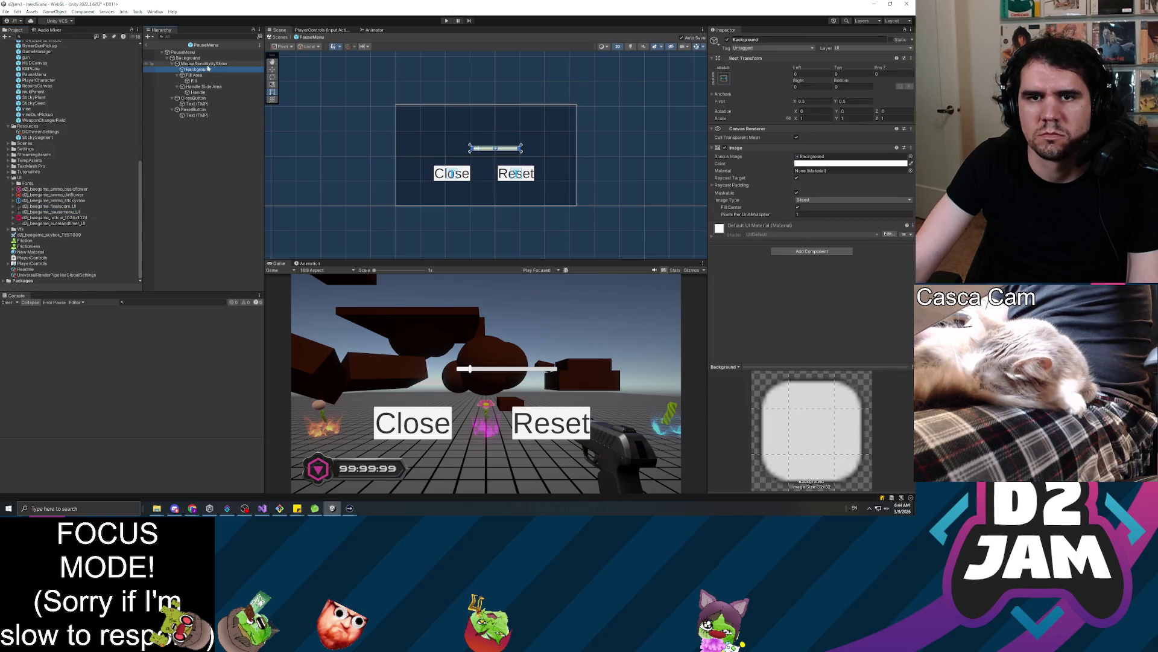
key("Up")
key("Up")
key("Up")
key("Down")
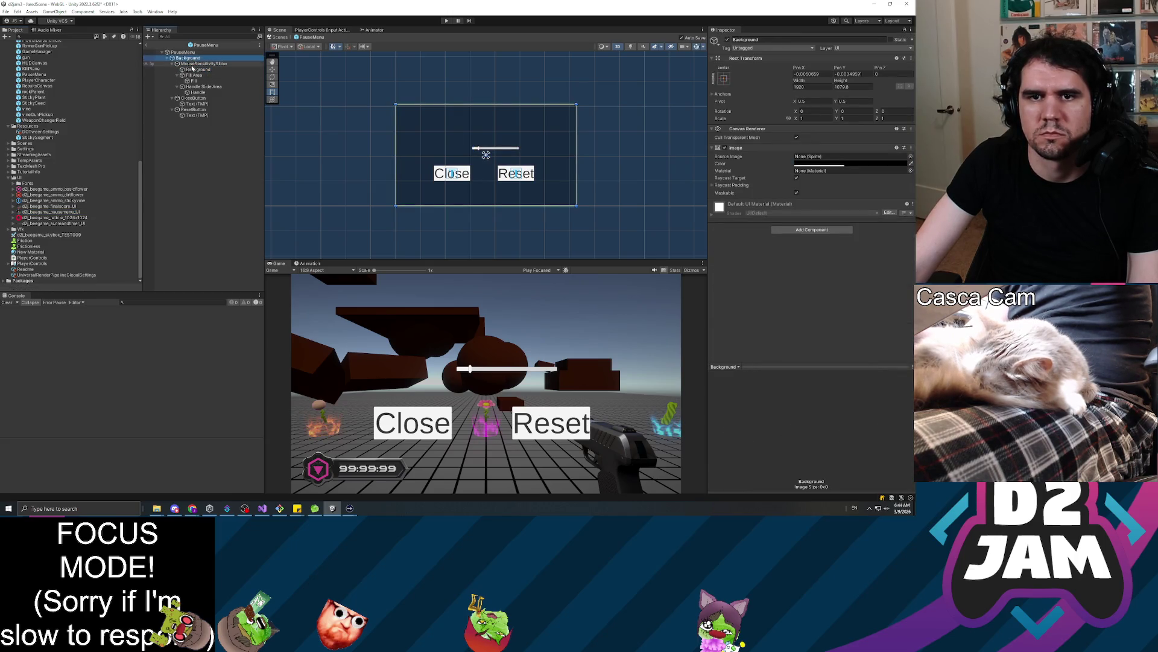
left_click(181, 52)
right_click(181, 51)
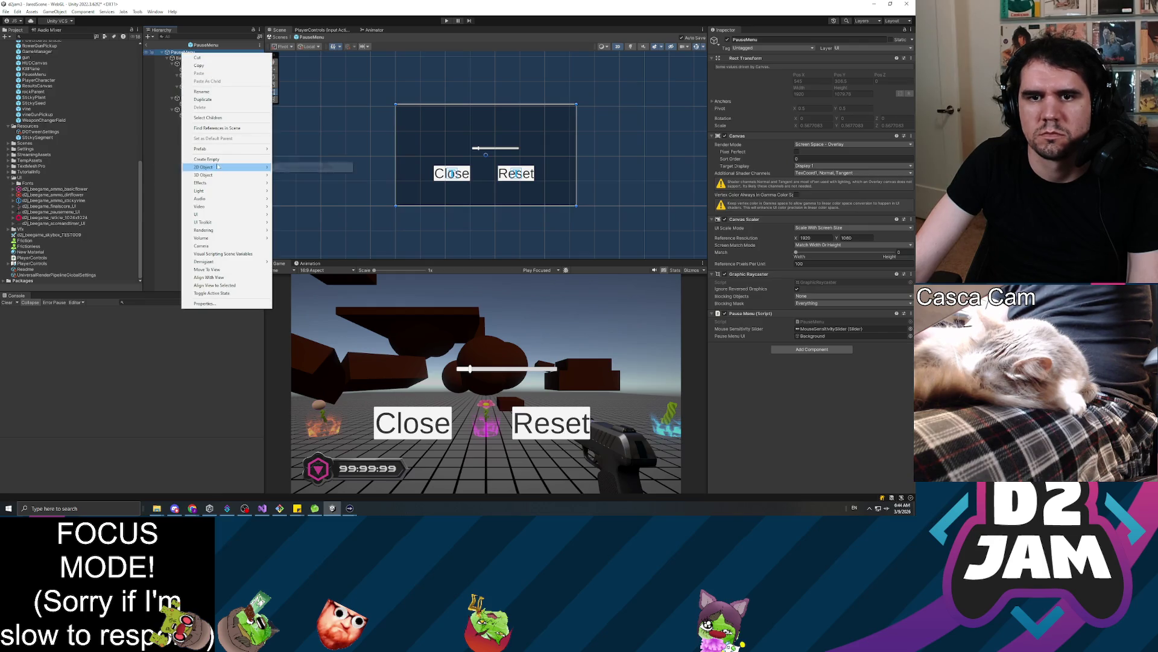
- Add a PauseMenu Image with the d2j_beegame_pausemenu_UI sprite, scaled to about 707 px and centred
mouse_move(229, 214)
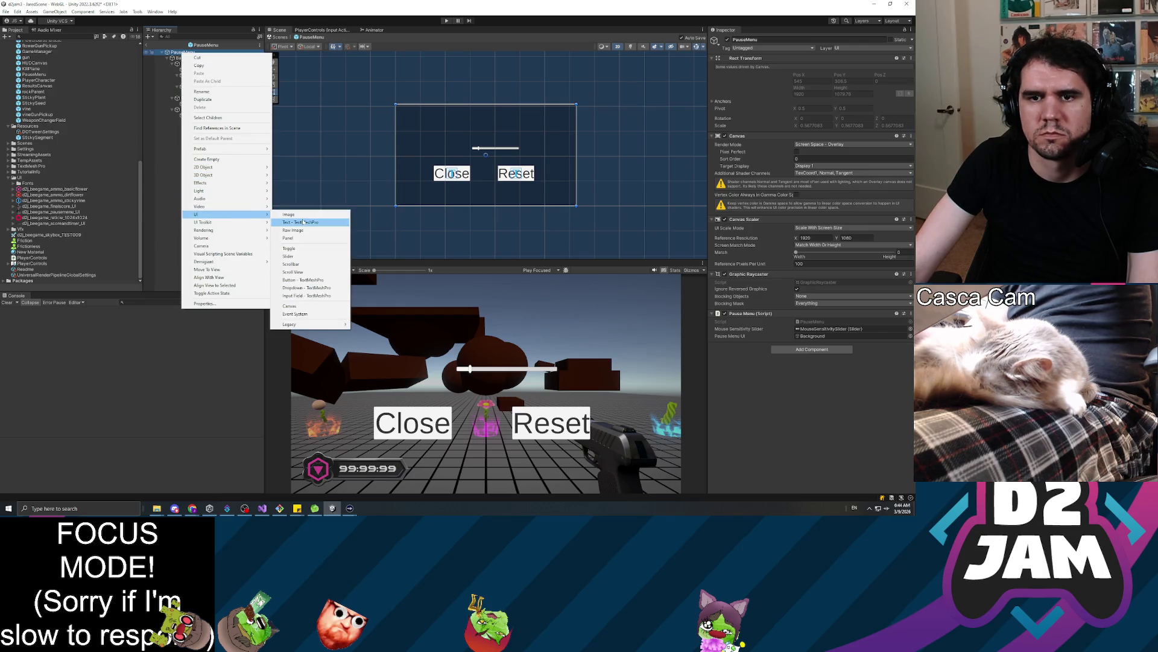
left_click(296, 215)
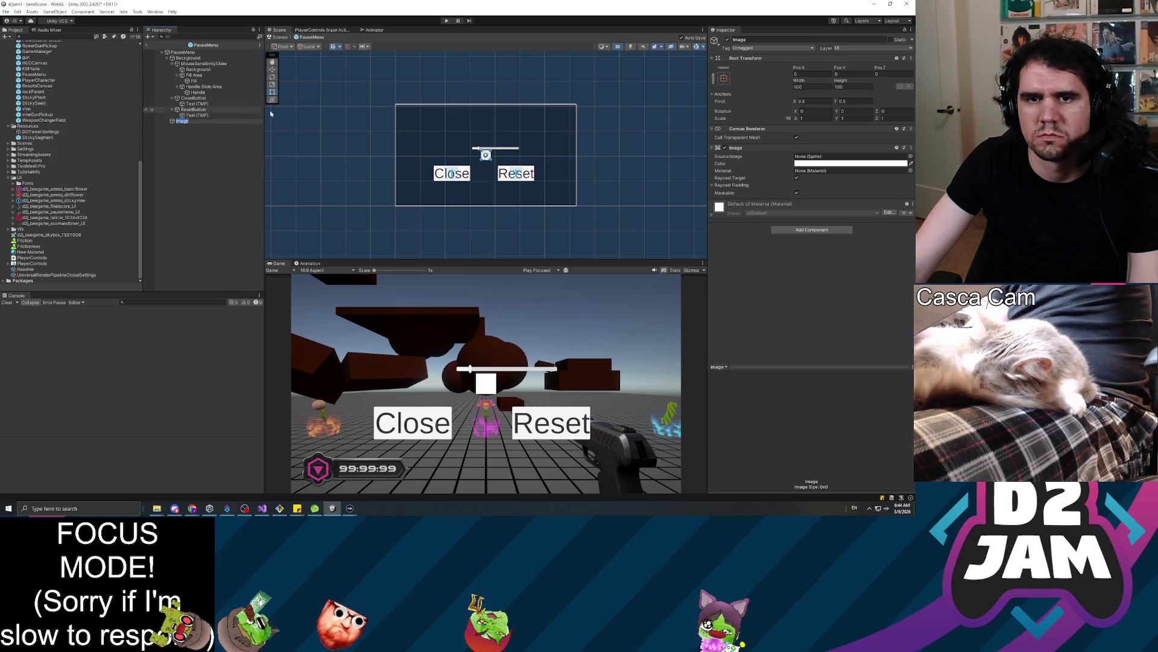
left_click(910, 156)
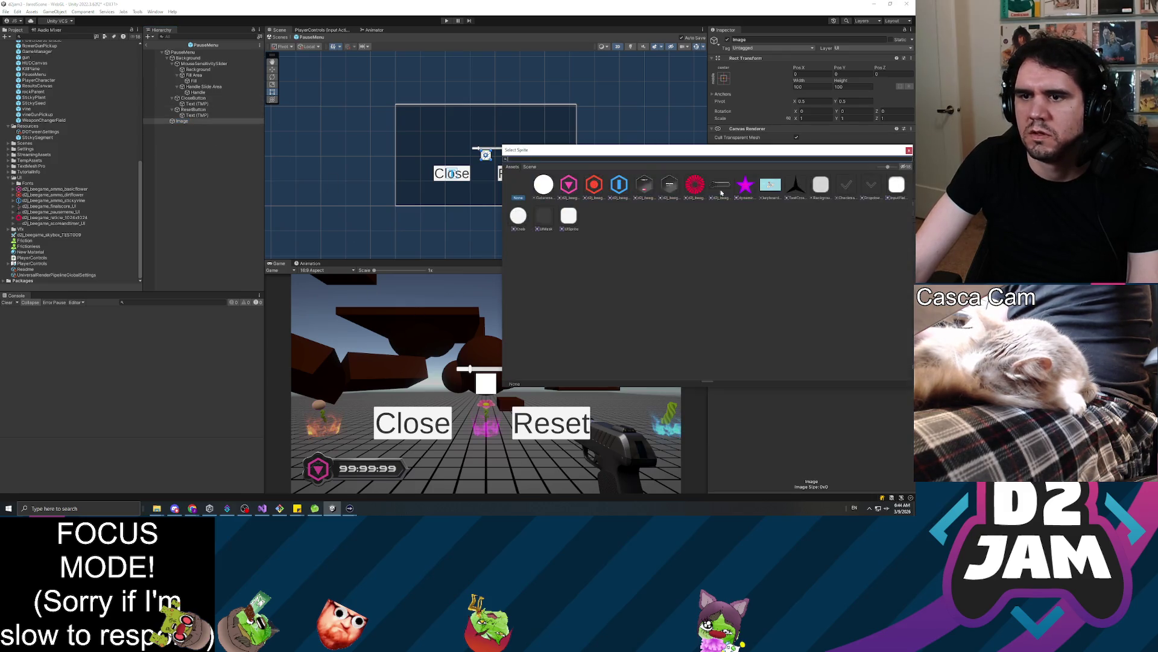
double_click(666, 188)
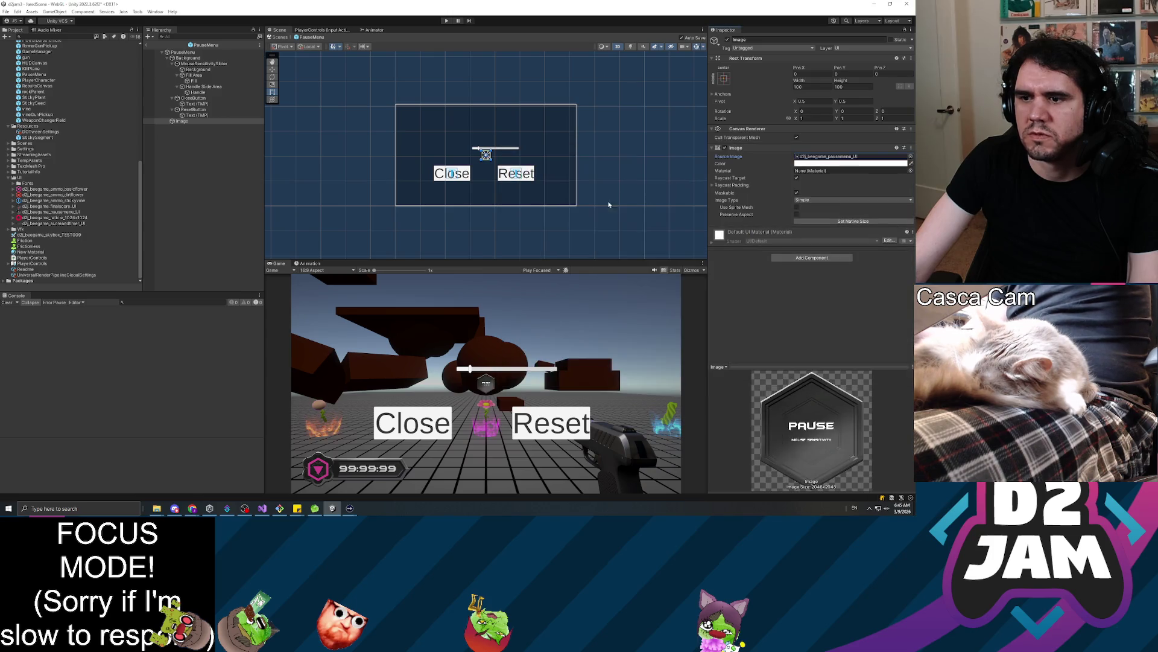
mouse_move(485, 155)
left_mouse_down()
mouse_move(541, 99)
mouse_move(499, 161)
left_mouse_up()
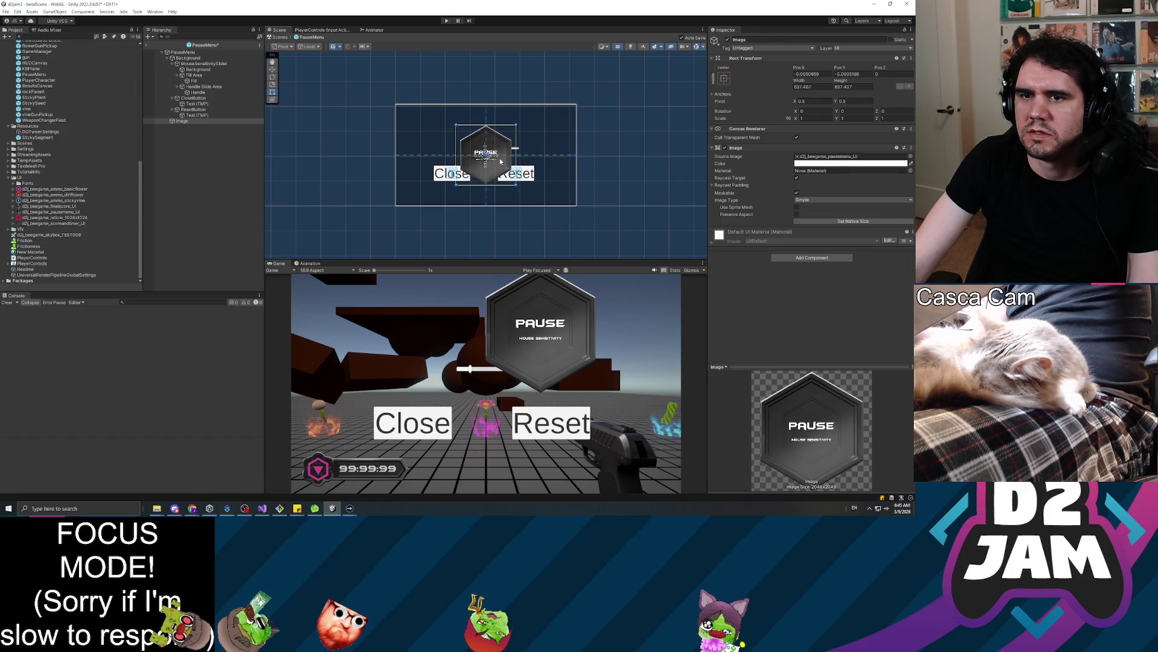
scroll(485, 148, "up", 4)
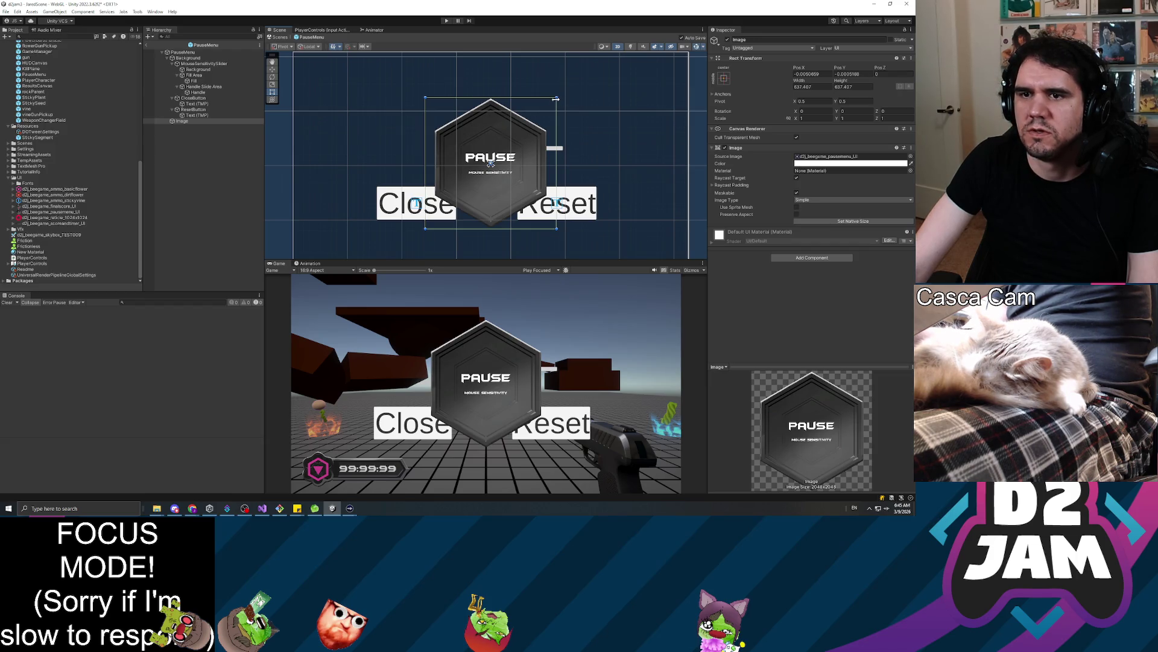
left_click_drag(554, 98, 569, 85)
left_click_drag(540, 149, 536, 151)
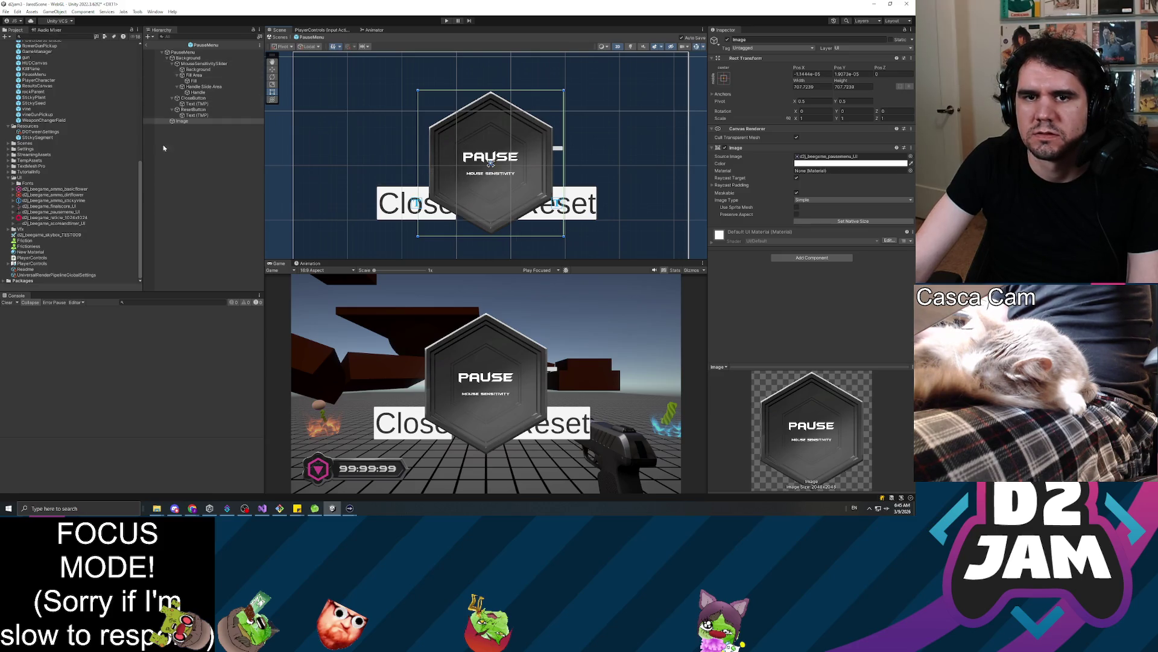
mouse_move(185, 122)
left_mouse_down()
mouse_move(195, 65)
mouse_move(187, 122)
left_mouse_up()
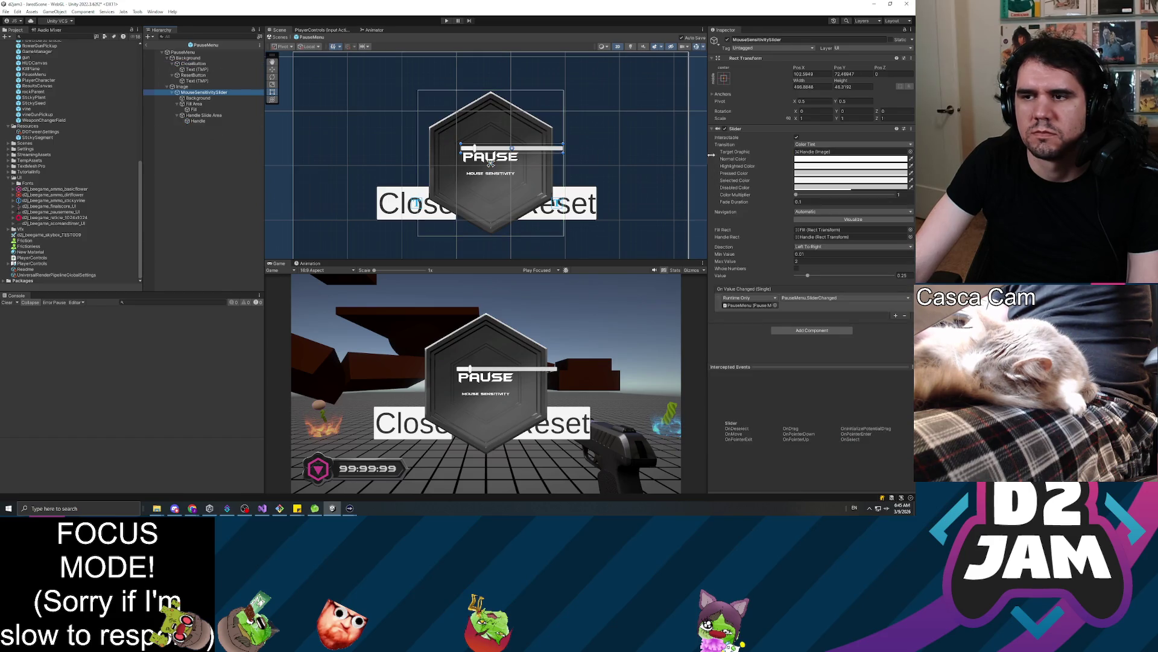
- Shrink the sensitivity slider to 350×32 and make its normal and highlighted tints red
mouse_move(562, 143)
left_mouse_down()
mouse_move(534, 147)
mouse_move(535, 161)
left_mouse_up()
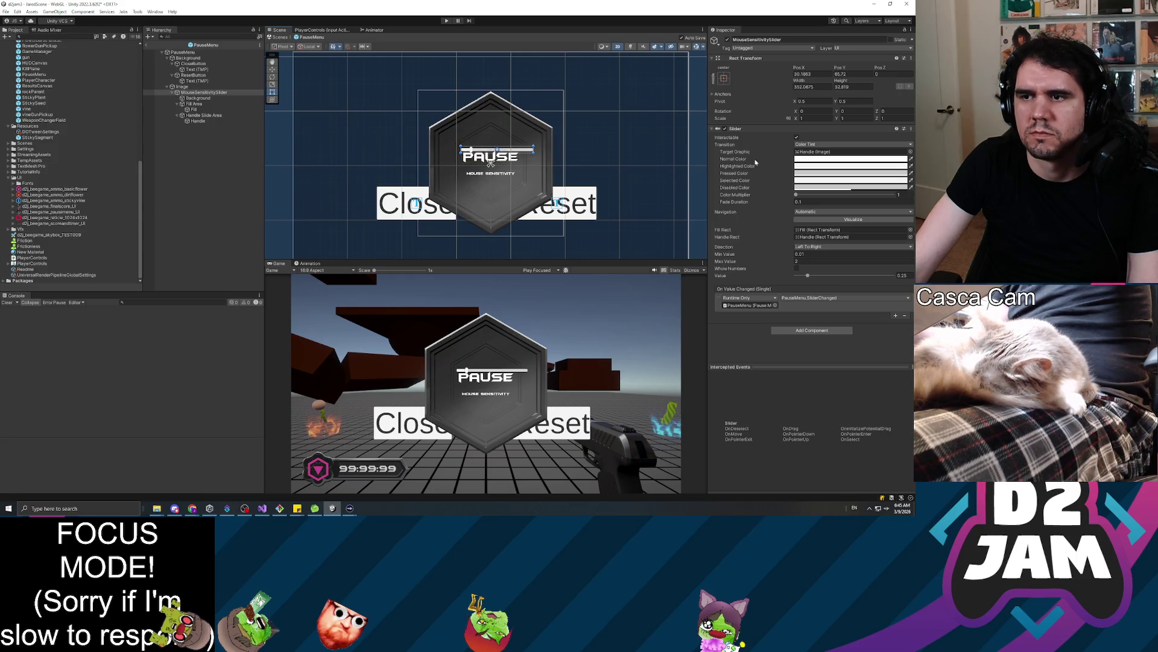
left_click(826, 161)
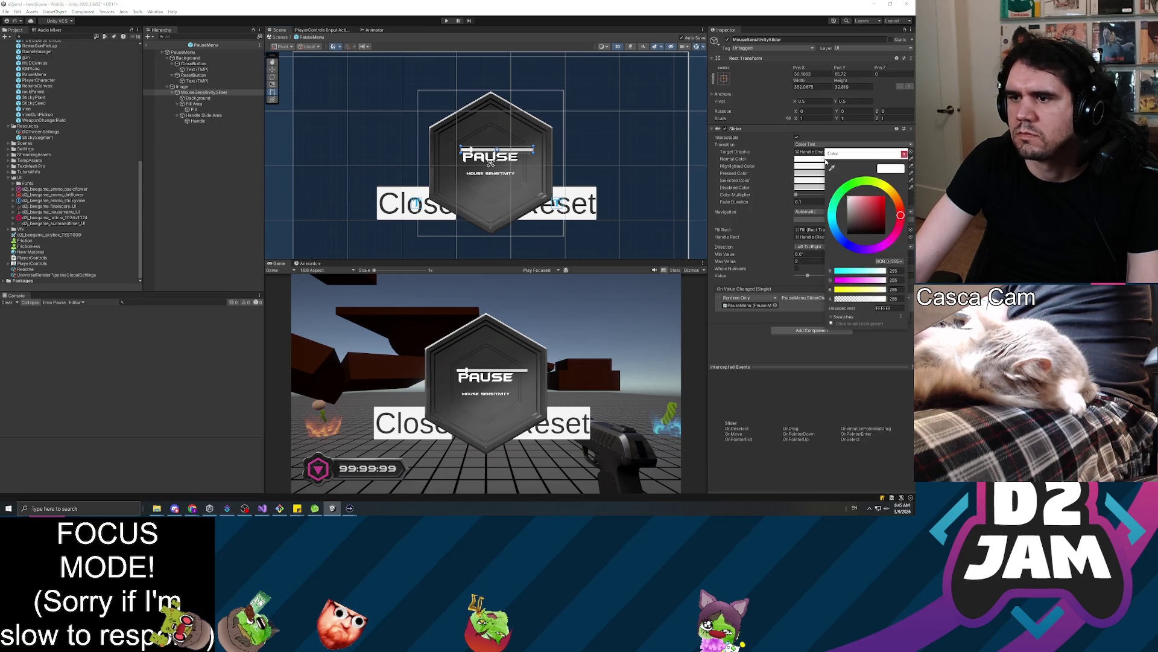
left_click_drag(859, 191, 910, 147)
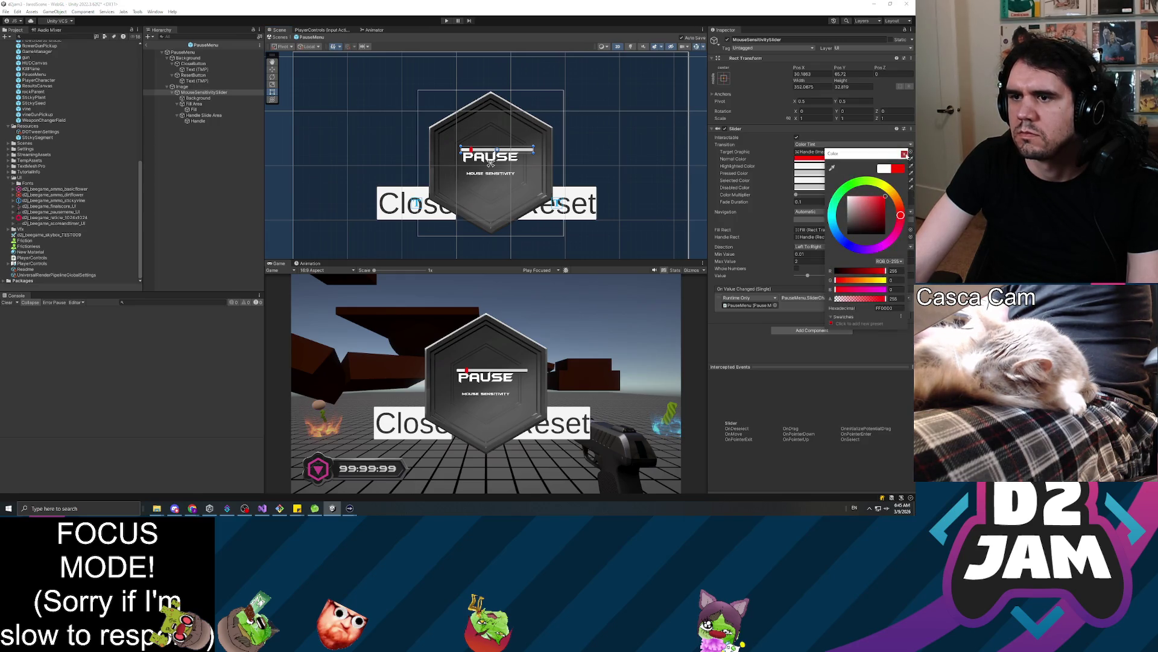
left_click(905, 155)
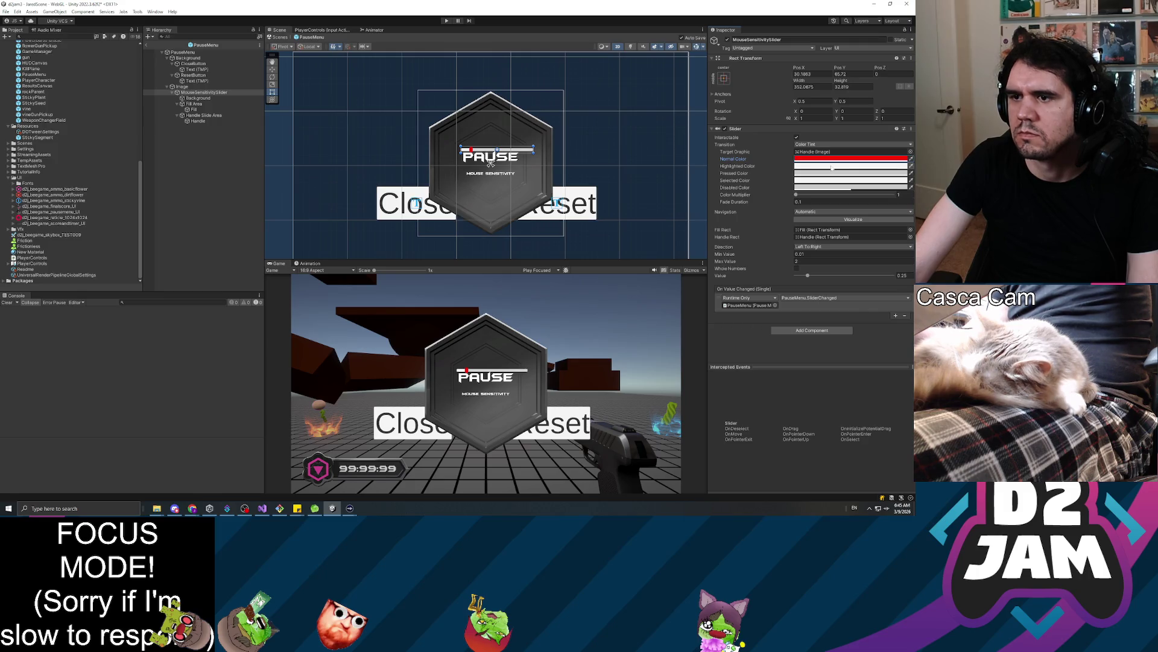
left_click(832, 167)
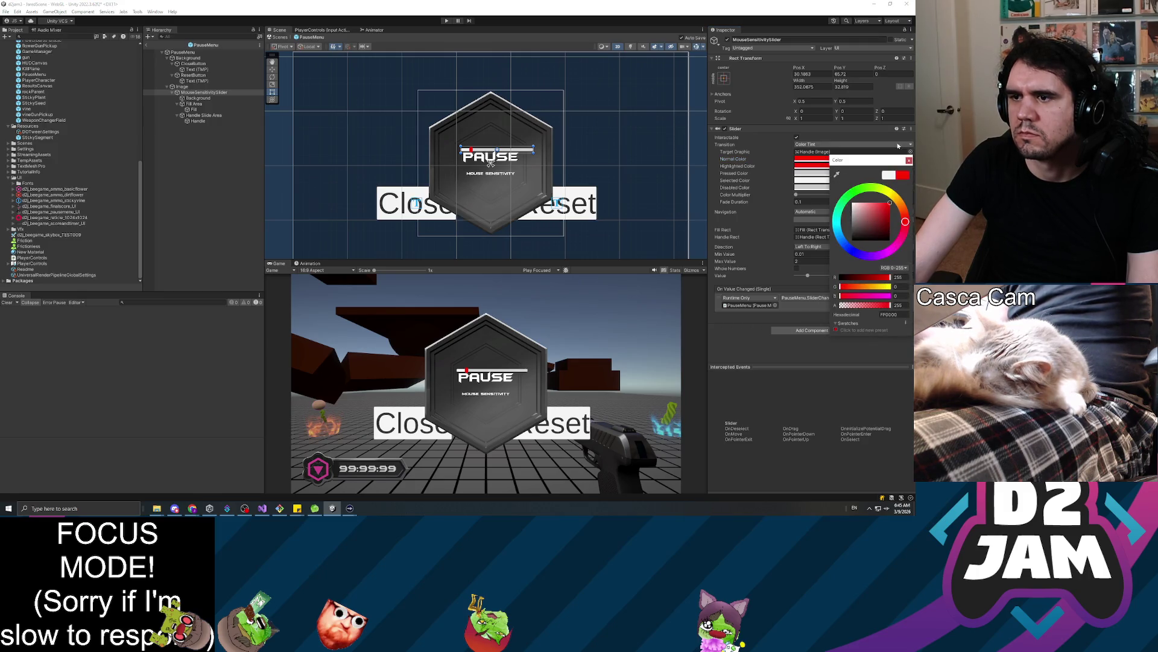
left_click(909, 161)
- Make the slider's pressed and selected tints red, and set the disabled tint
left_click(813, 176)
left_click(817, 337)
left_click(890, 168)
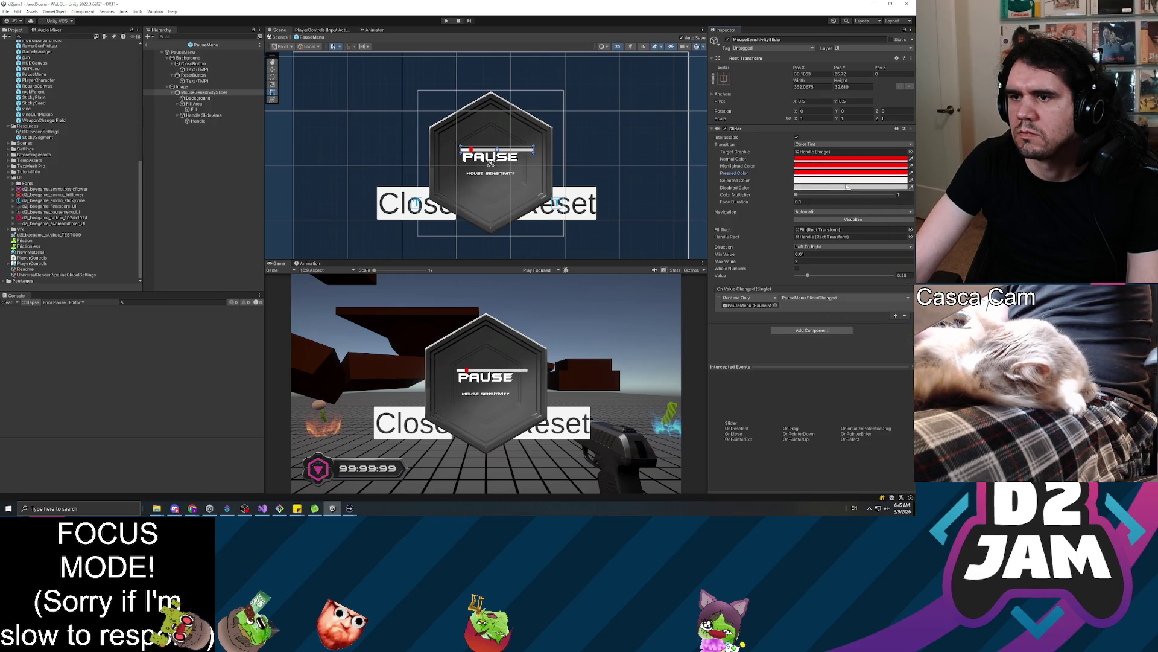
left_click(836, 180)
left_click(836, 344)
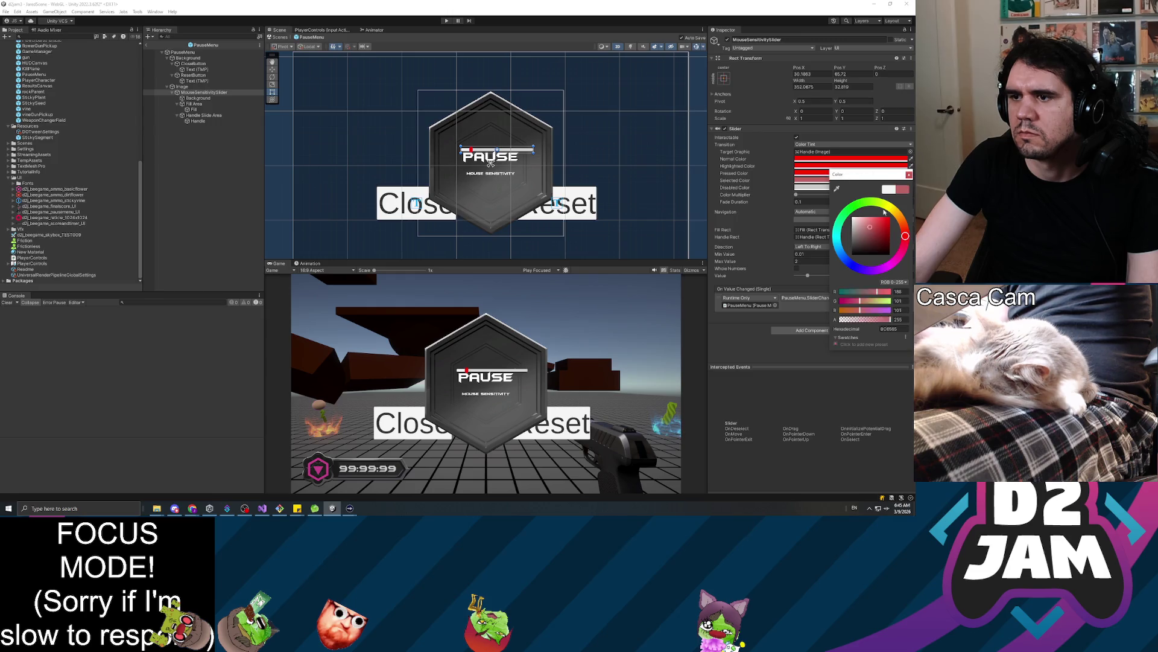
left_click(908, 175)
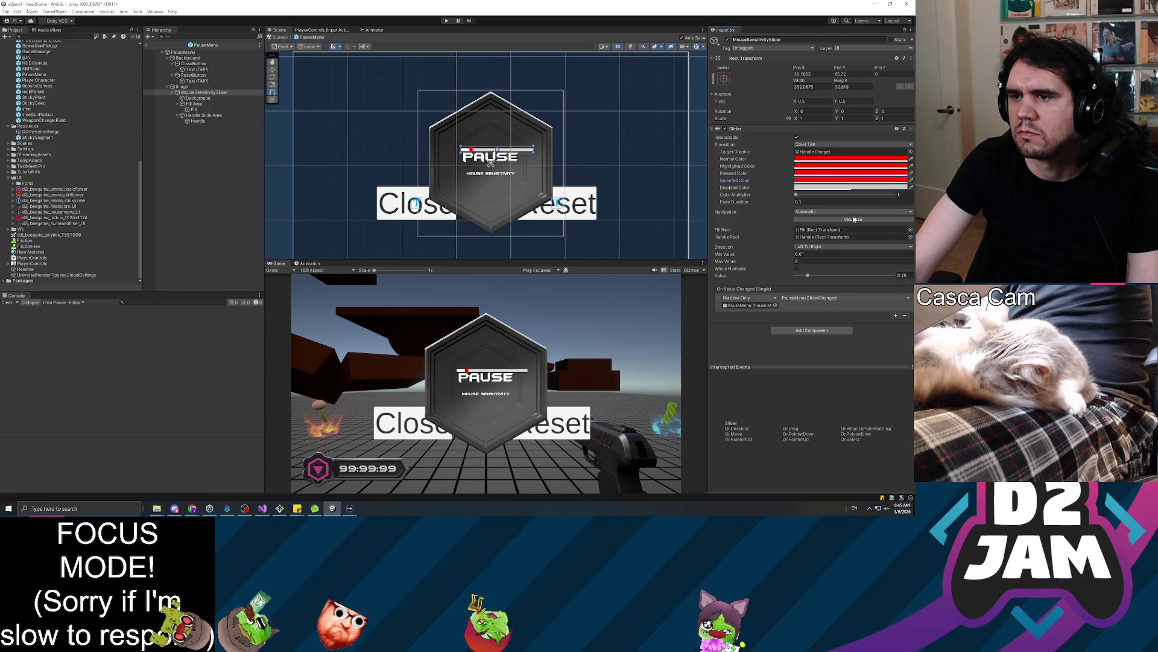
left_click(809, 187)
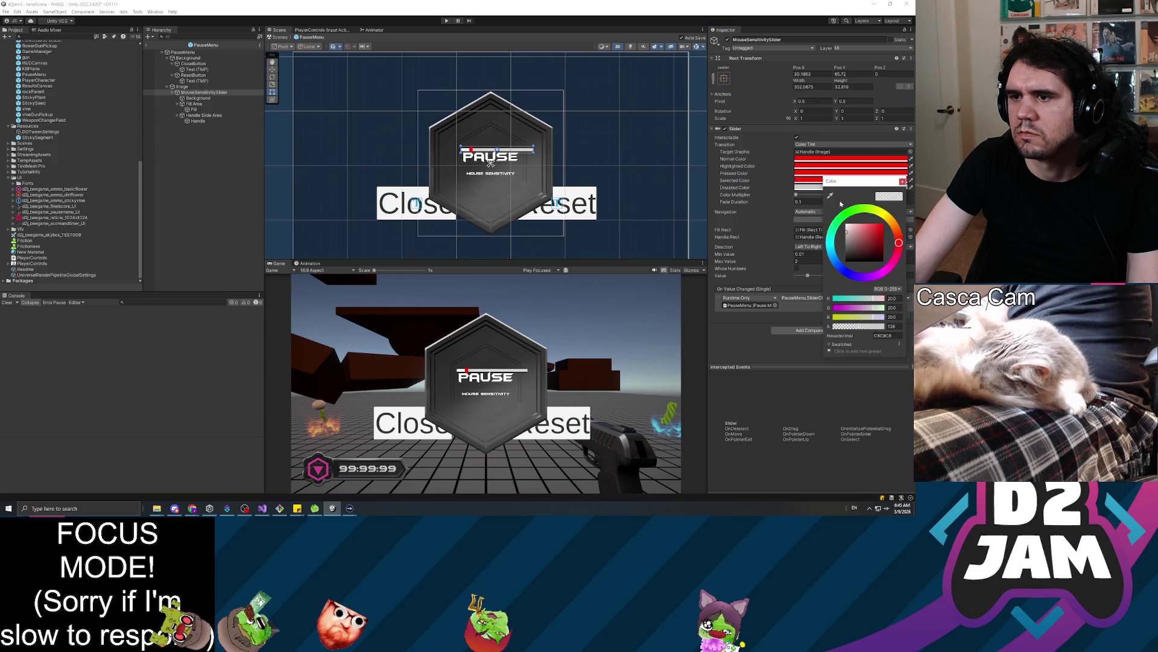
left_click(903, 182)
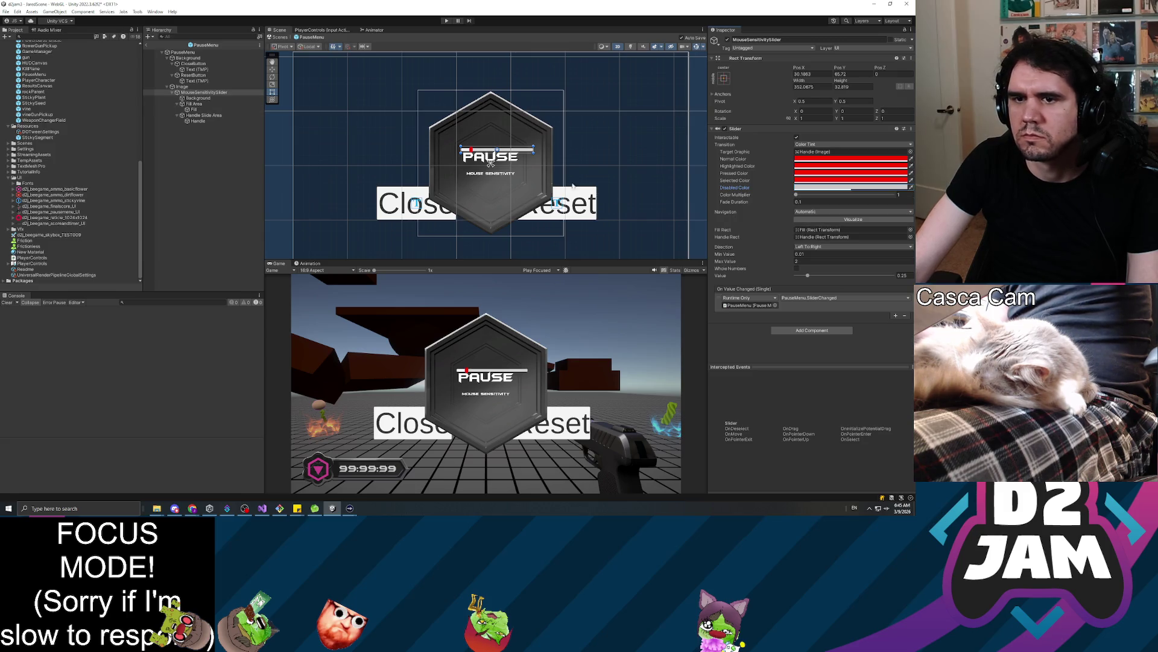
key("Down")
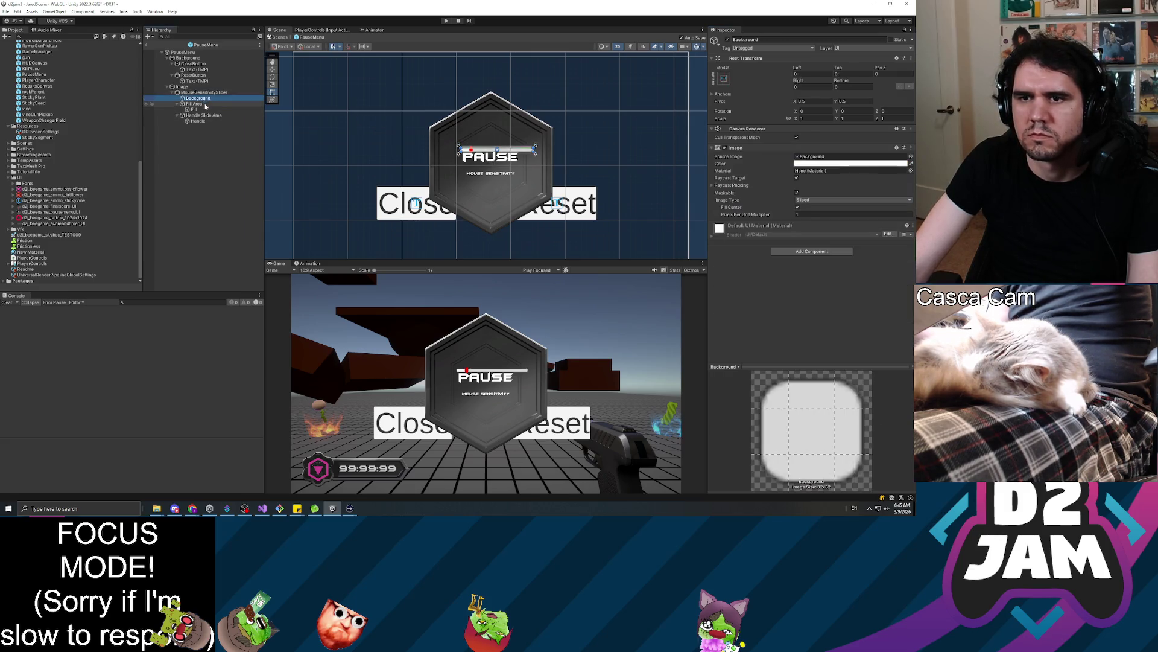
- Set the selected slider element and the slider's Fill image colour to pure red
left_click(805, 167)
left_click_drag(841, 220, 892, 166)
left_click(884, 160)
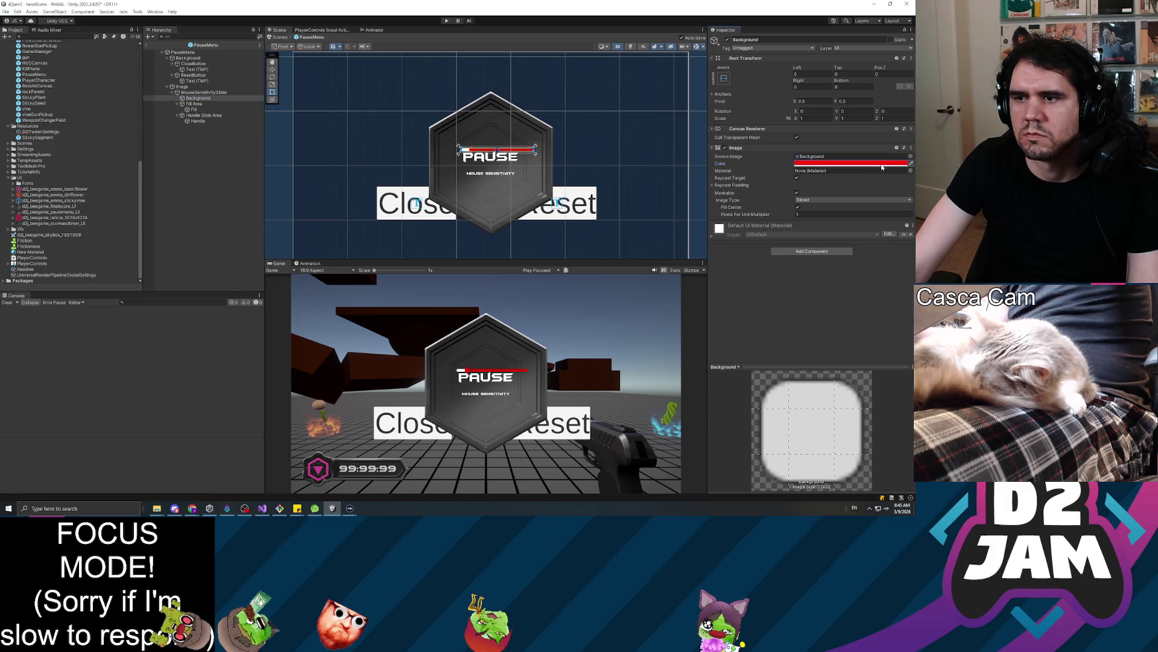
key("Down")
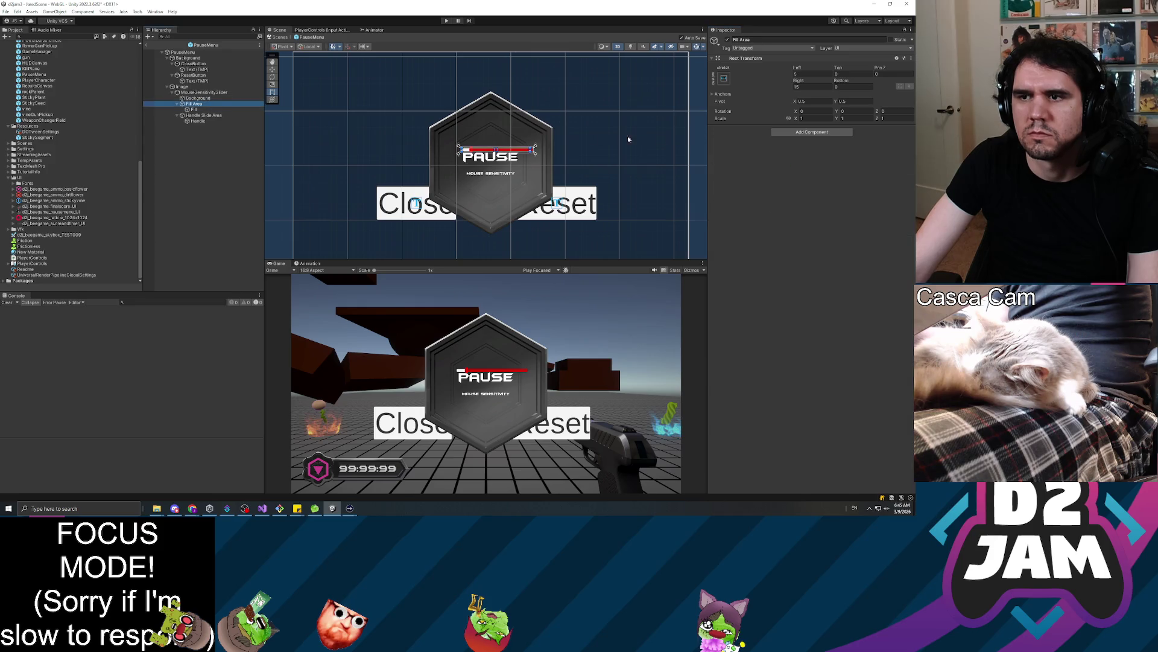
key("Down")
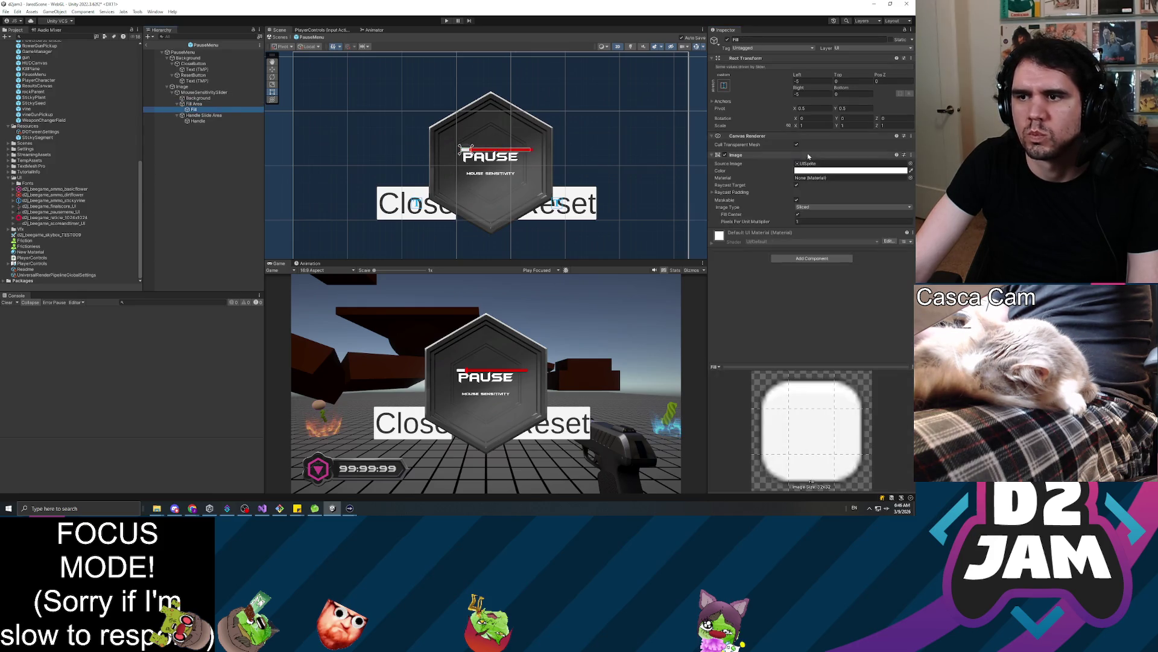
left_click(811, 172)
mouse_move(855, 222)
left_mouse_down()
mouse_move(855, 232)
mouse_move(863, 188)
left_mouse_up()
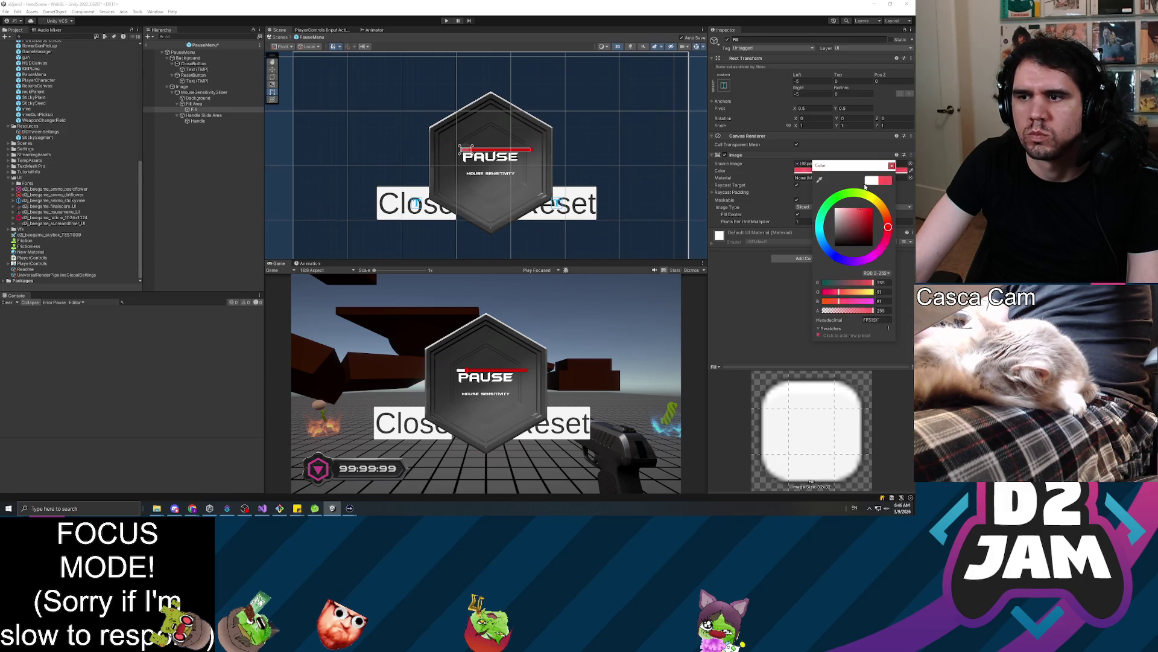
left_click(193, 104)
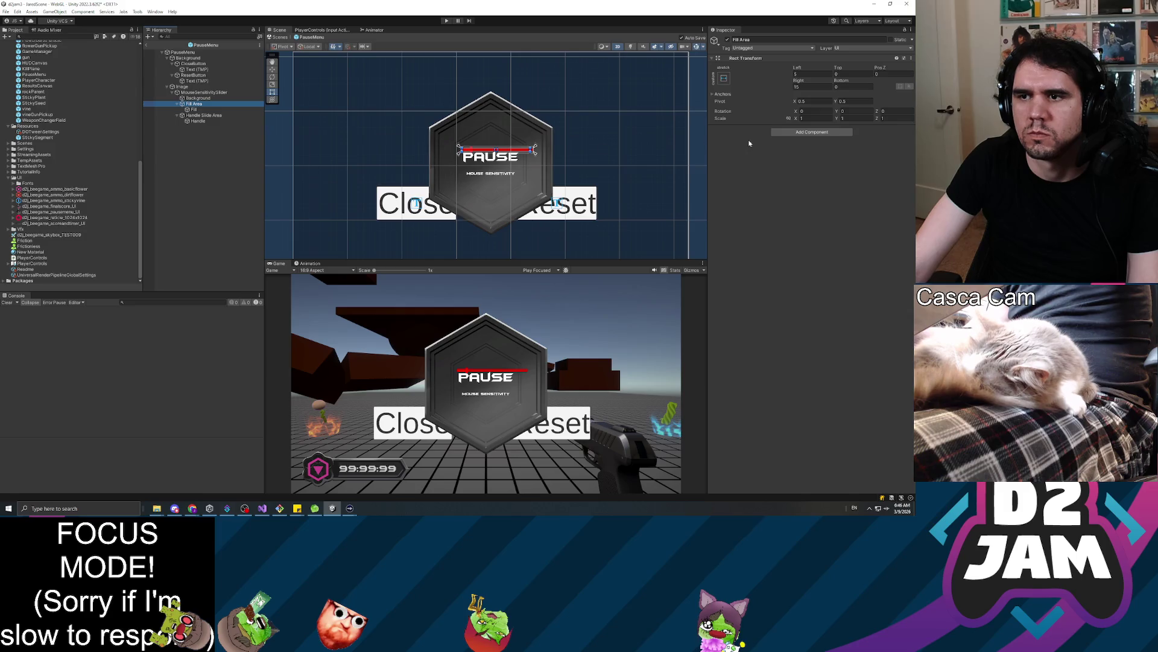
- Set the slider's Background track image colour to black
left_click(198, 98)
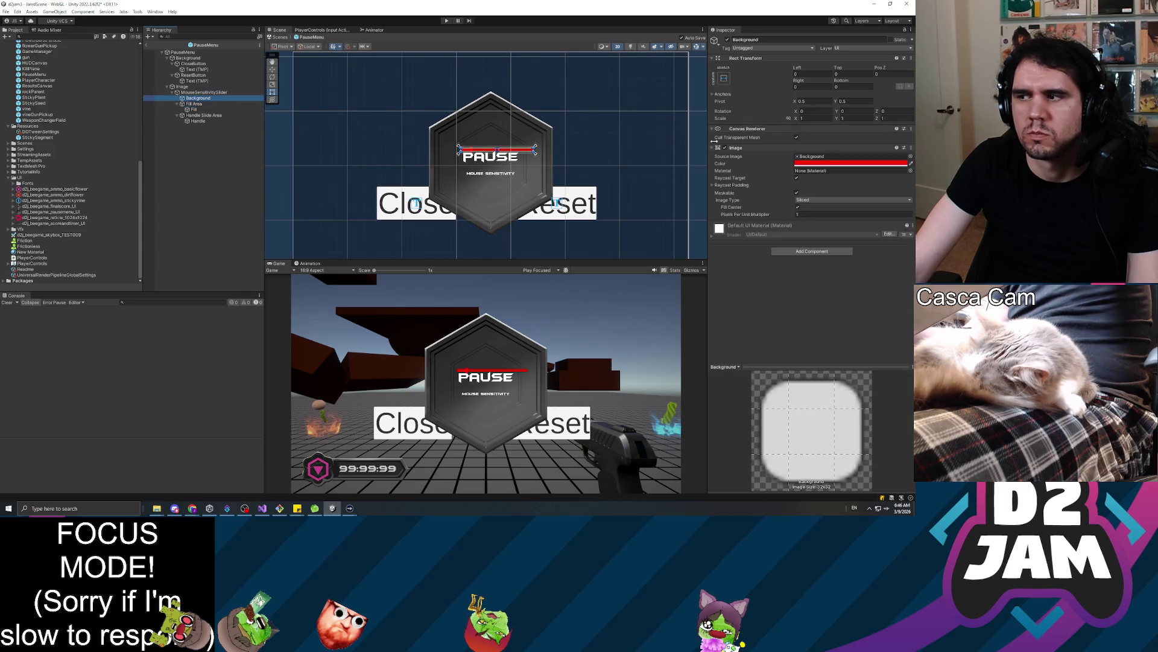
left_click(827, 163)
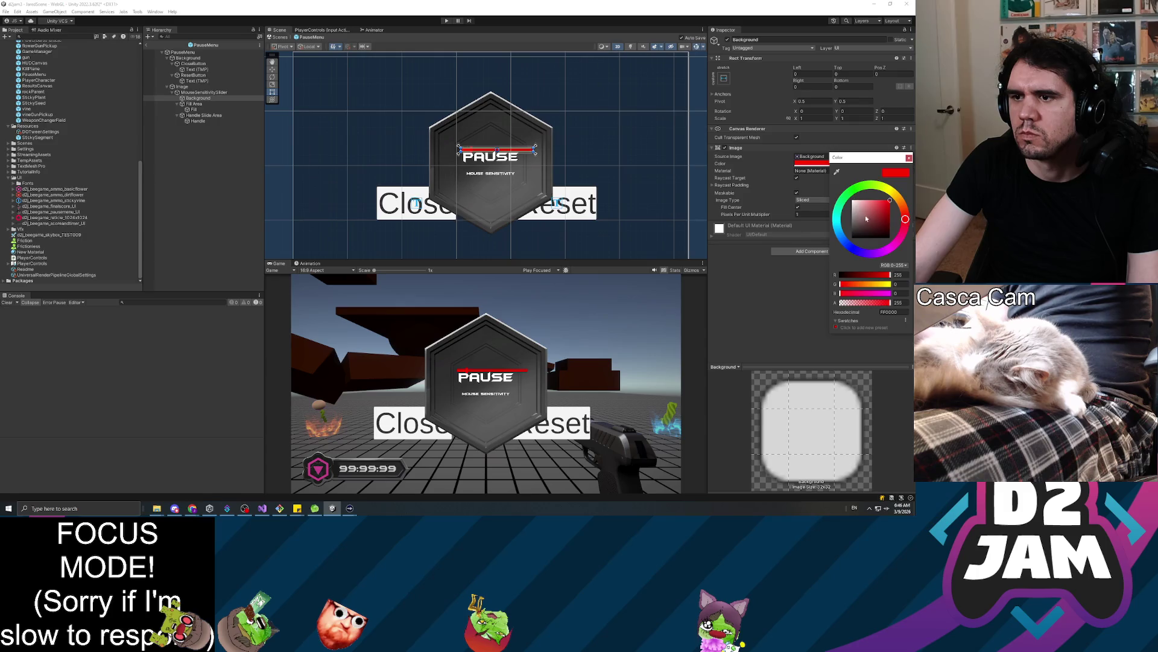
mouse_move(853, 234)
left_mouse_down()
mouse_move(809, 224)
mouse_move(812, 249)
left_mouse_up()
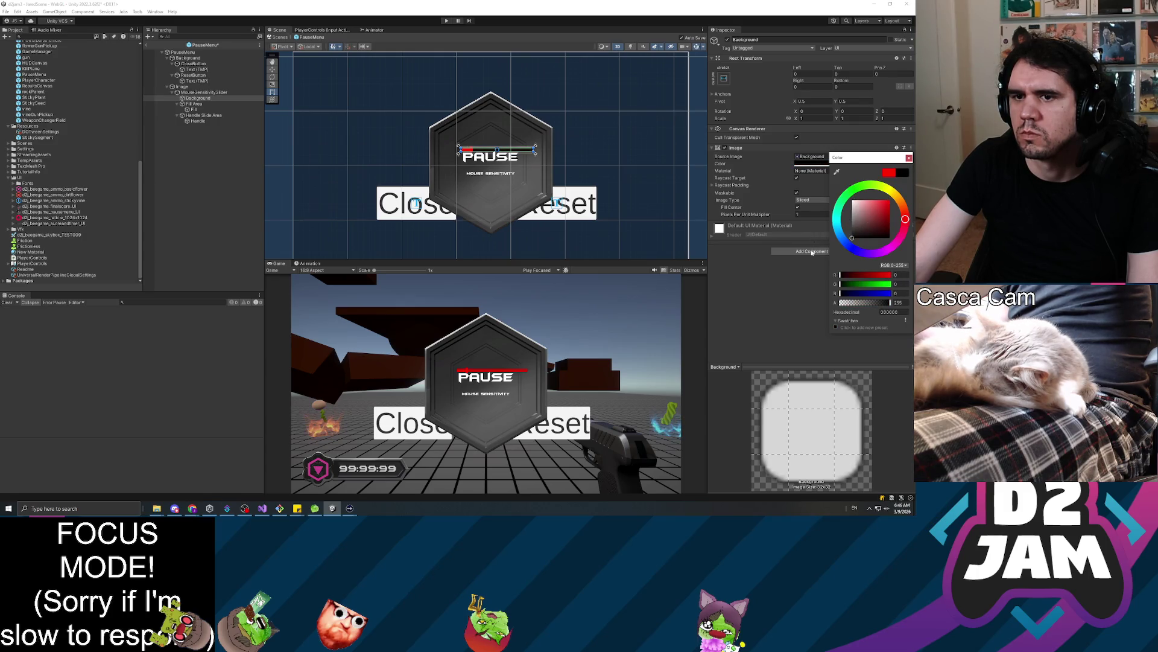
left_click(910, 159)
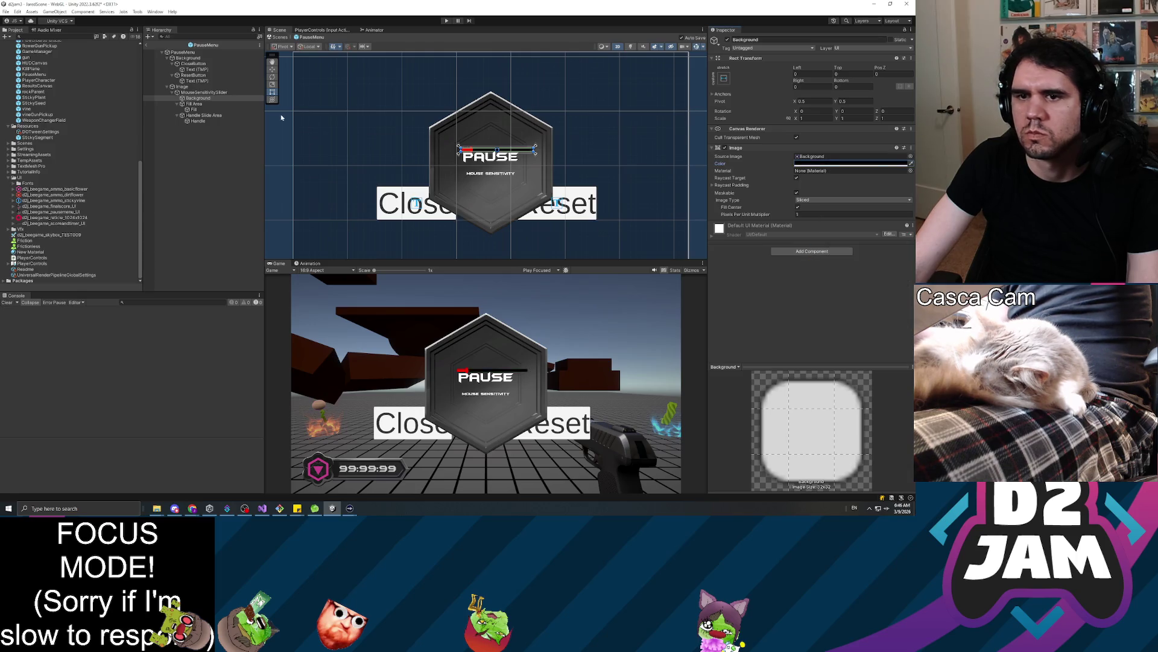
left_click(204, 116)
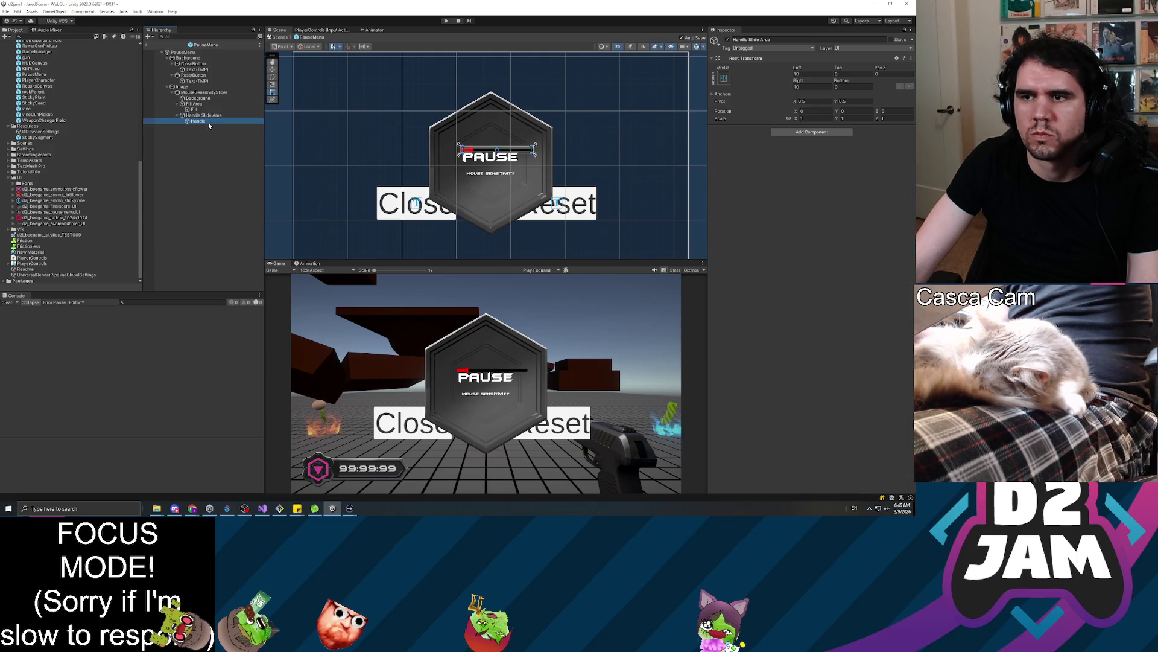
- Hide the slider's round knob by disabling the Handle's Image component
left_click(205, 121)
left_click(726, 155)
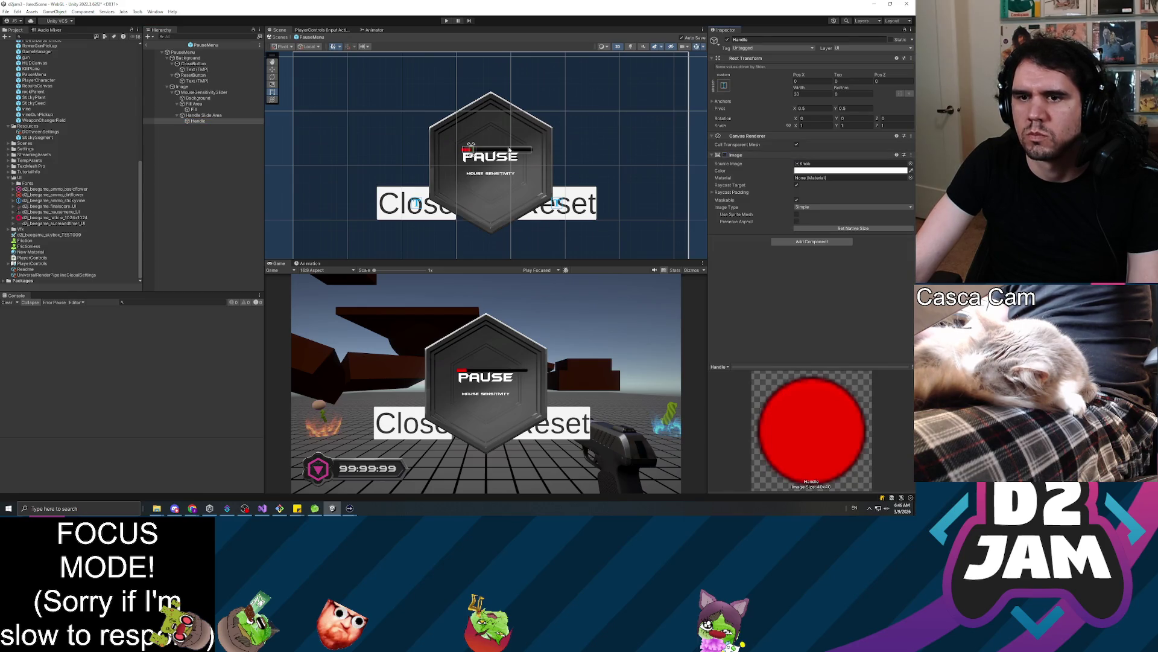
key("f")
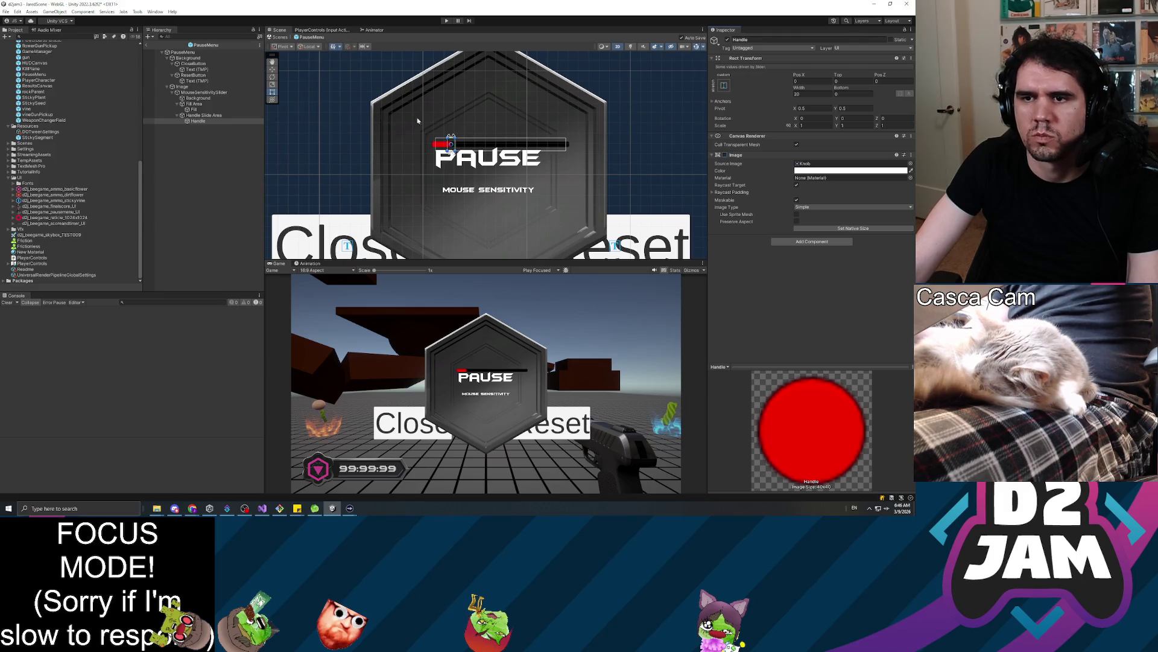
- Place the slider under the MOUSE SENSITIVITY label, about 444 units wide inside the hexagon
left_click(195, 92)
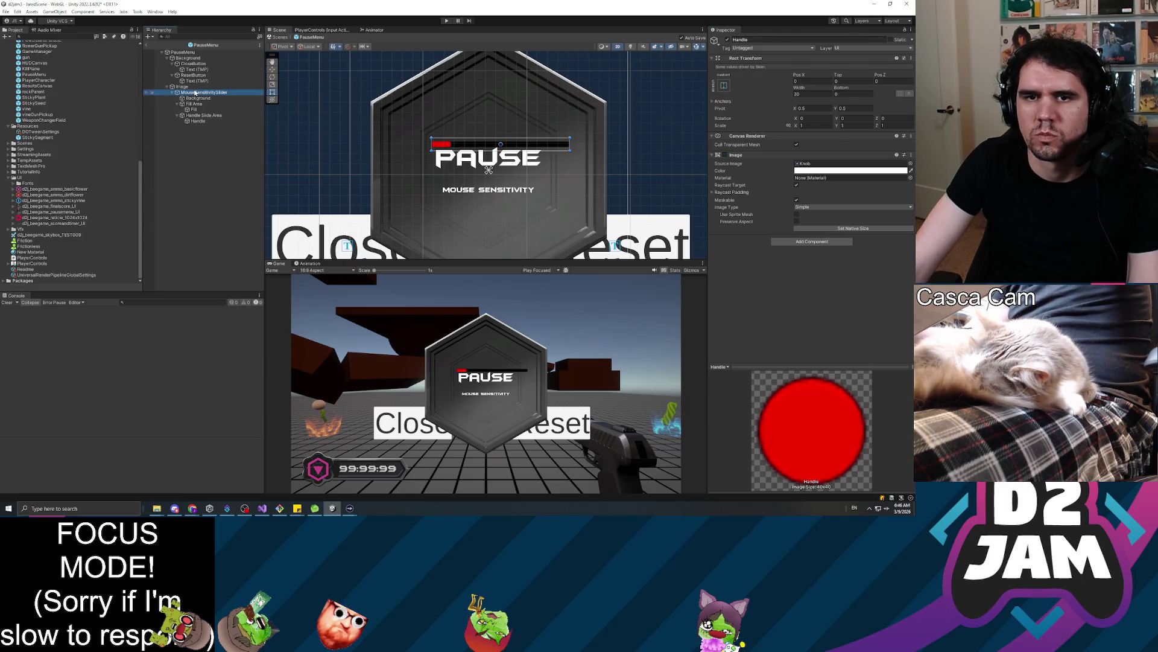
mouse_move(530, 149)
left_mouse_down()
mouse_move(520, 215)
mouse_move(516, 205)
mouse_move(590, 208)
mouse_move(578, 208)
left_mouse_up()
left_click_drag(420, 207, 398, 207)
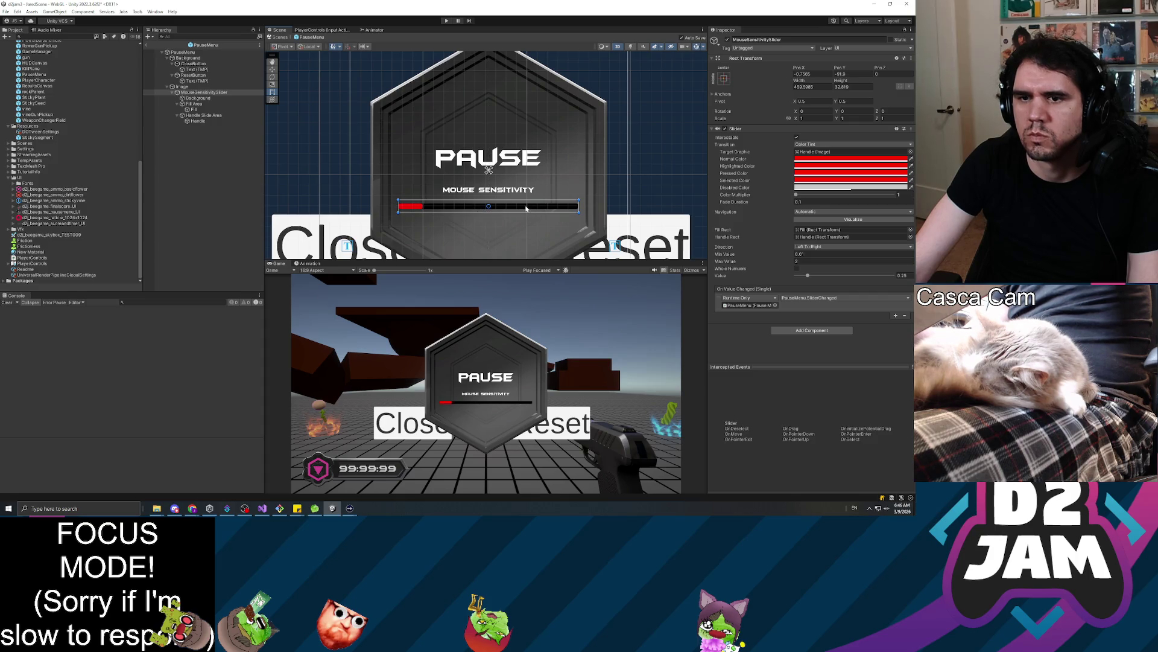
mouse_move(397, 212)
left_mouse_down()
mouse_move(453, 209)
mouse_move(442, 209)
left_mouse_up()
mouse_move(565, 211)
left_mouse_down()
mouse_move(585, 211)
mouse_move(529, 210)
left_mouse_up()
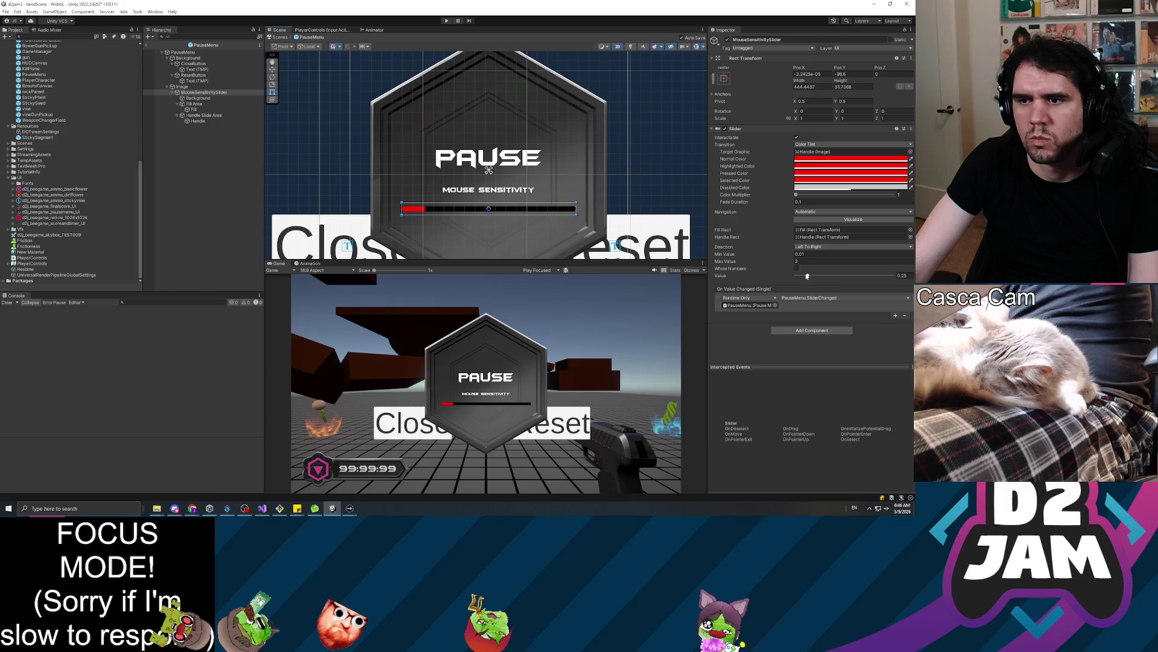
left_click_drag(810, 277, 894, 276)
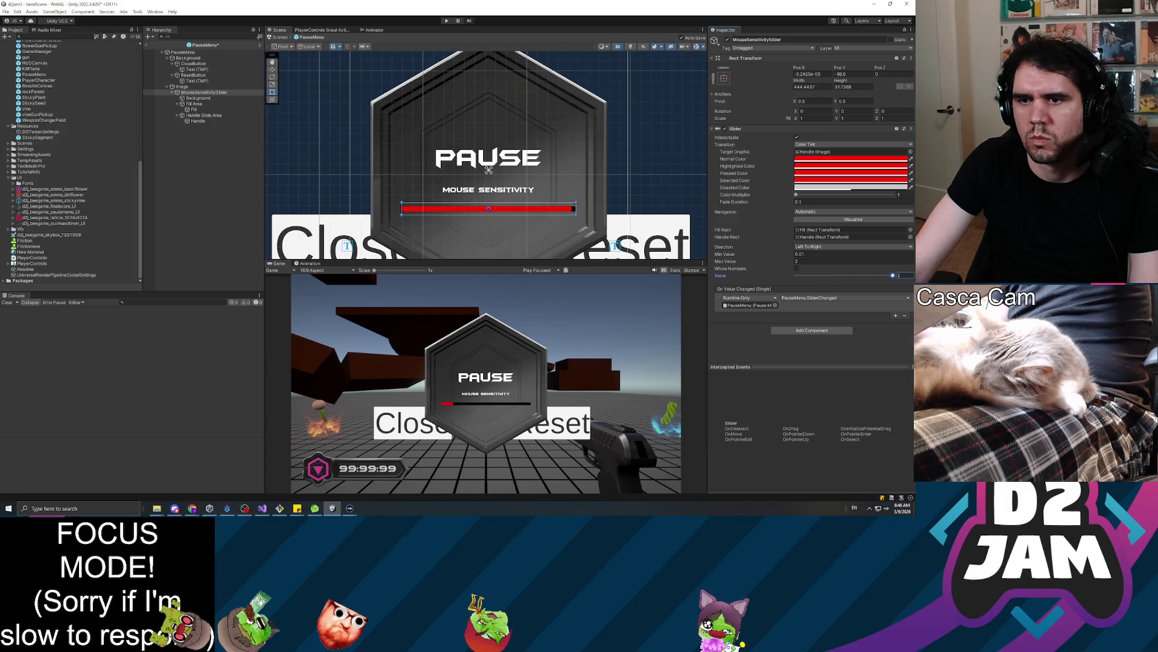
key("ctrl+z")
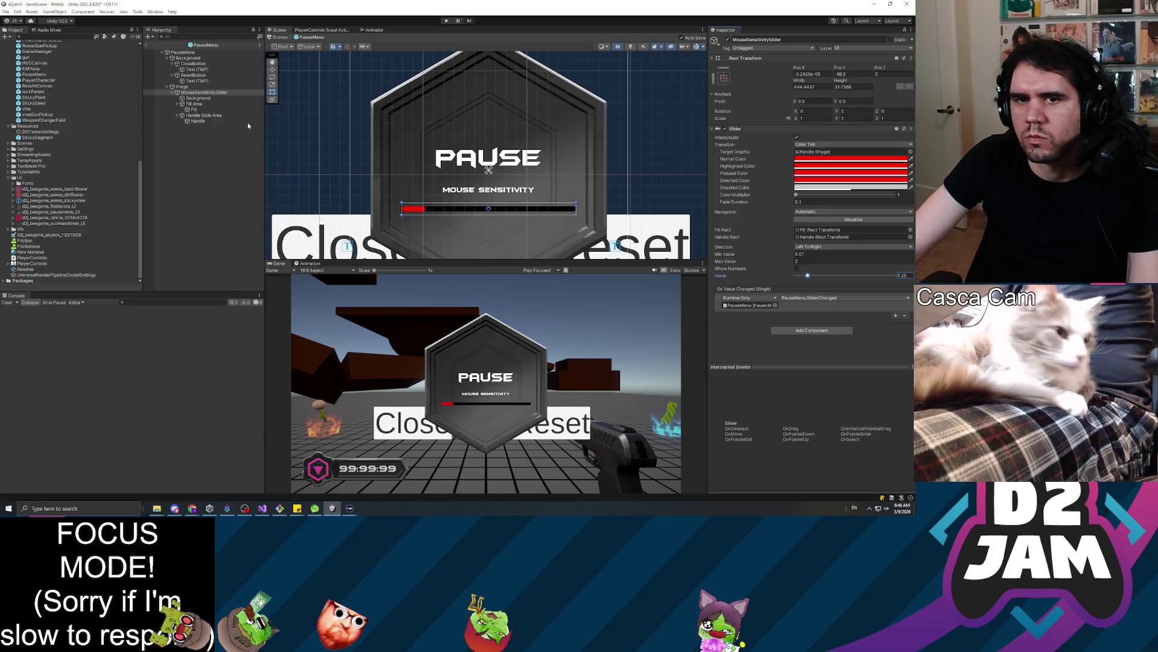
- Set the MouseSensitivitySlider's value to 0.5
left_click(201, 122)
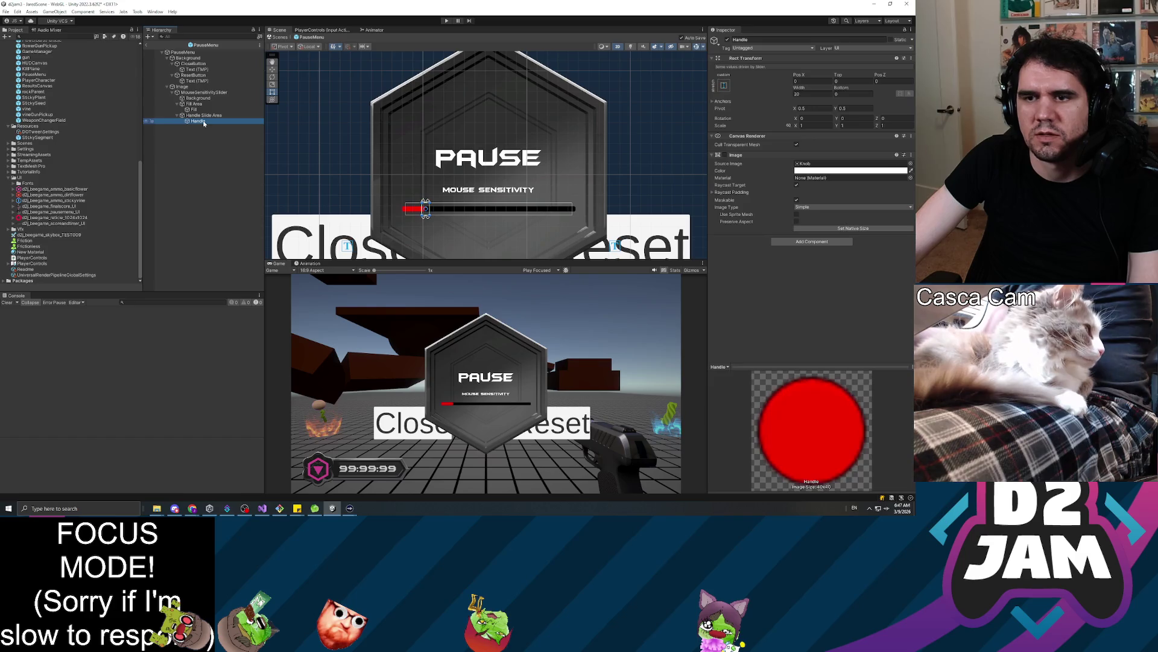
left_click(201, 175)
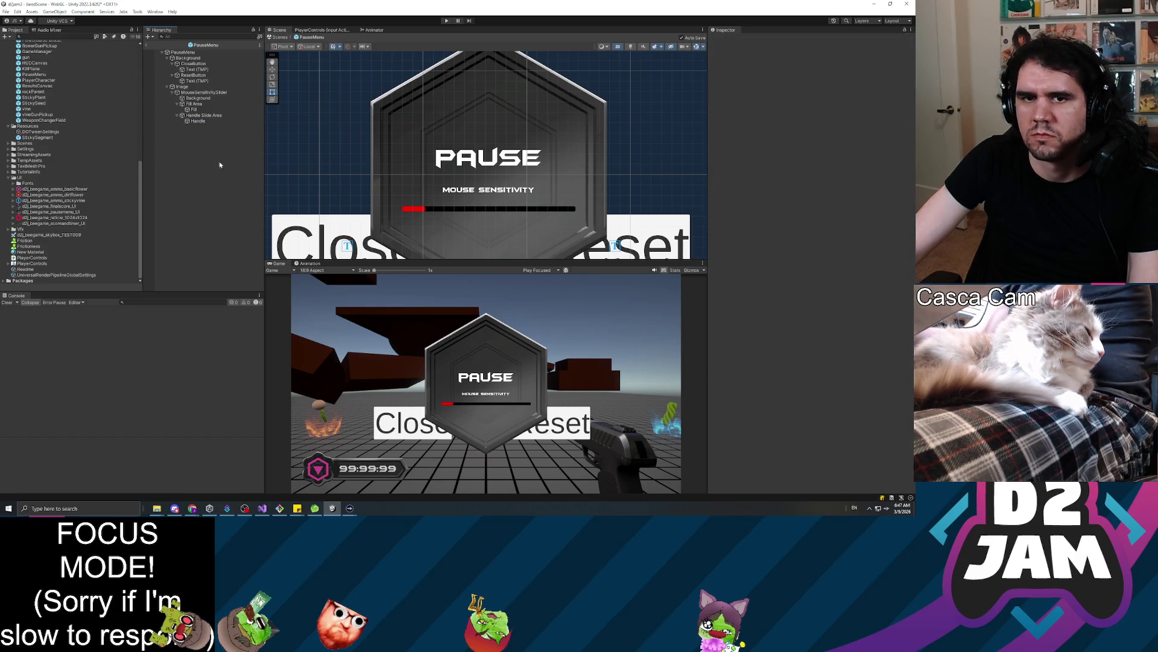
left_click(208, 109)
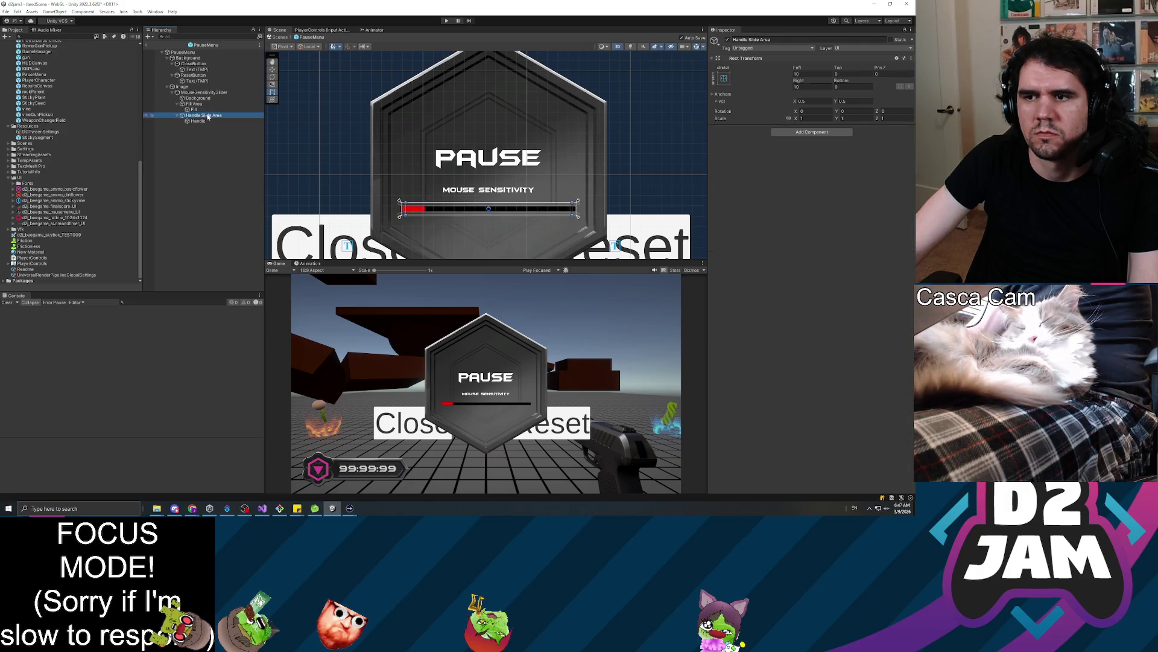
left_click(207, 104)
left_click(205, 92)
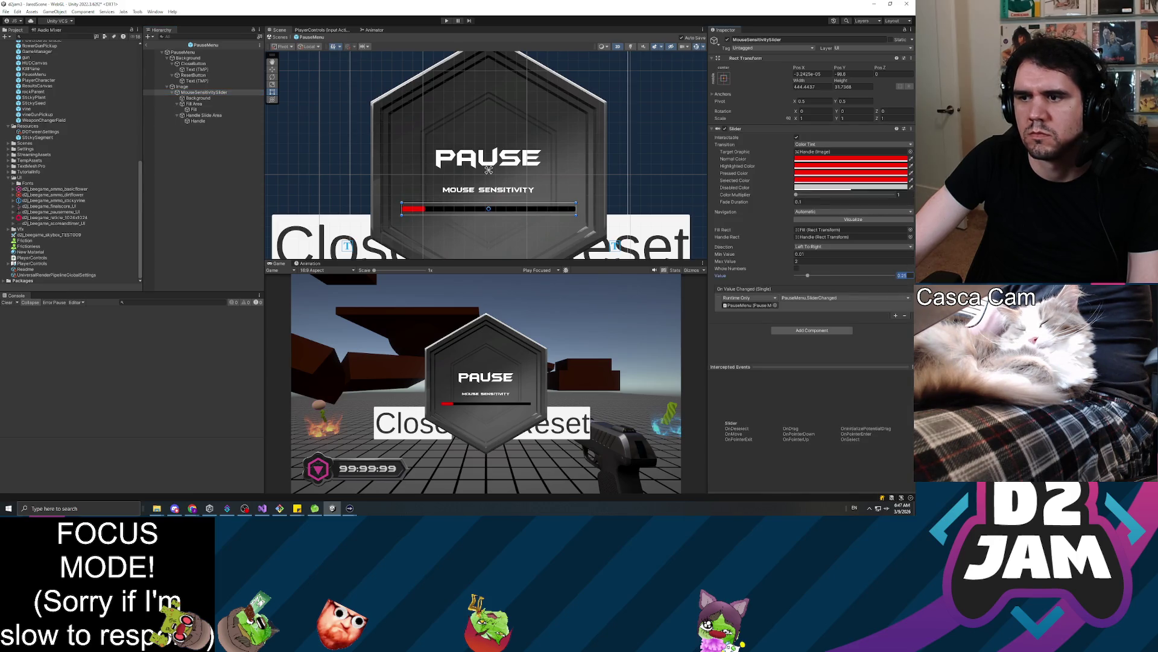
type("0.5")
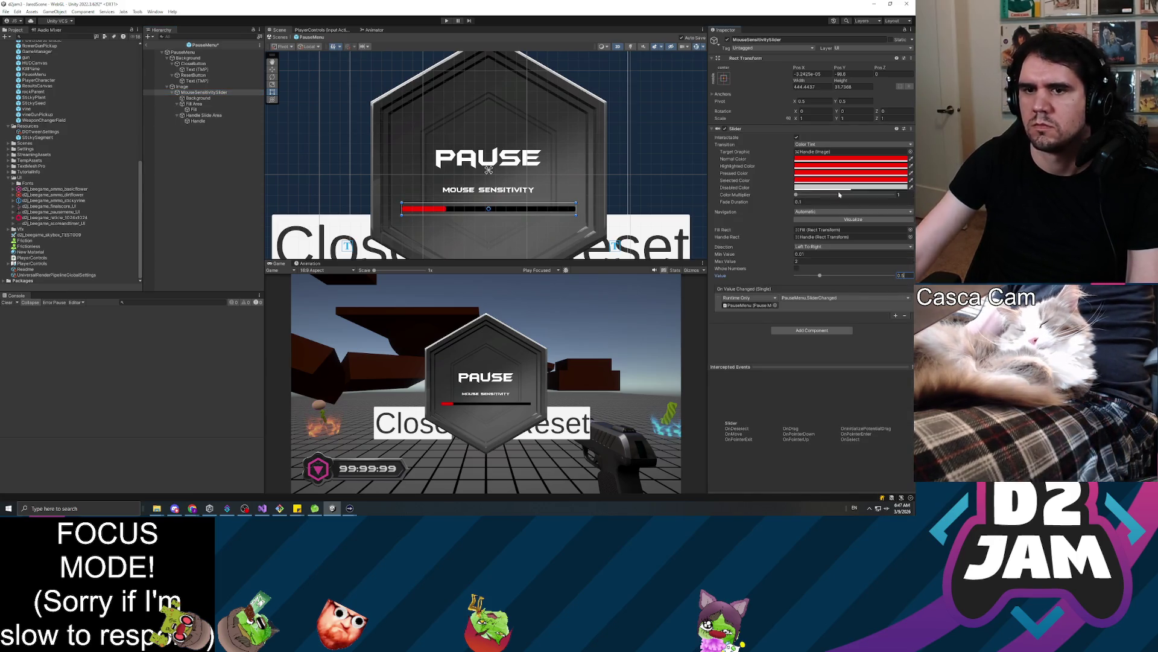
- Narrow the slider from its left end to about 399 units, centred under the label
left_click(202, 172)
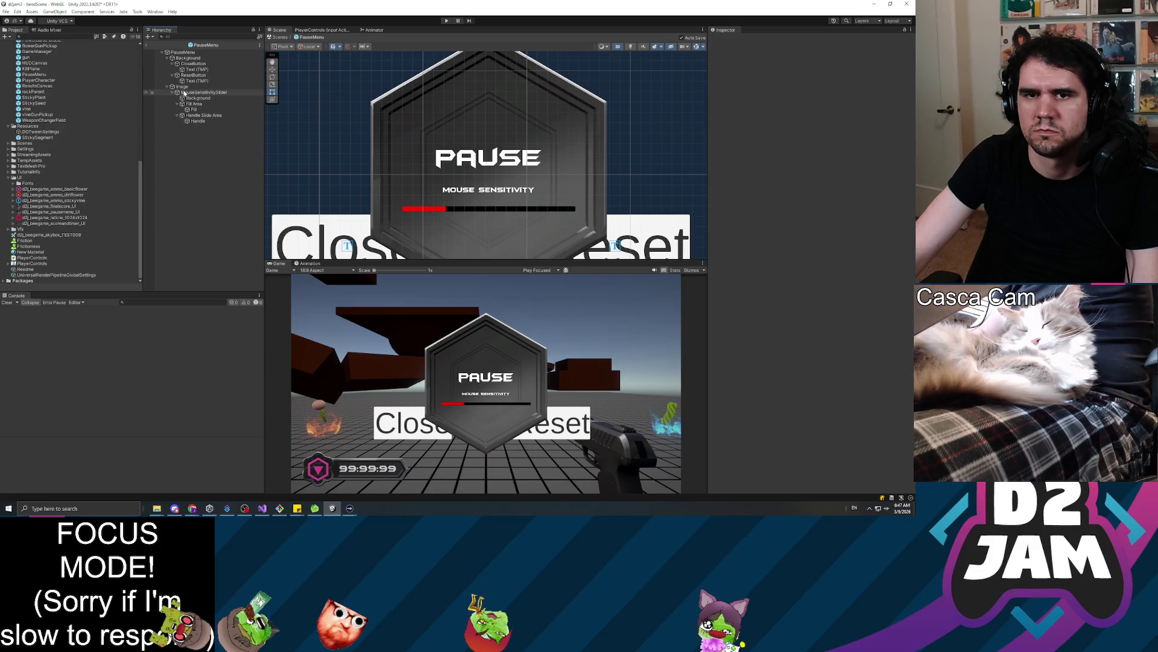
left_click(224, 93)
left_click_drag(402, 213, 448, 211)
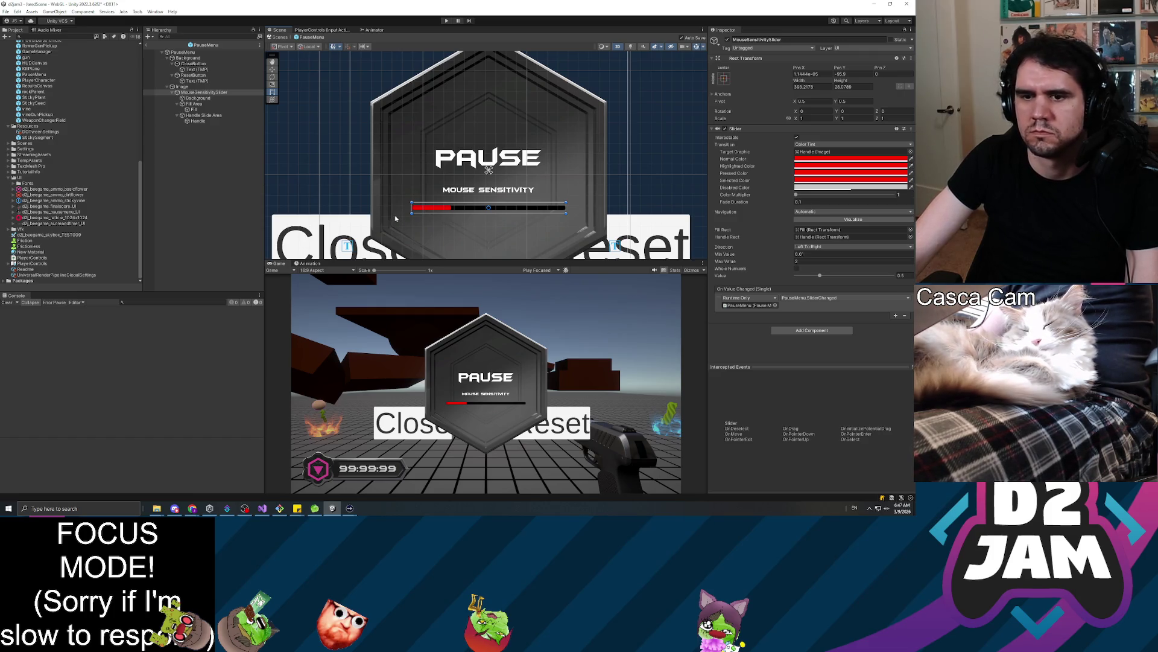
- Set the PauseMenu Background image colour's alpha to 143 so the backdrop is darker
left_click(661, 93)
left_click(820, 164)
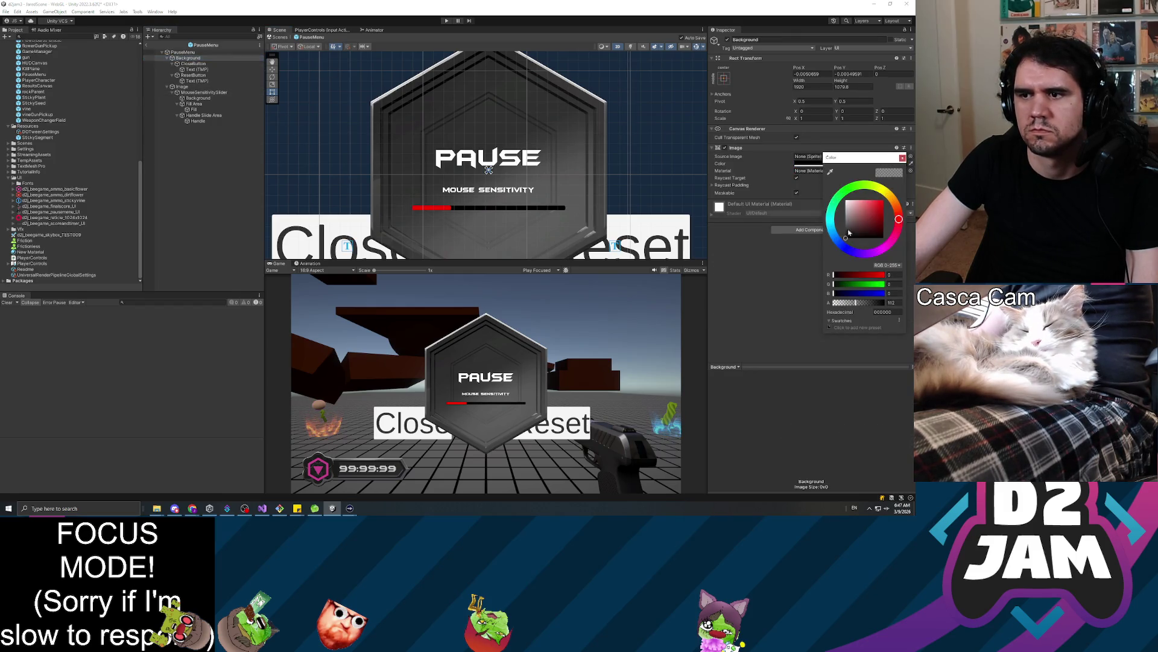
left_click_drag(866, 301, 882, 304)
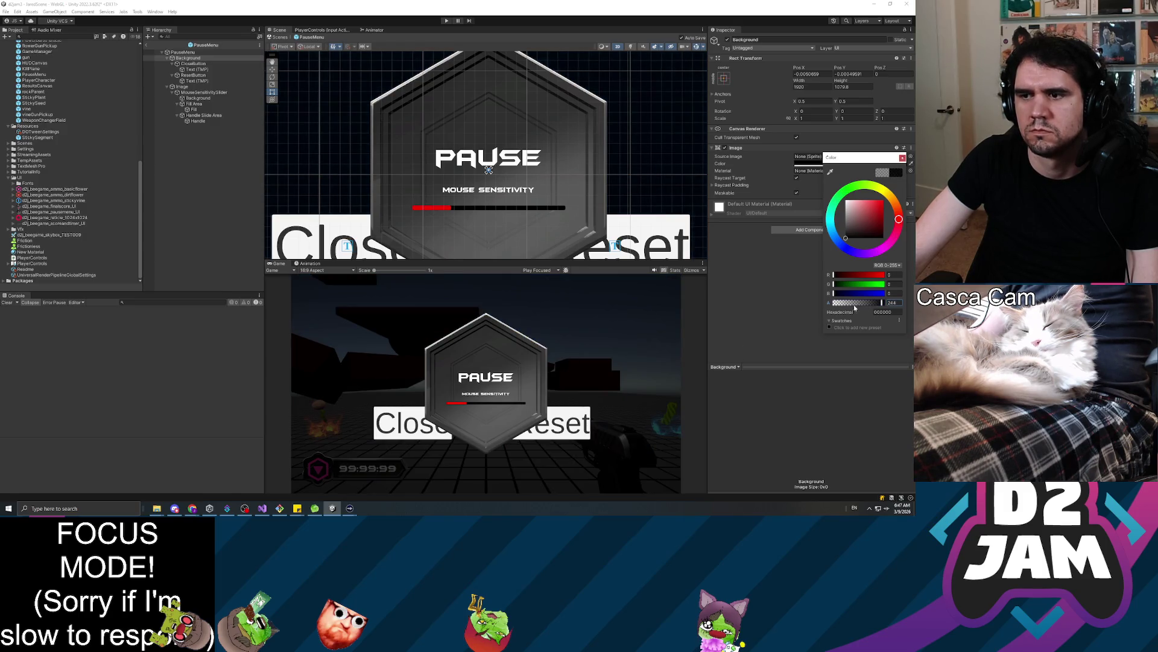
left_click(862, 303)
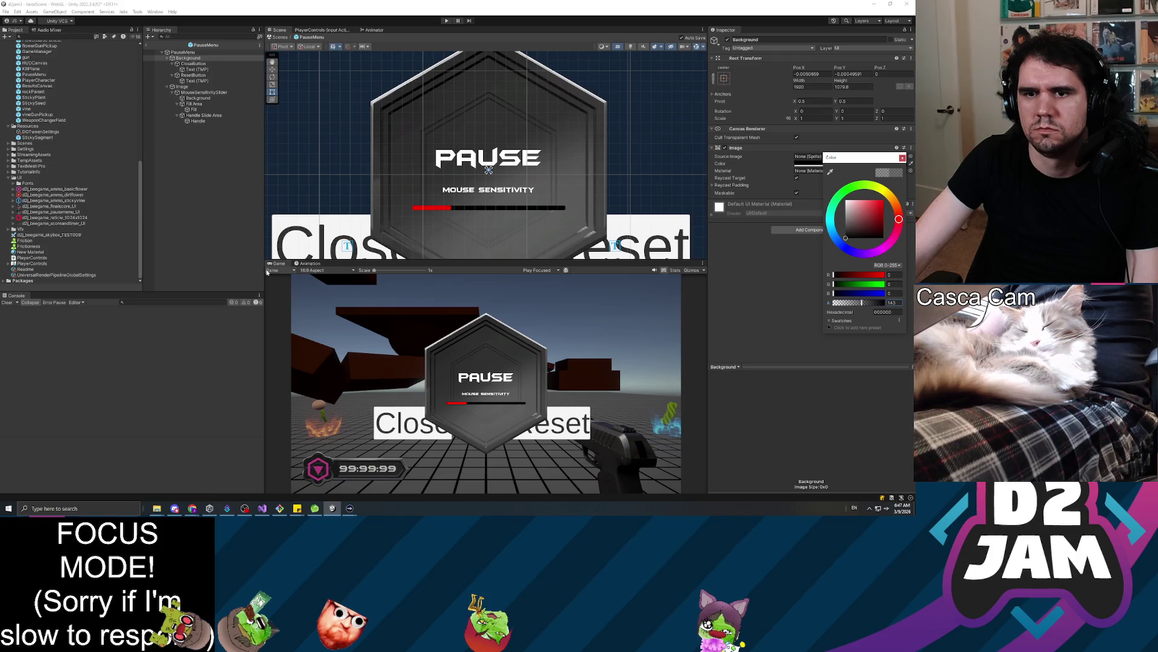
left_click(198, 96)
left_click(199, 75)
- Delete the text labels from CloseButton and ResetButton
left_click(199, 63)
left_click(209, 70)
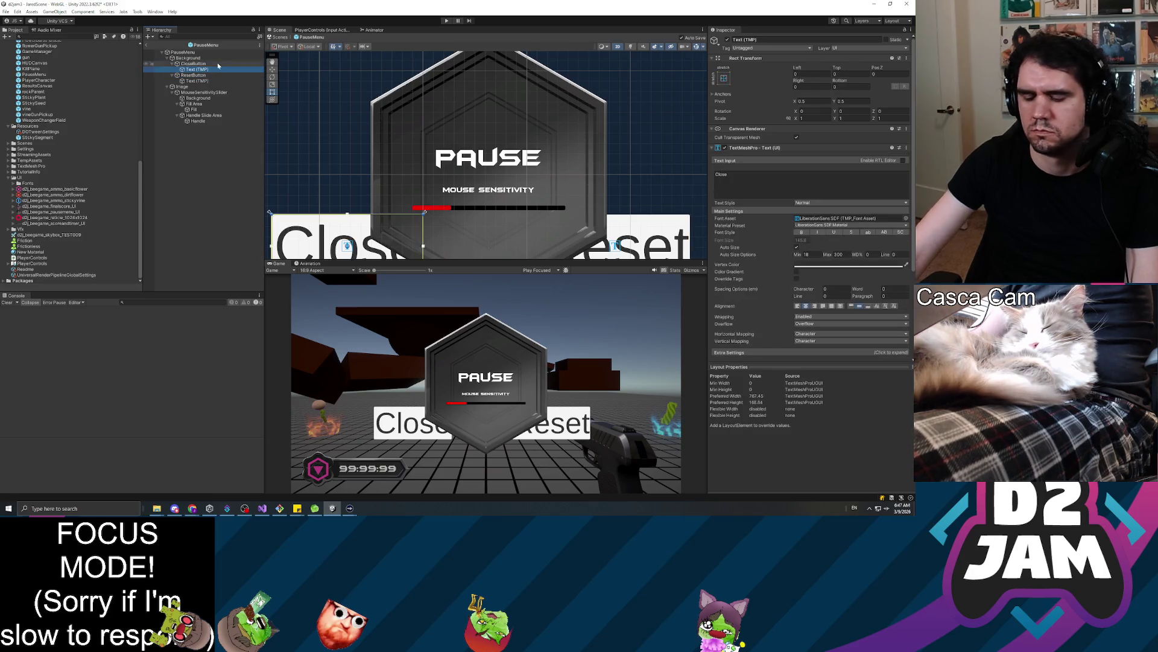
key("Delete")
left_click(208, 75)
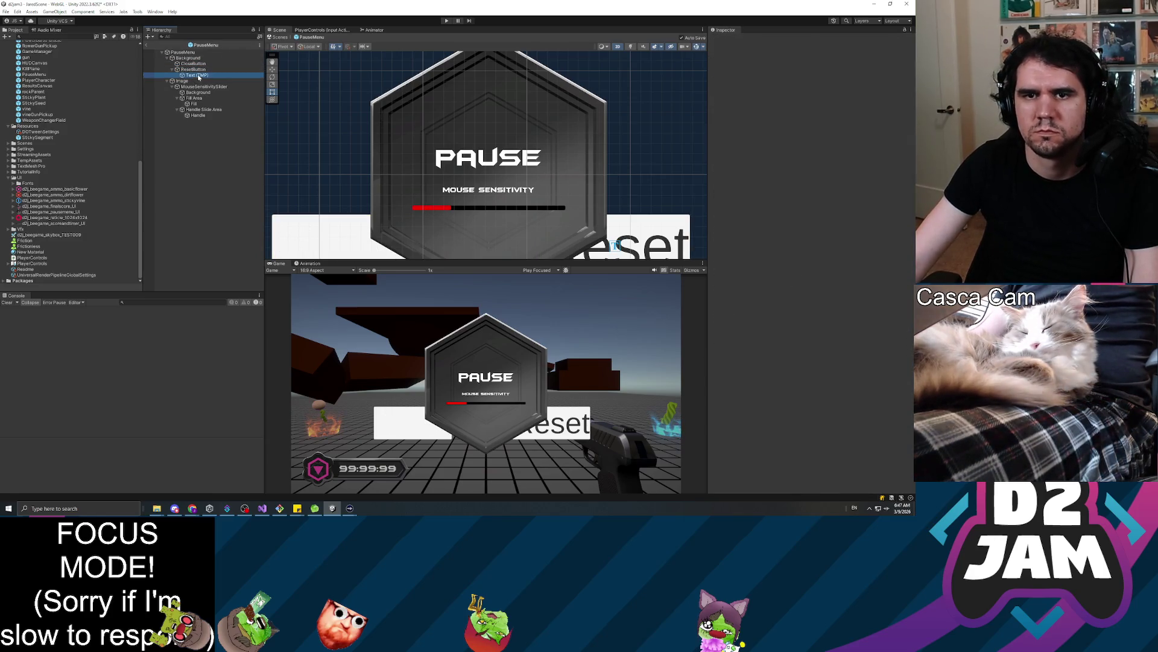
key("Delete")
- Resize CloseButton and ResetButton to 200 × 200 squares
left_click(205, 63)
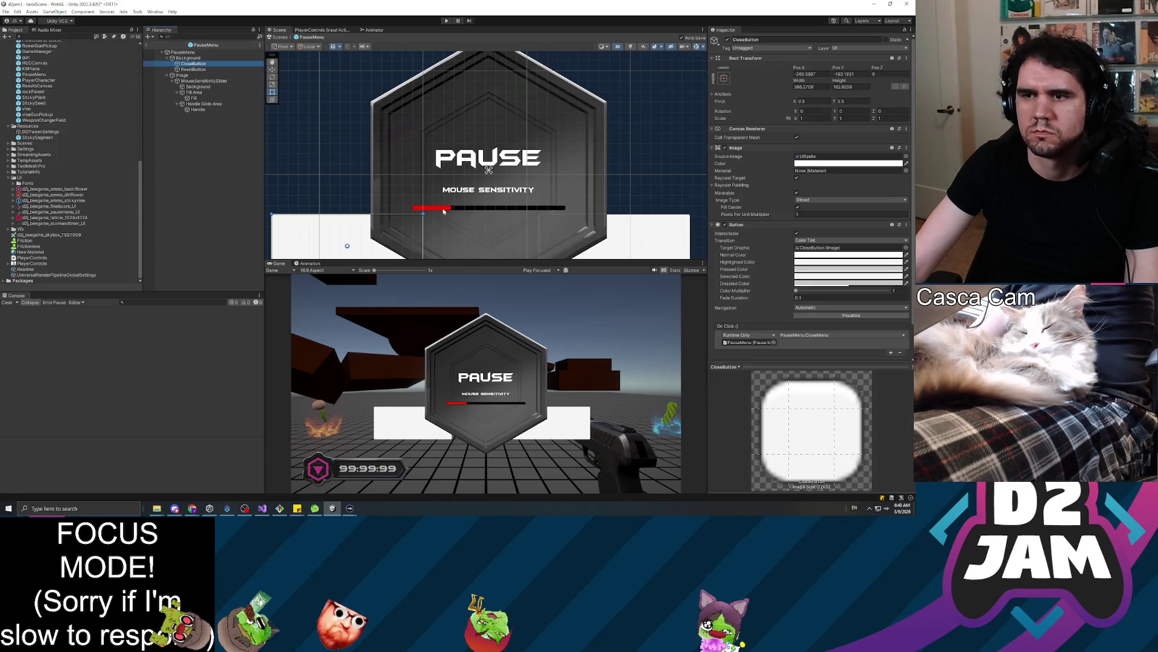
scroll(437, 219, "down", 6)
left_click(801, 86)
type("2")
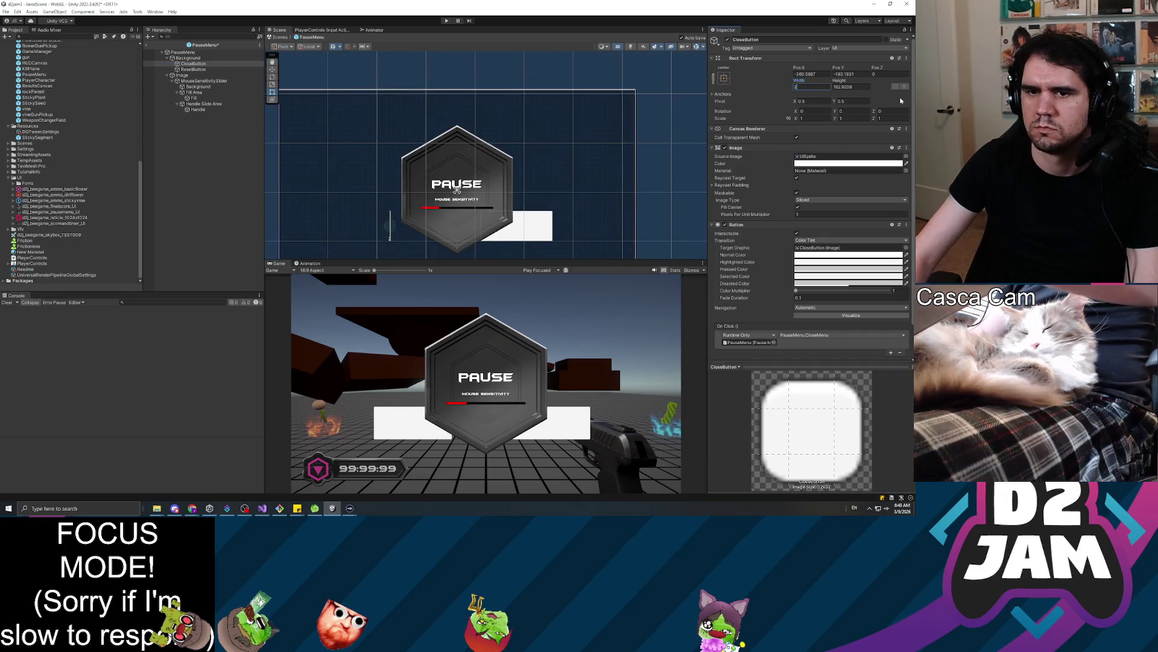
type("00")
key("Tab")
type("200")
left_click(199, 70)
left_click(802, 86)
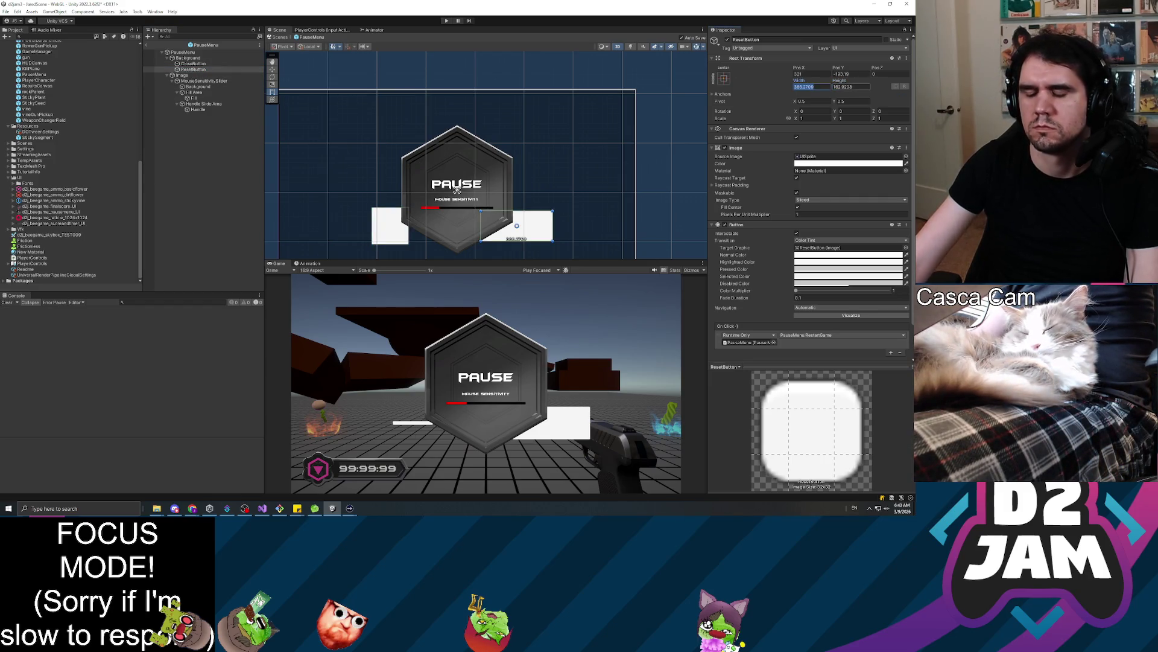
type("200")
key("Tab")
type("200")
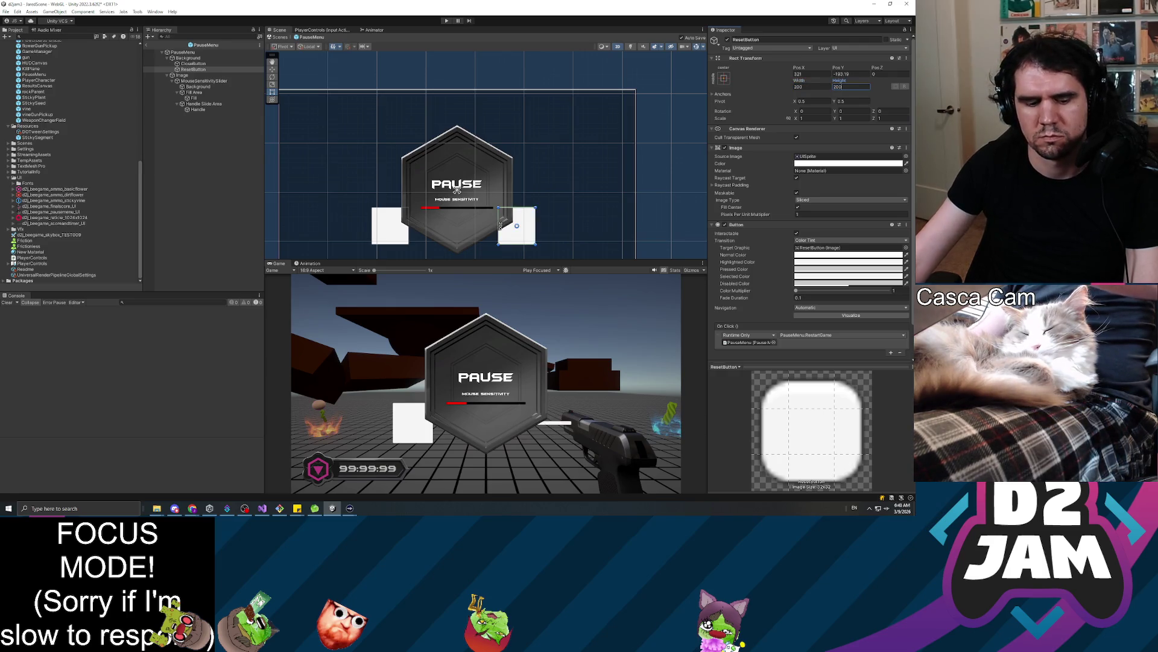
- Place CloseButton and ResetButton side by side to the left of the pause hexagon
left_click(194, 63)
left_click_drag(385, 228, 363, 190)
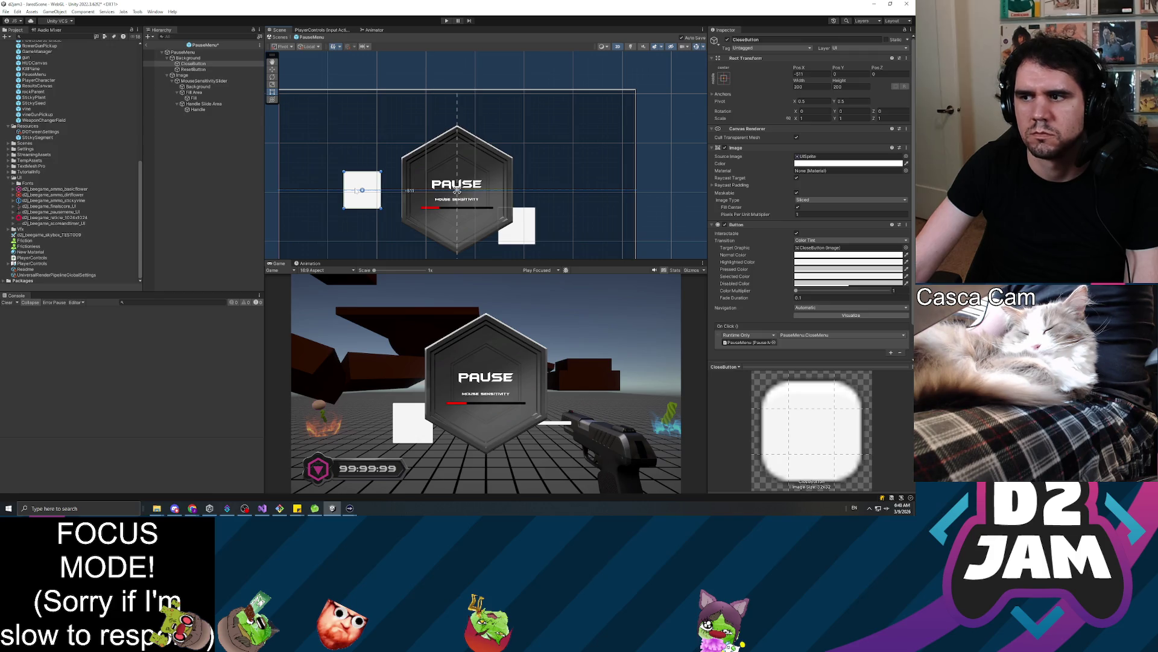
left_click_drag(356, 190, 356, 190)
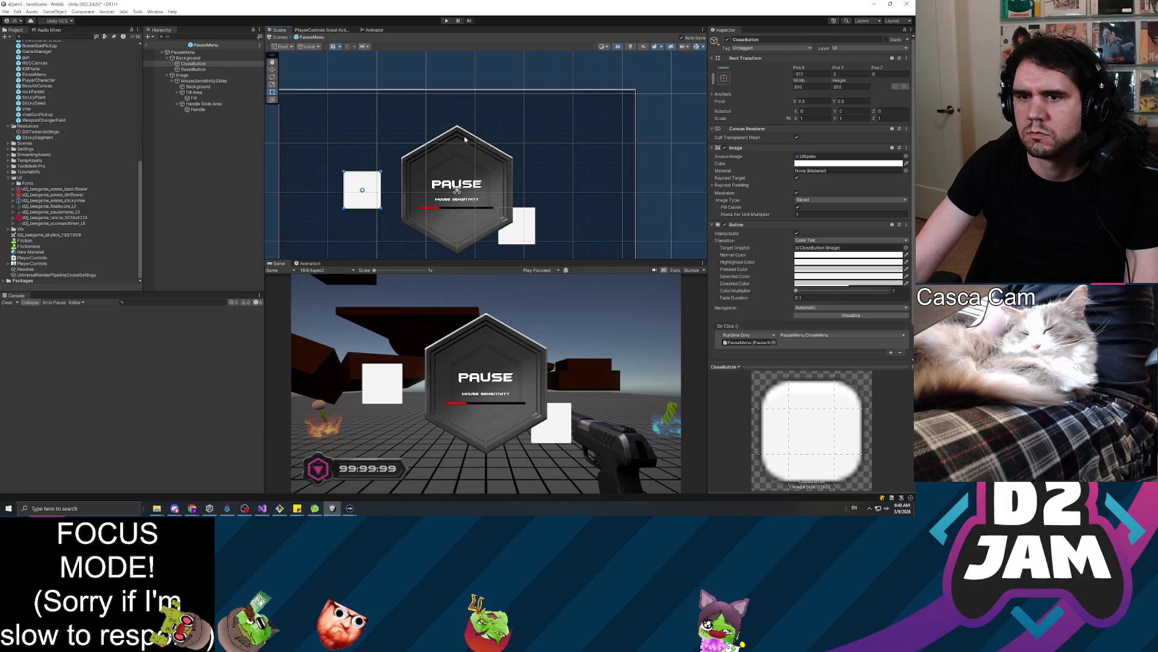
left_click(519, 235)
mouse_move(518, 235)
left_mouse_down()
mouse_move(353, 197)
mouse_move(317, 202)
left_mouse_up()
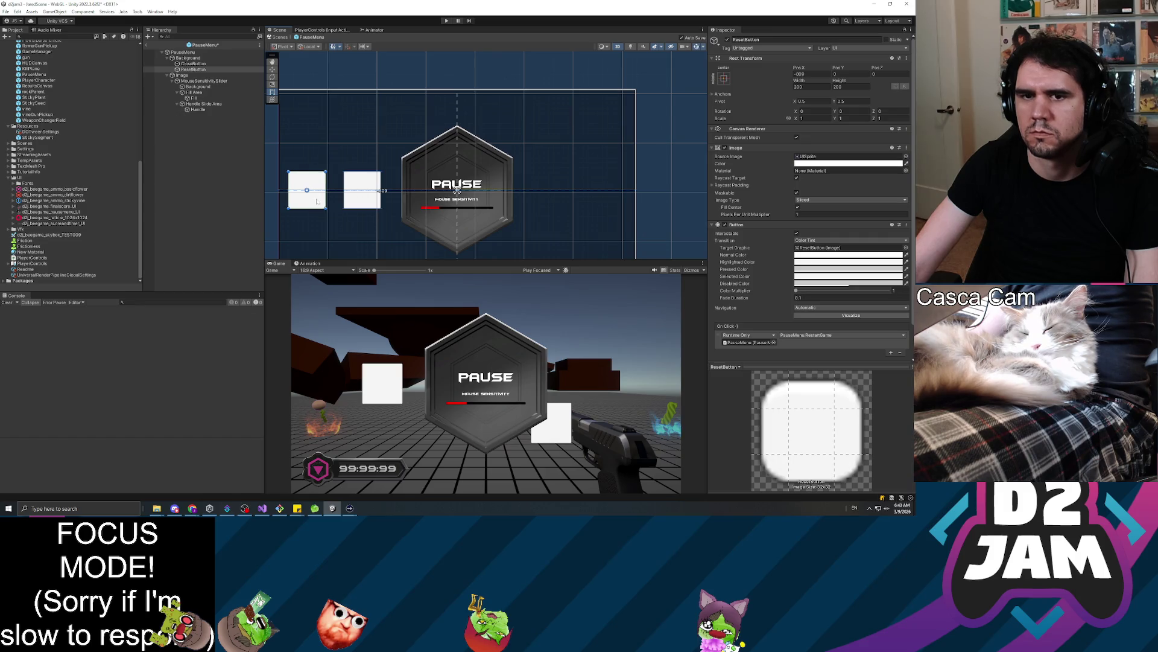
left_click(367, 207)
left_click(364, 207)
left_click_drag(364, 207, 368, 204)
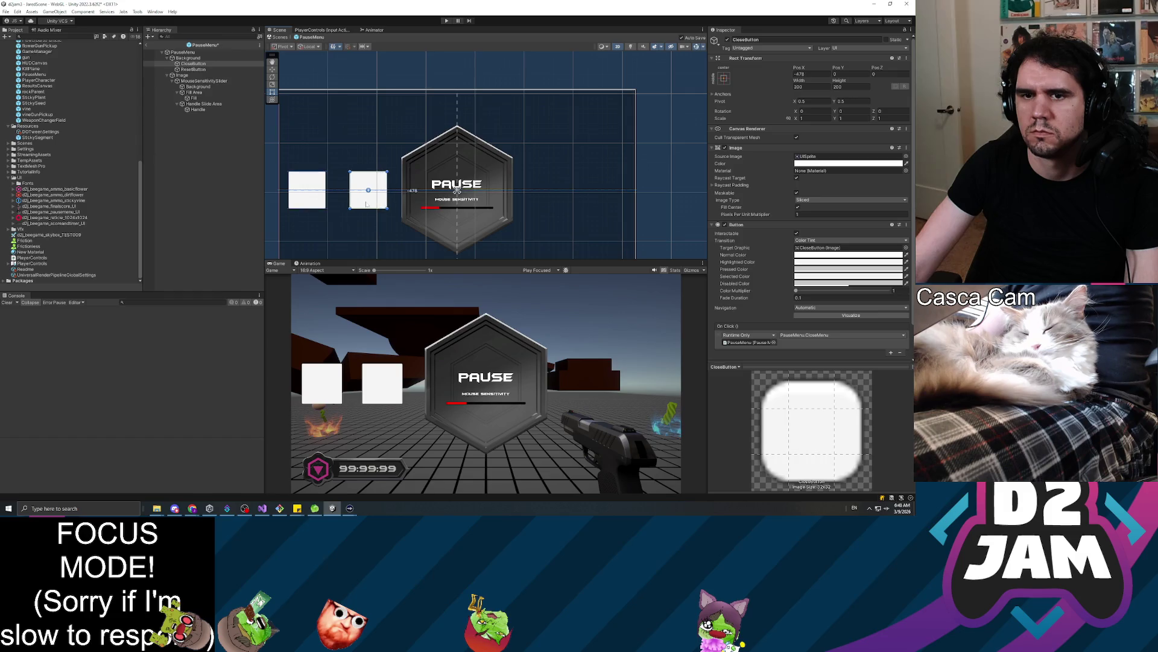
left_click(308, 205)
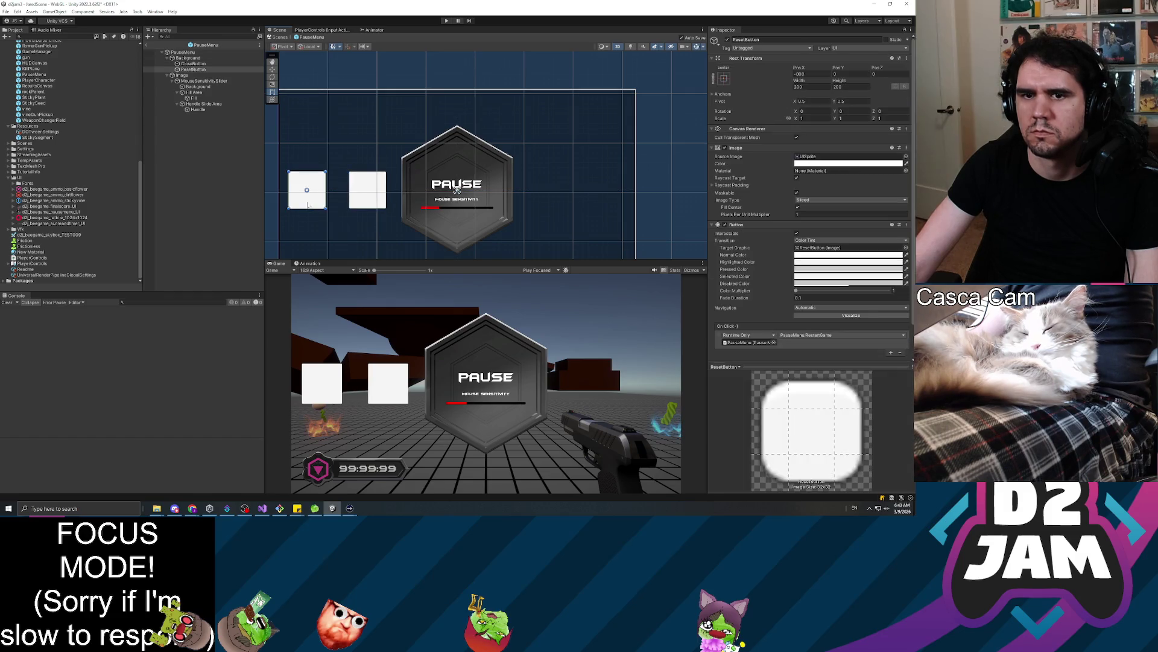
left_click_drag(307, 202, 310, 205)
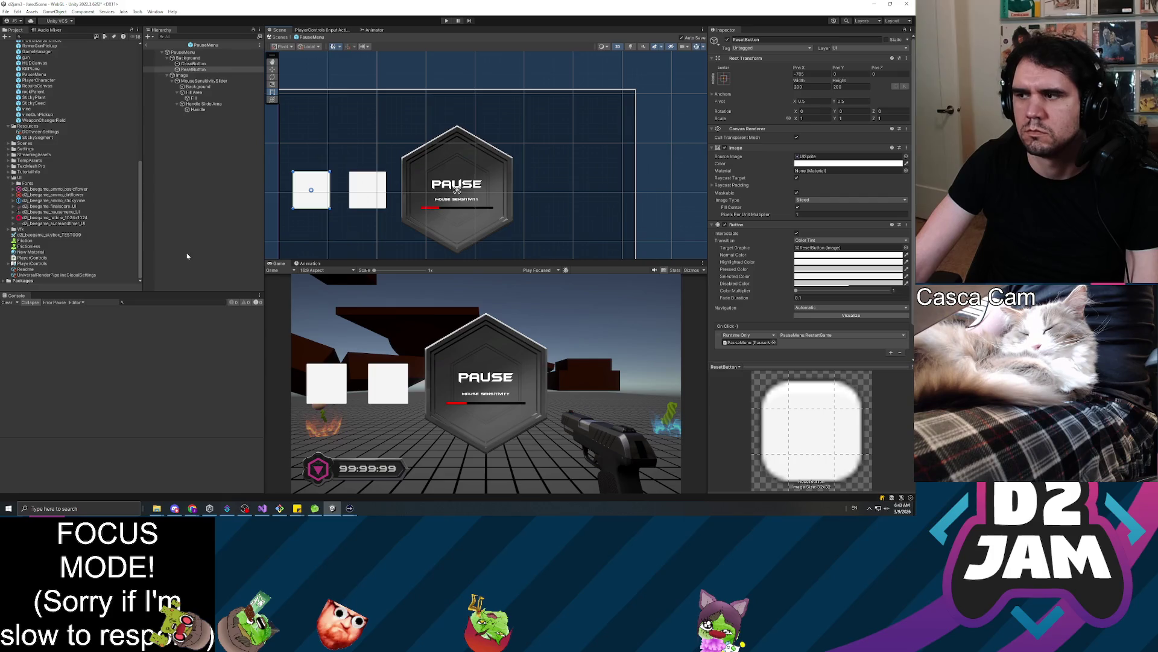
left_click(386, 239)
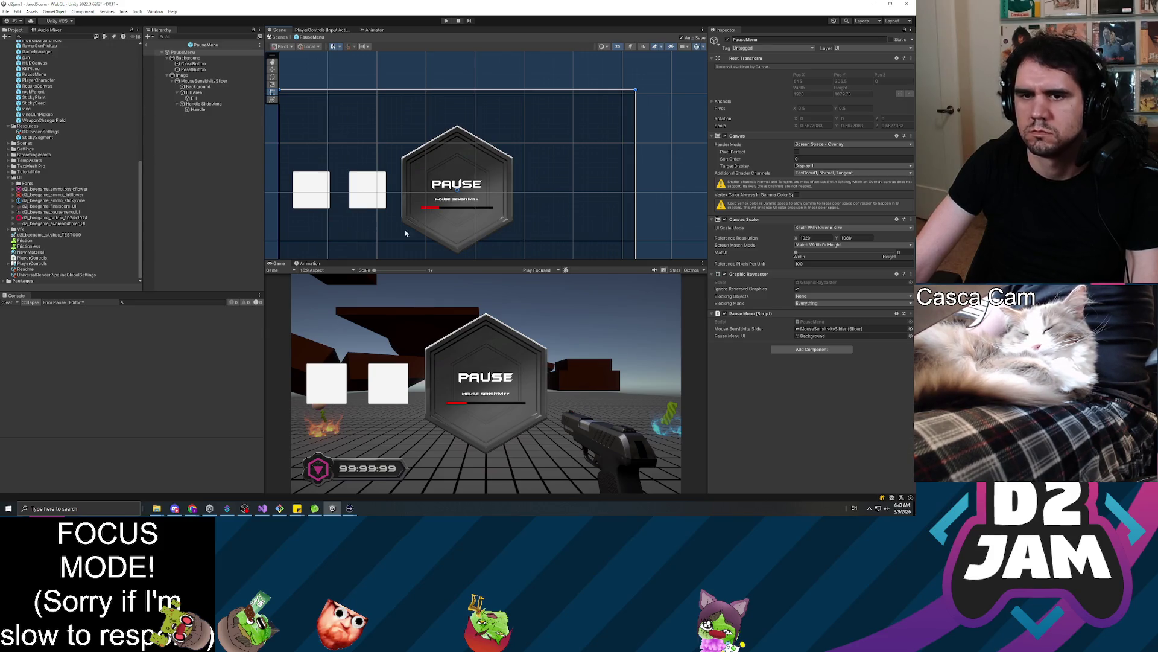
- Leave prefab editing and reopen the PauseMenu prefab
left_click(225, 217)
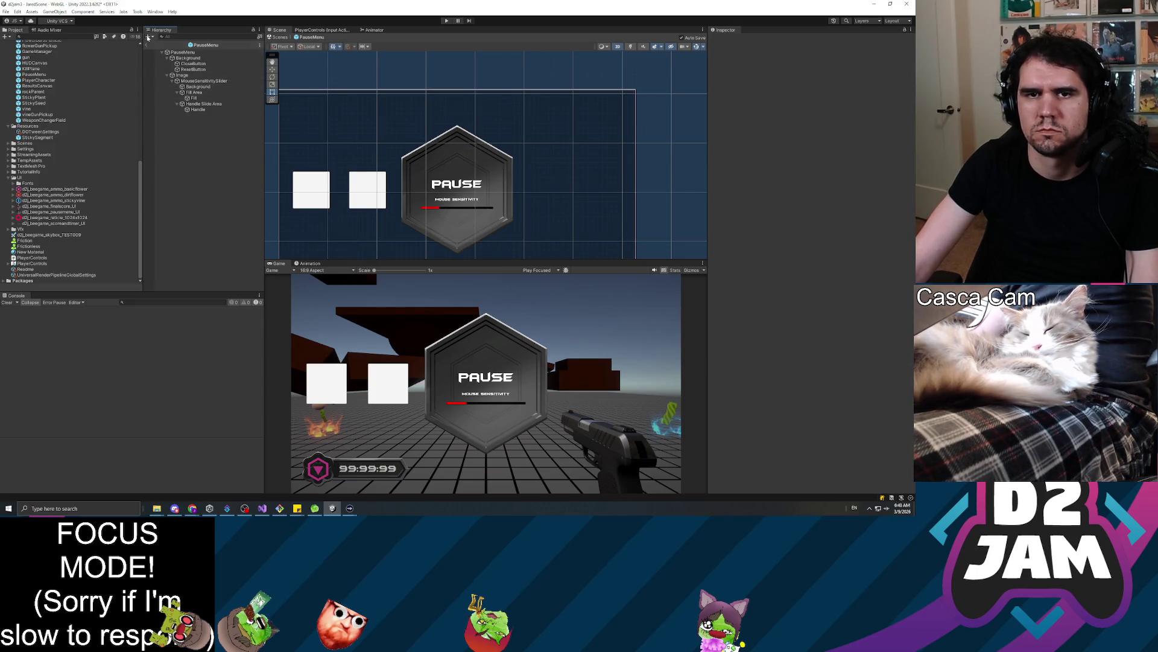
left_click(148, 46)
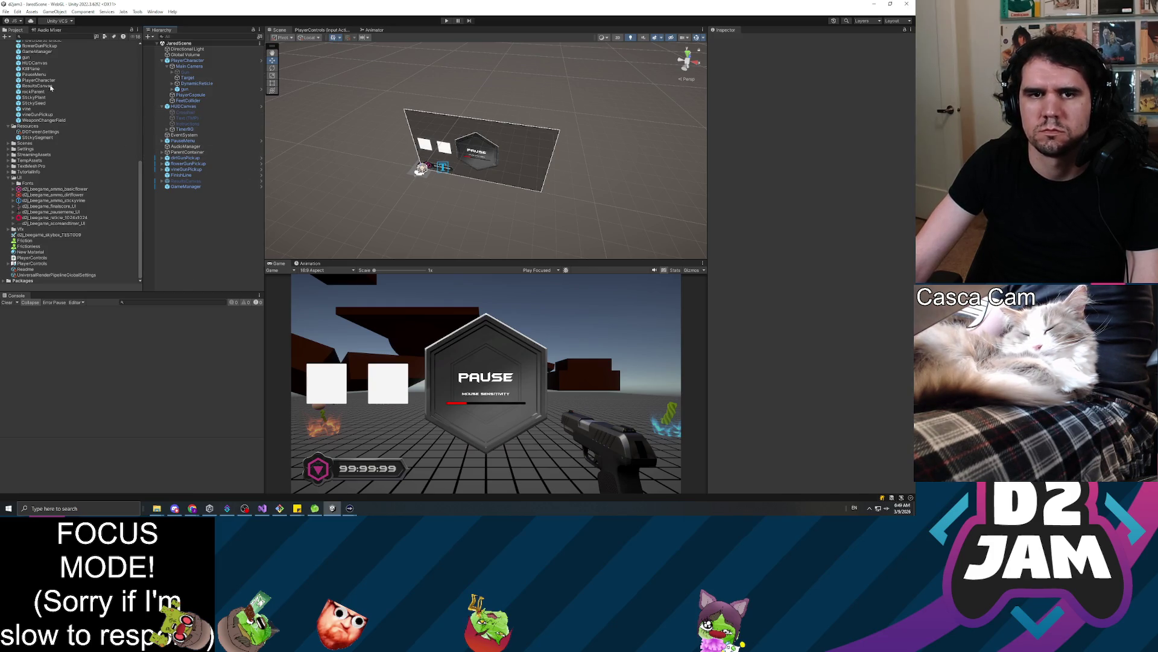
double_click(31, 75)
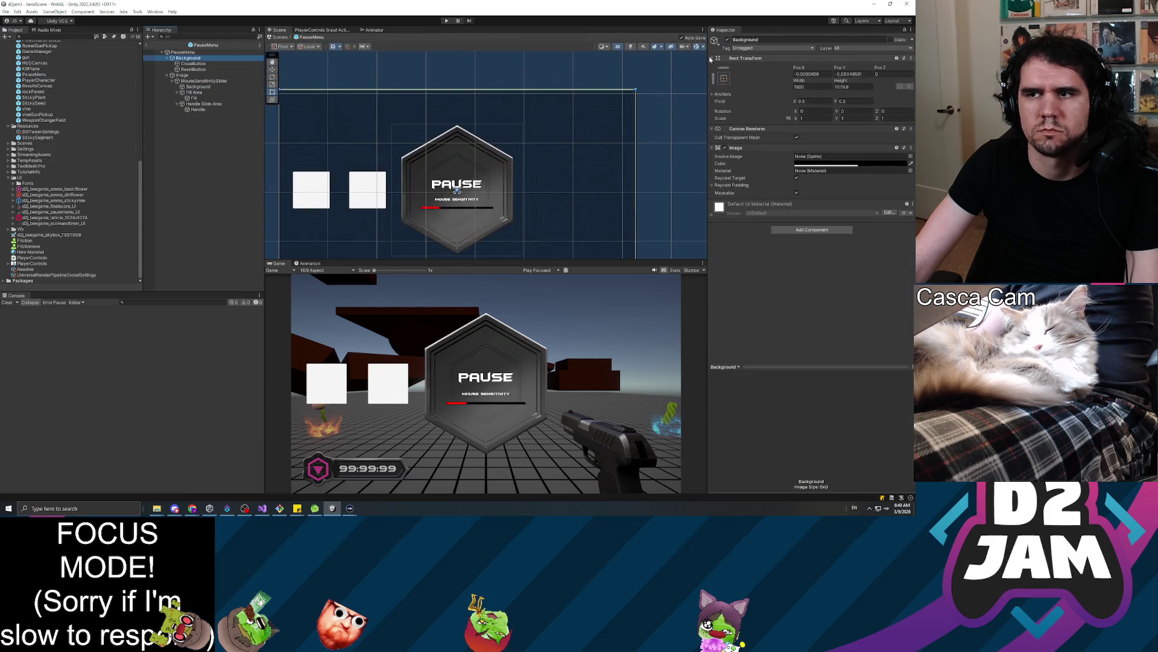
- Deactivate the PauseMenu's Background object so it starts hidden, then return to JaredScene
left_click(727, 40)
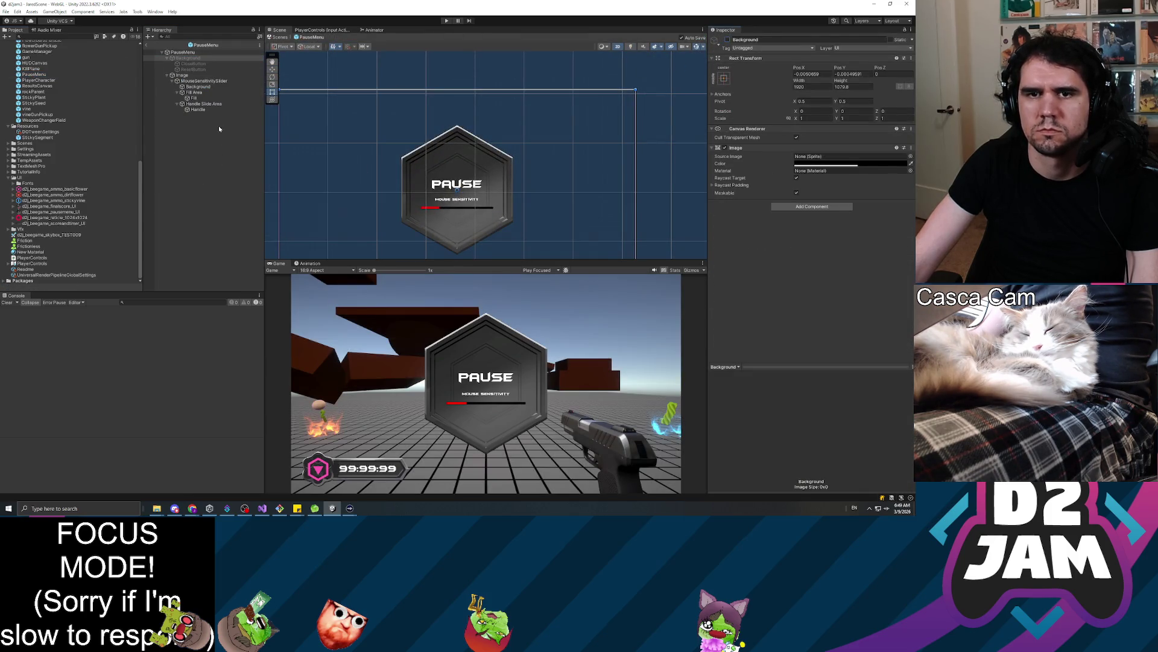
left_click(182, 76)
key("alt+shift+a")
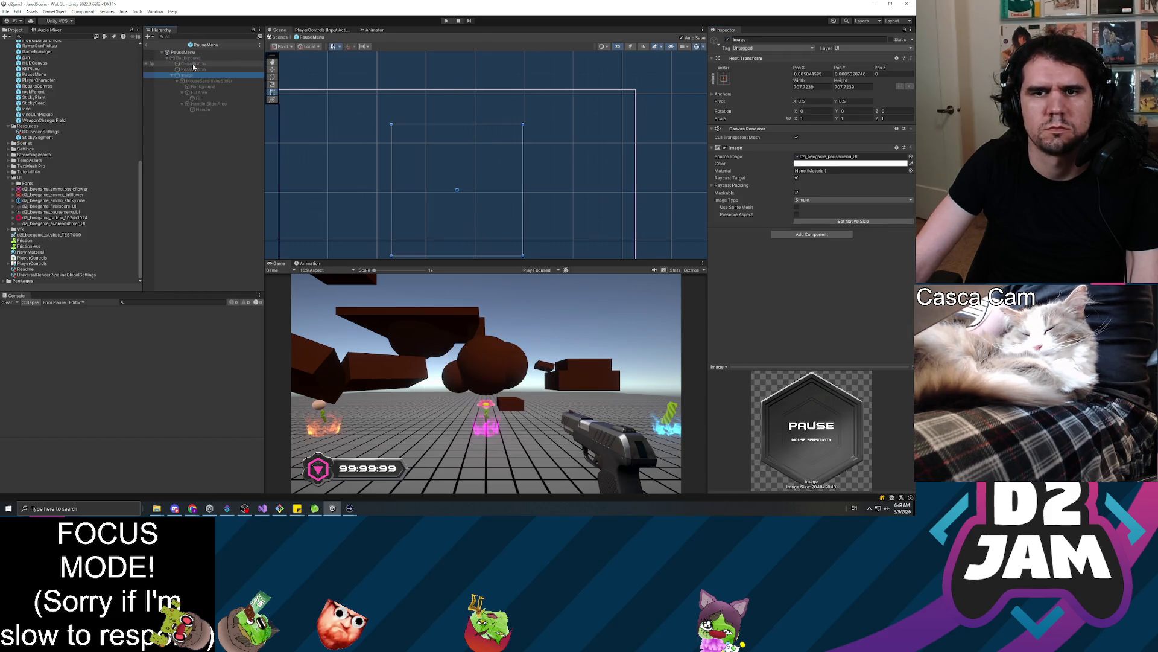
left_click(187, 58)
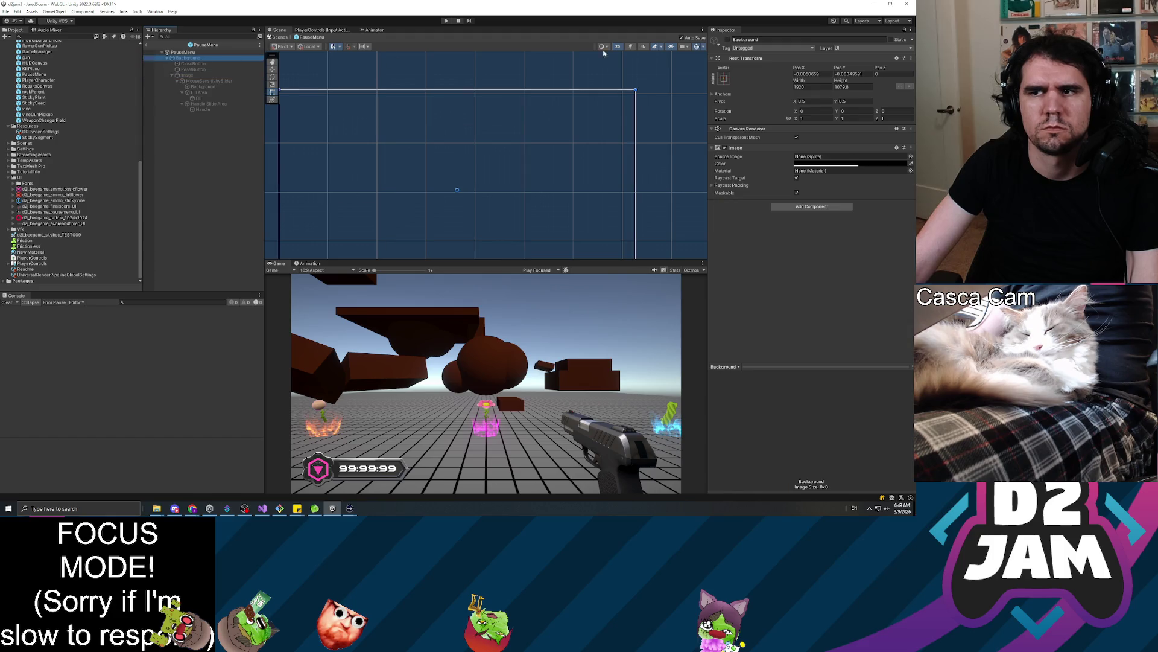
left_click(727, 39)
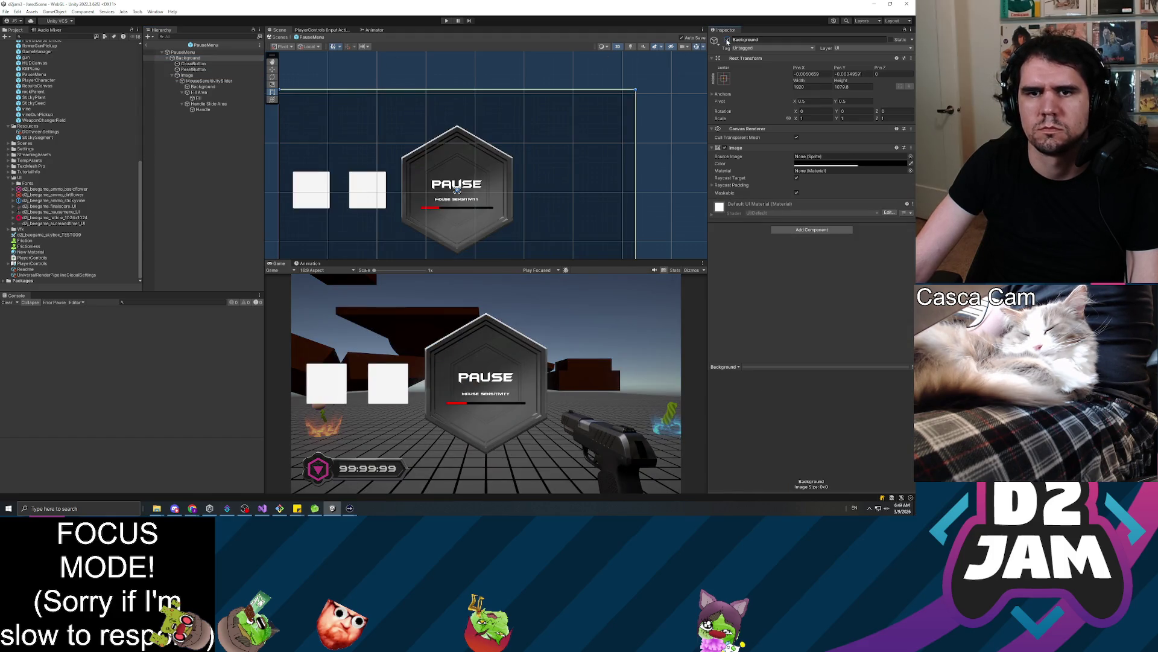
left_click(727, 40)
left_click(151, 44)
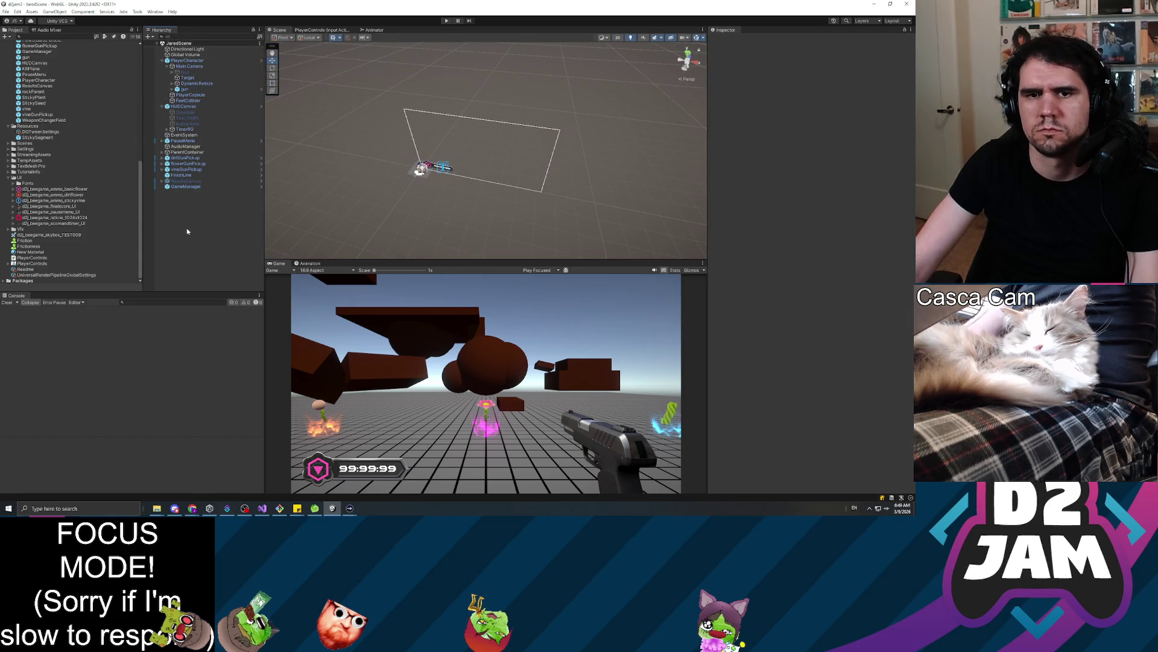
left_click(446, 20)
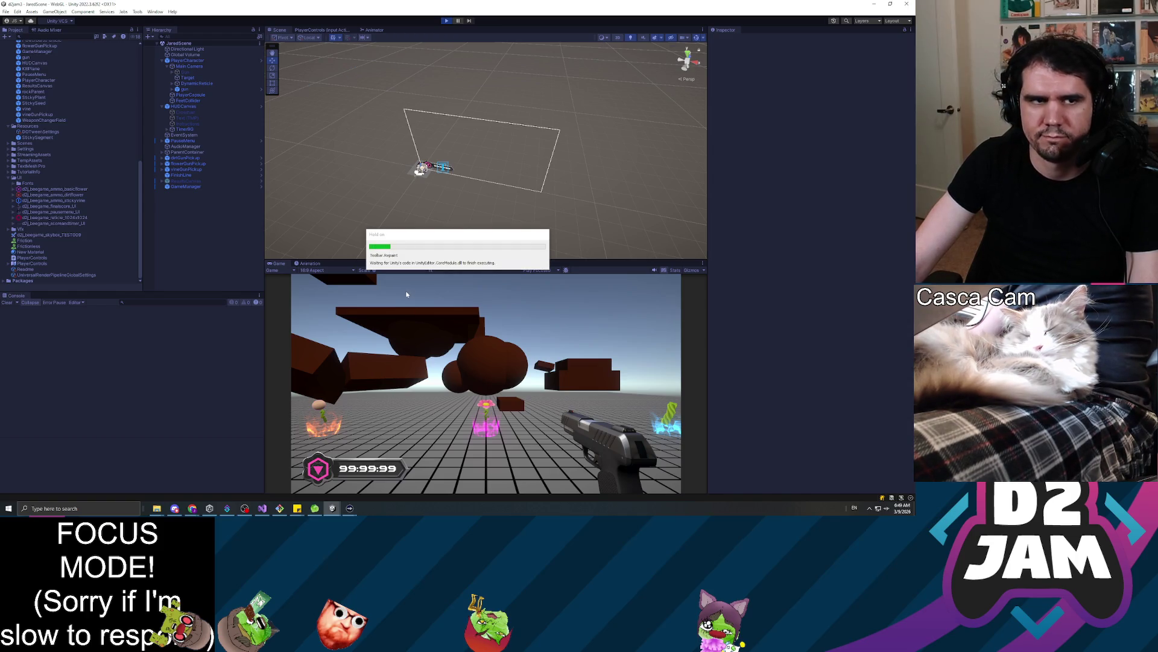
key("w")
key("w")
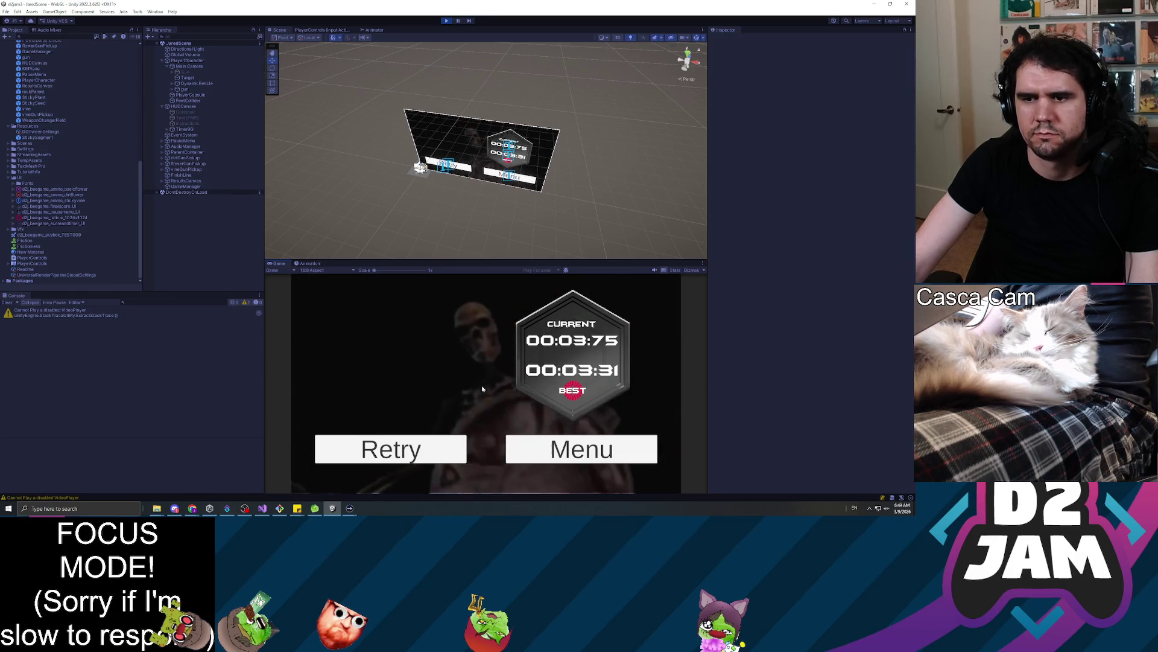
left_click(447, 22)
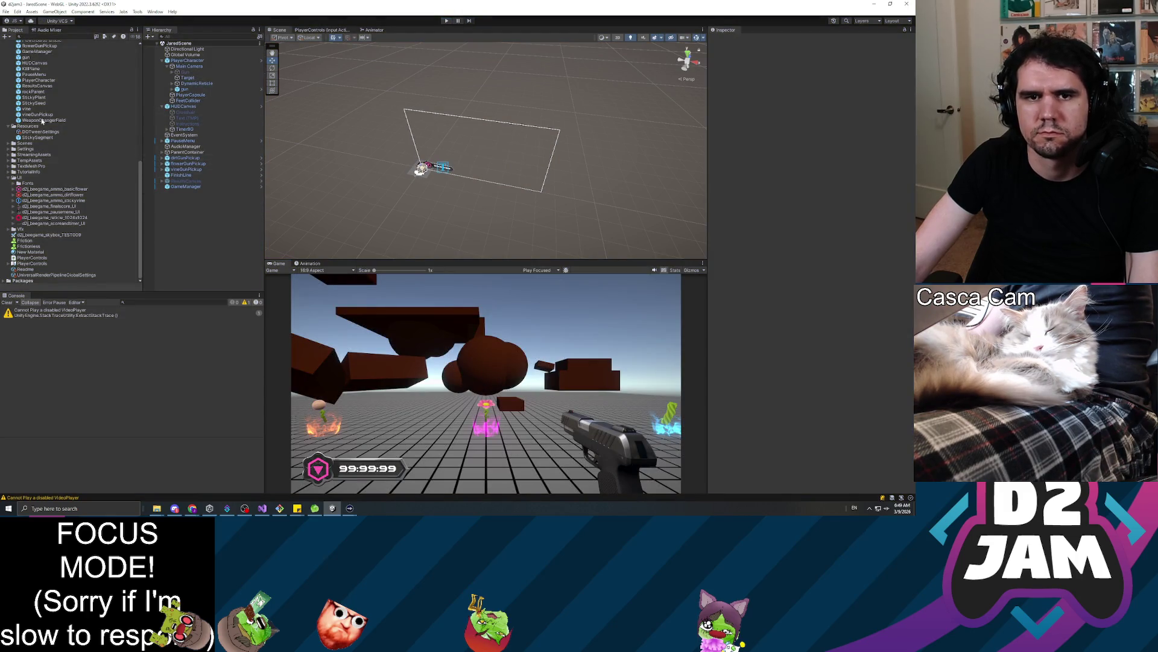
- Open ResultsCanvas and delete the Text (TMP) labels under RetryButton and MenuButton
scroll(54, 124, "up", 3)
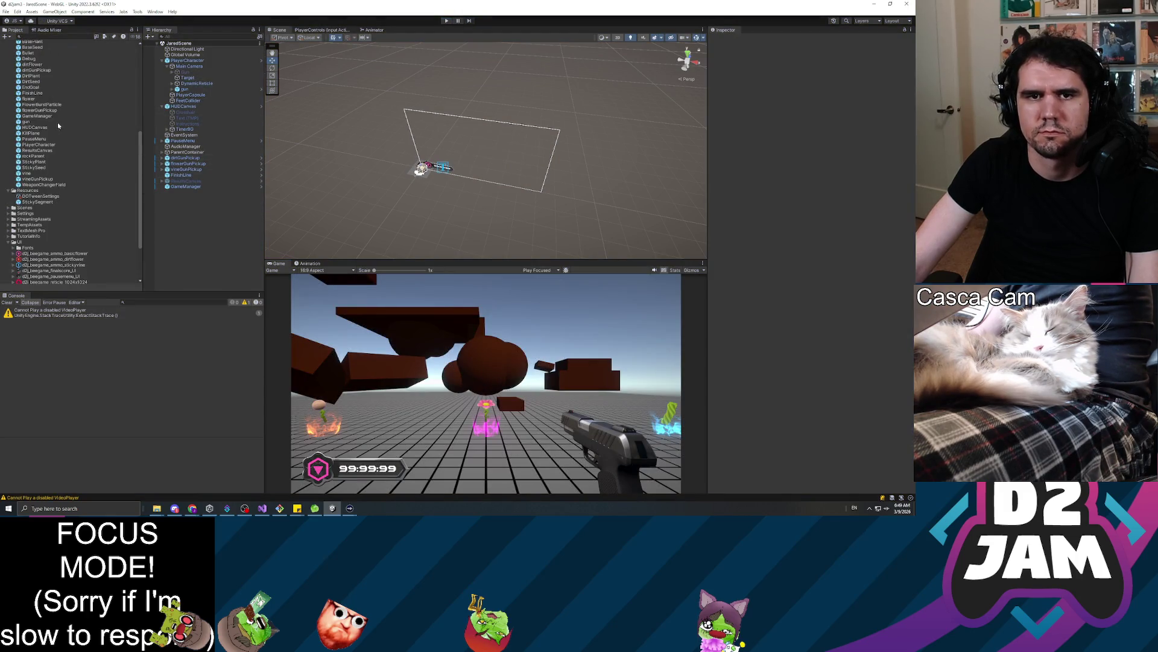
double_click(36, 150)
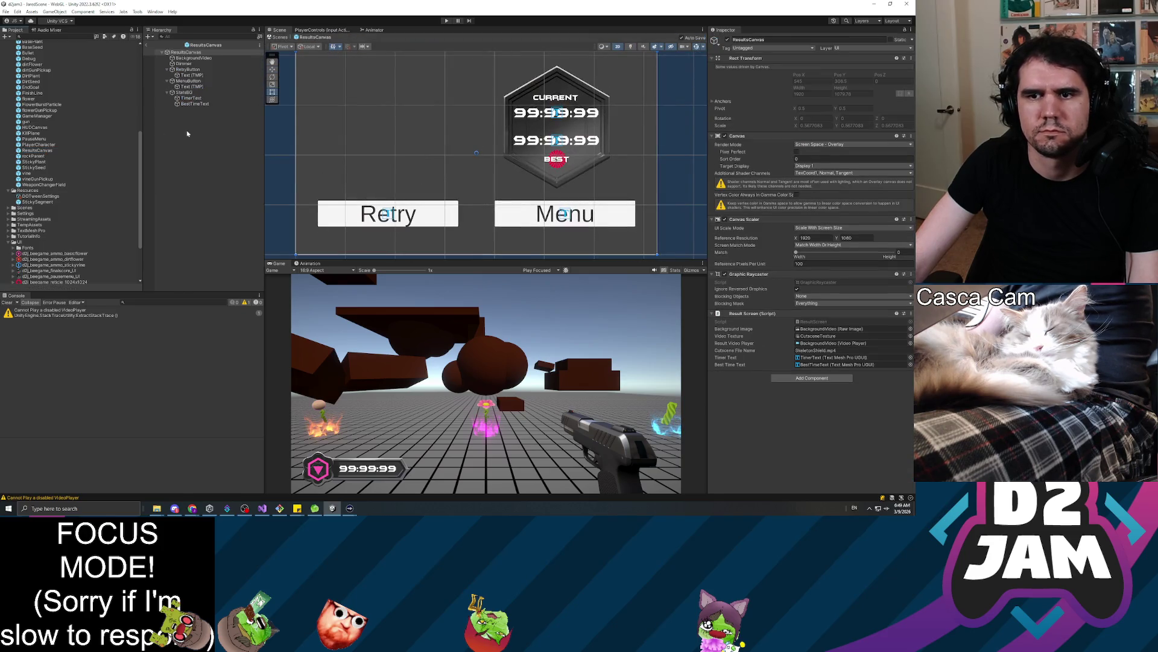
left_click(191, 75)
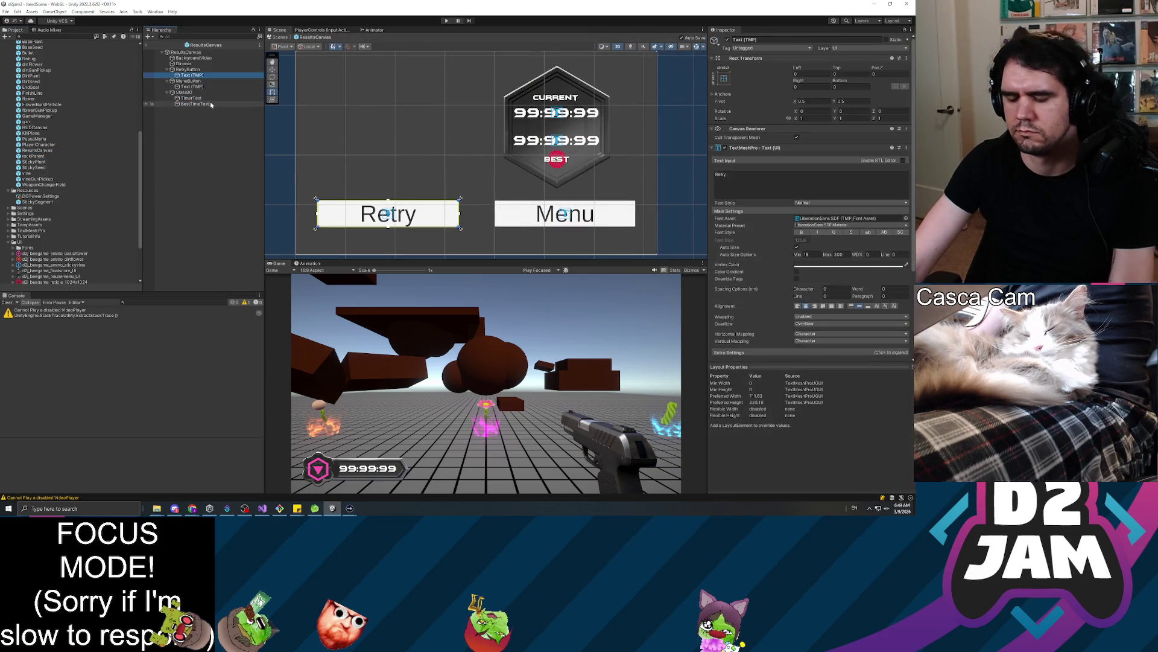
key("Delete")
left_click(197, 81)
key("Delete")
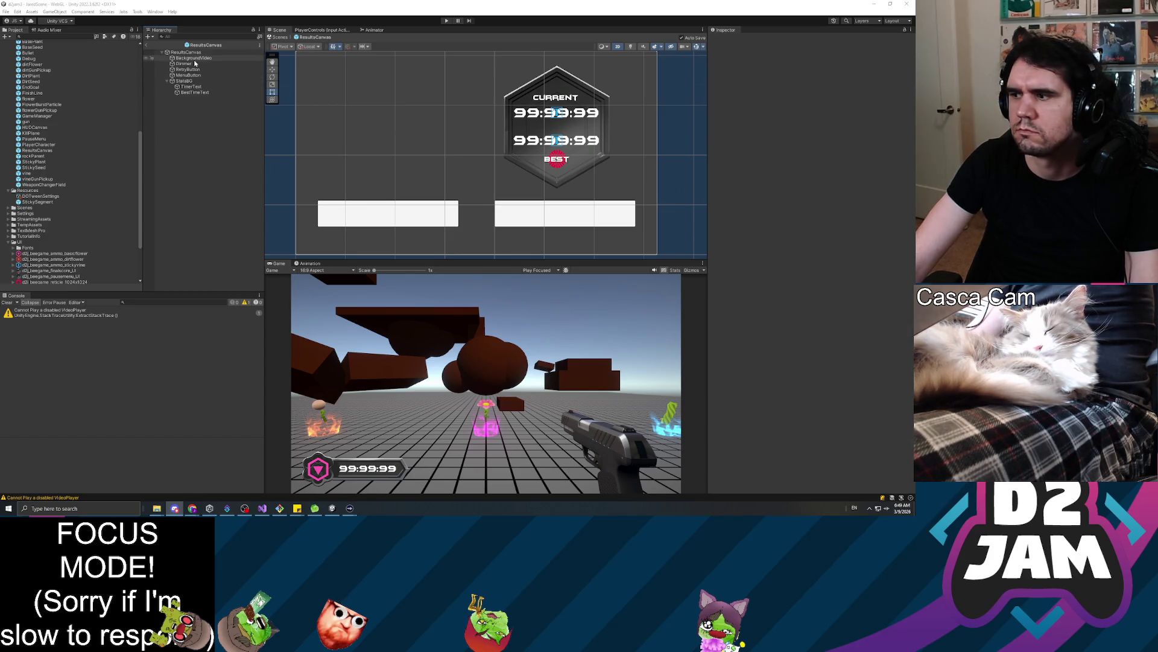
- Select RetryButton and MenuButton together and set their width and height to 250
left_click(192, 70)
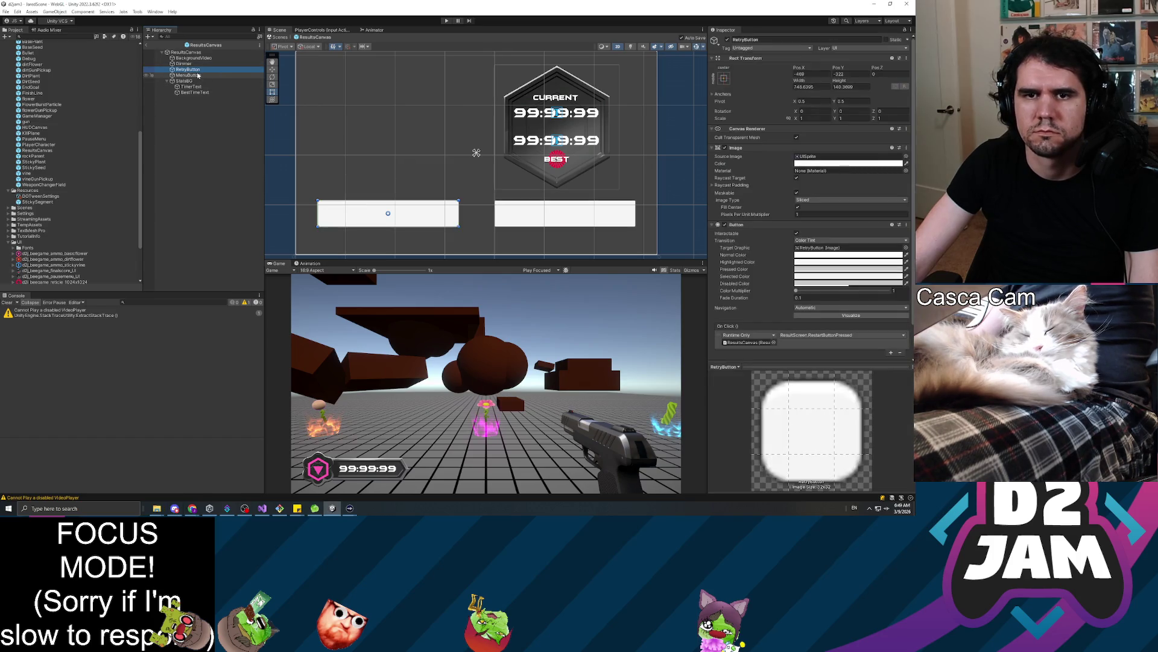
left_click(189, 75, "ctrl")
left_click(811, 86)
type("200")
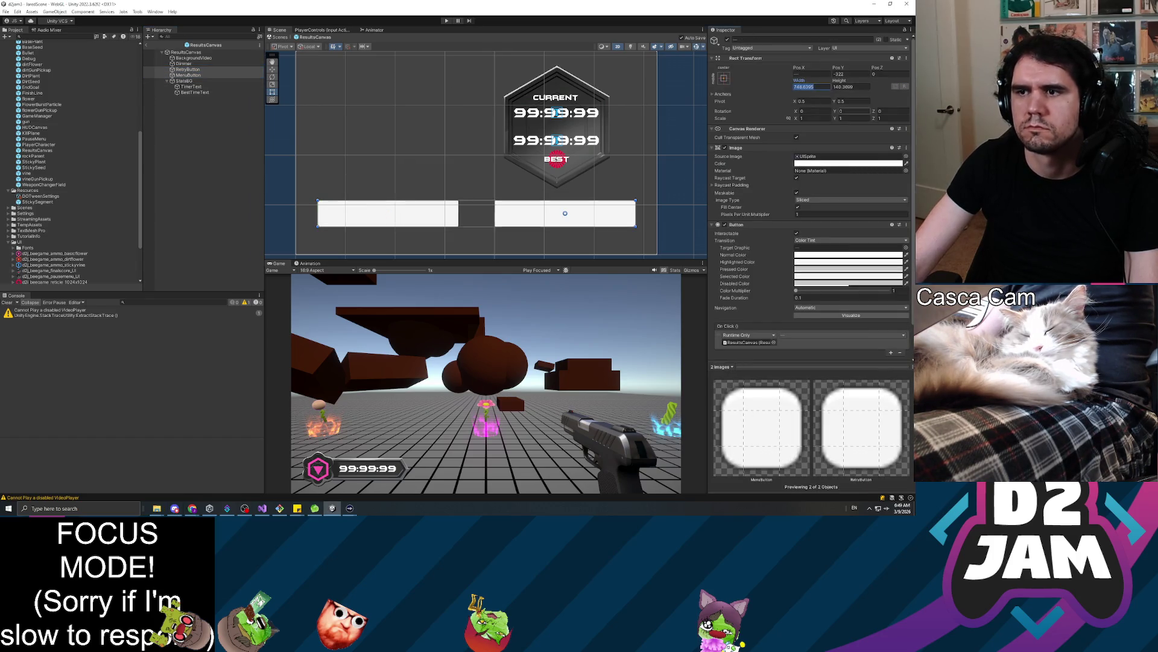
key("Tab")
type("200")
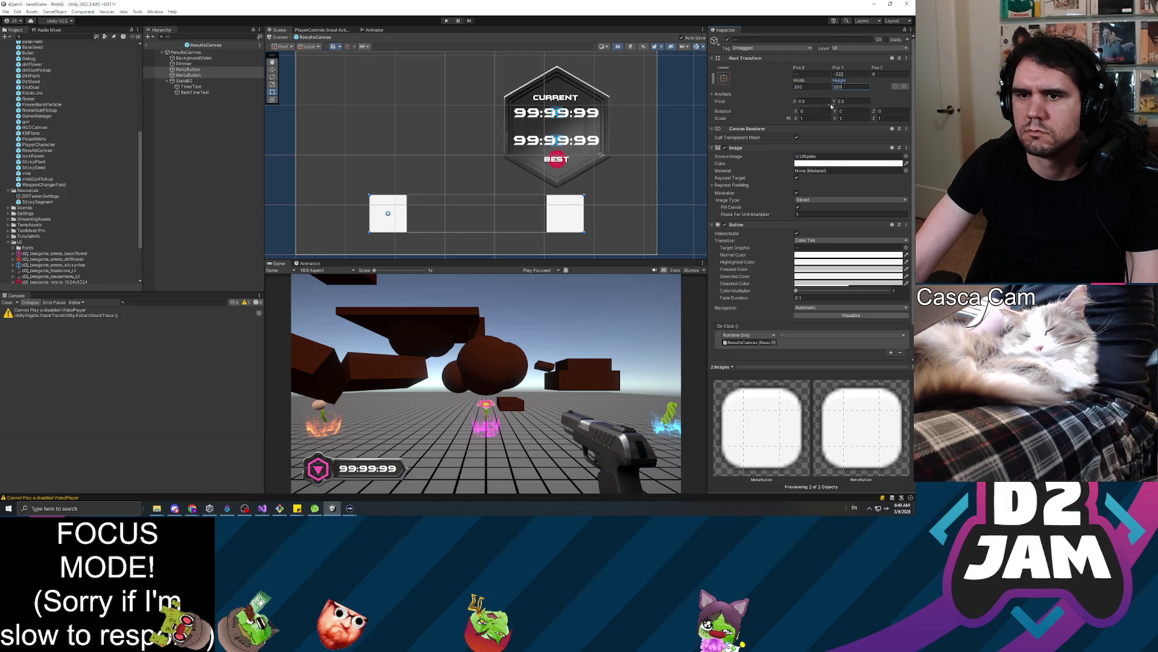
left_click(811, 86)
type("2")
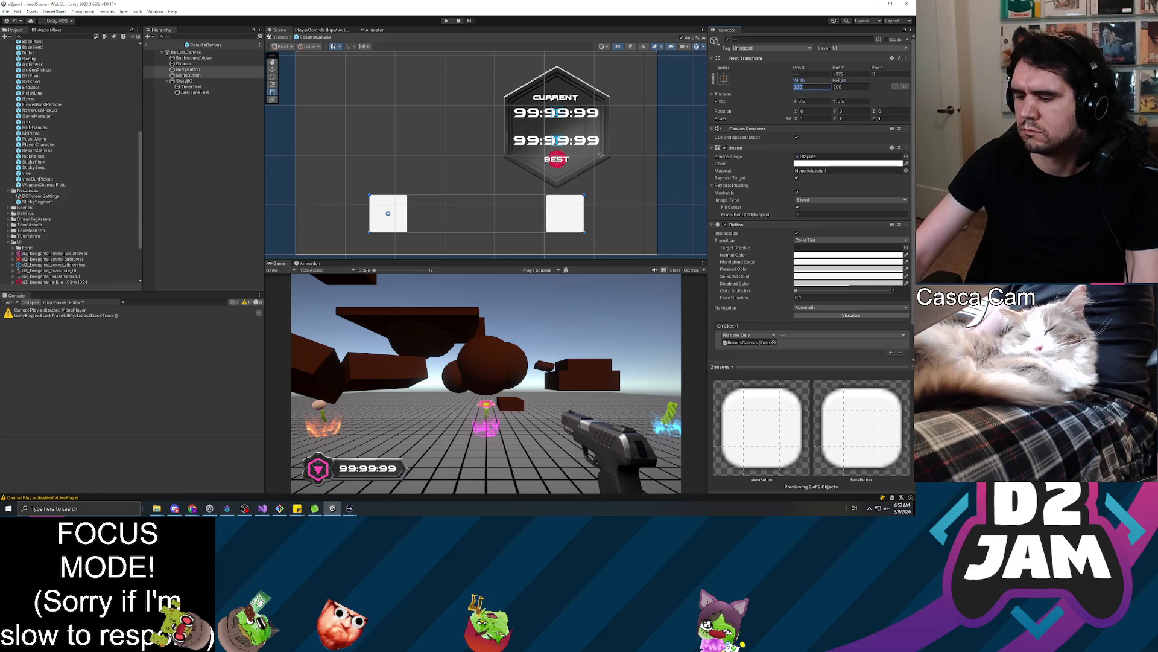
type("50")
key("Tab")
type("250")
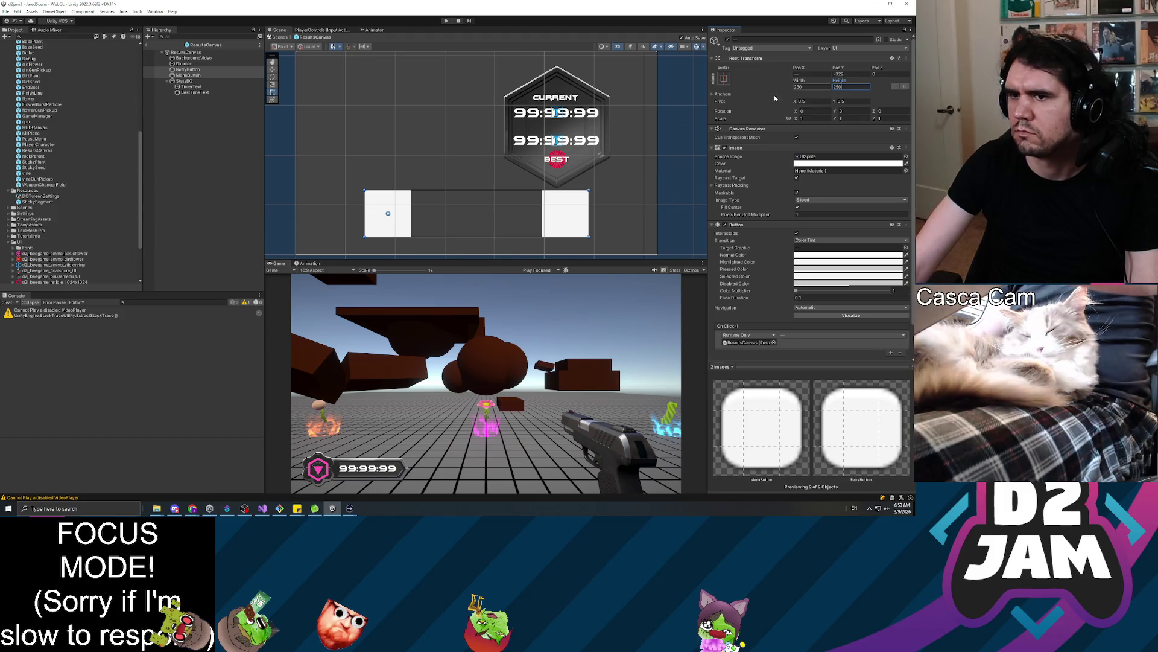
left_click(187, 69)
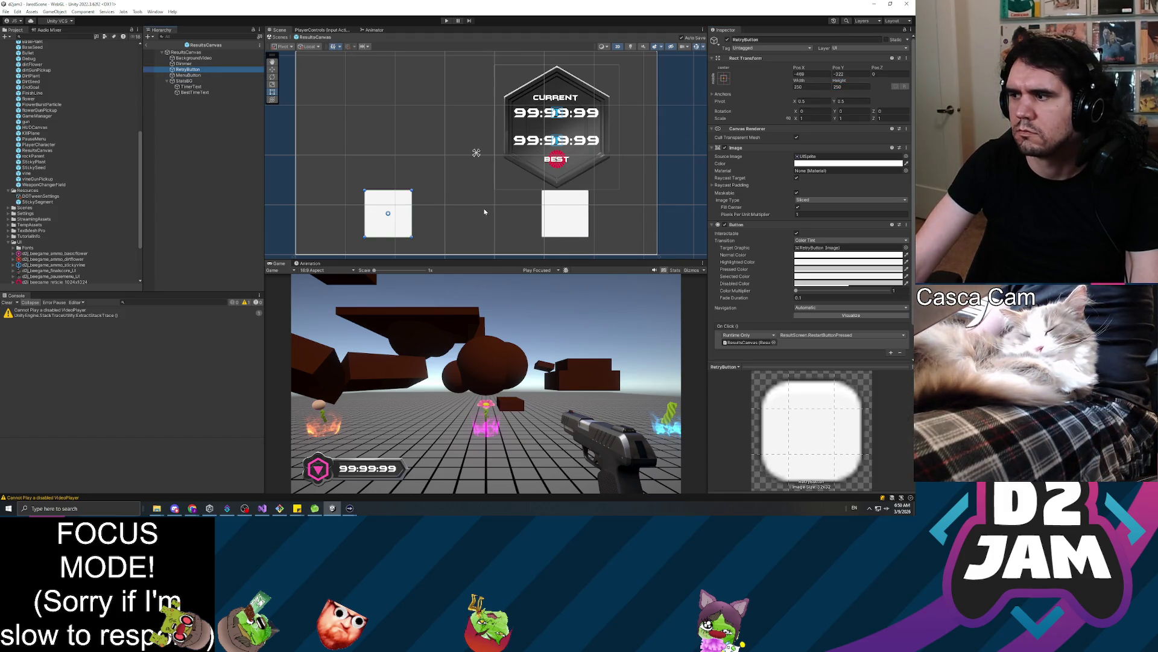
- Drag the Retry and Menu squares toward the centre beneath the timer panel and save
left_click_drag(397, 211, 522, 211)
left_click(573, 196)
left_click_drag(578, 224, 620, 222)
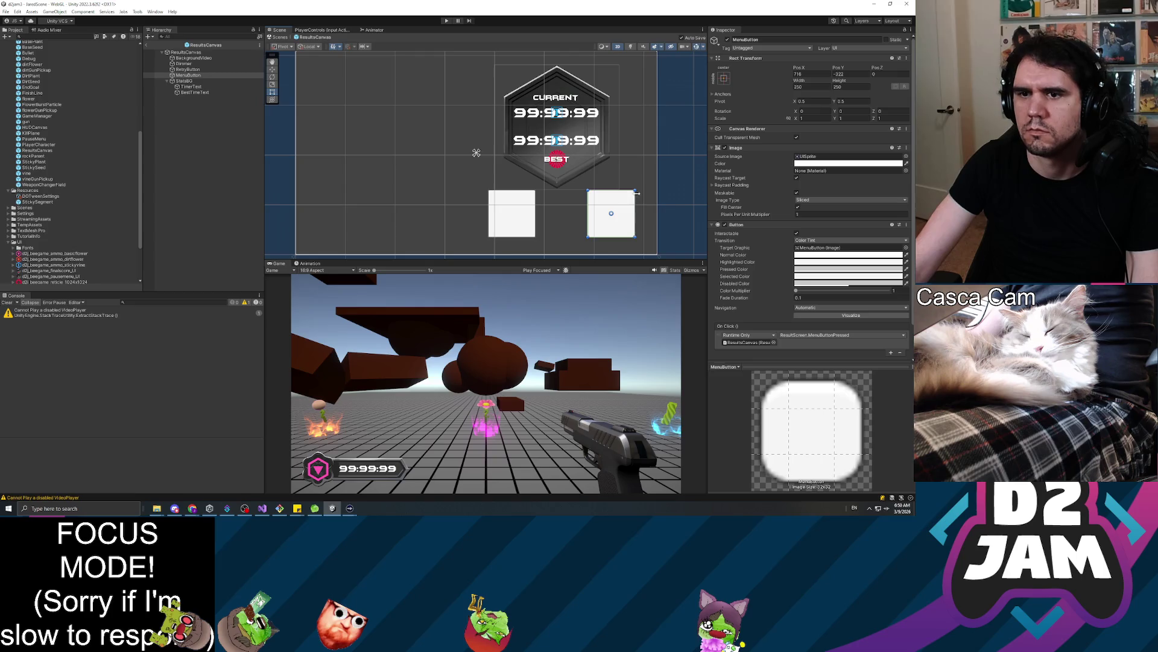
left_click(644, 216)
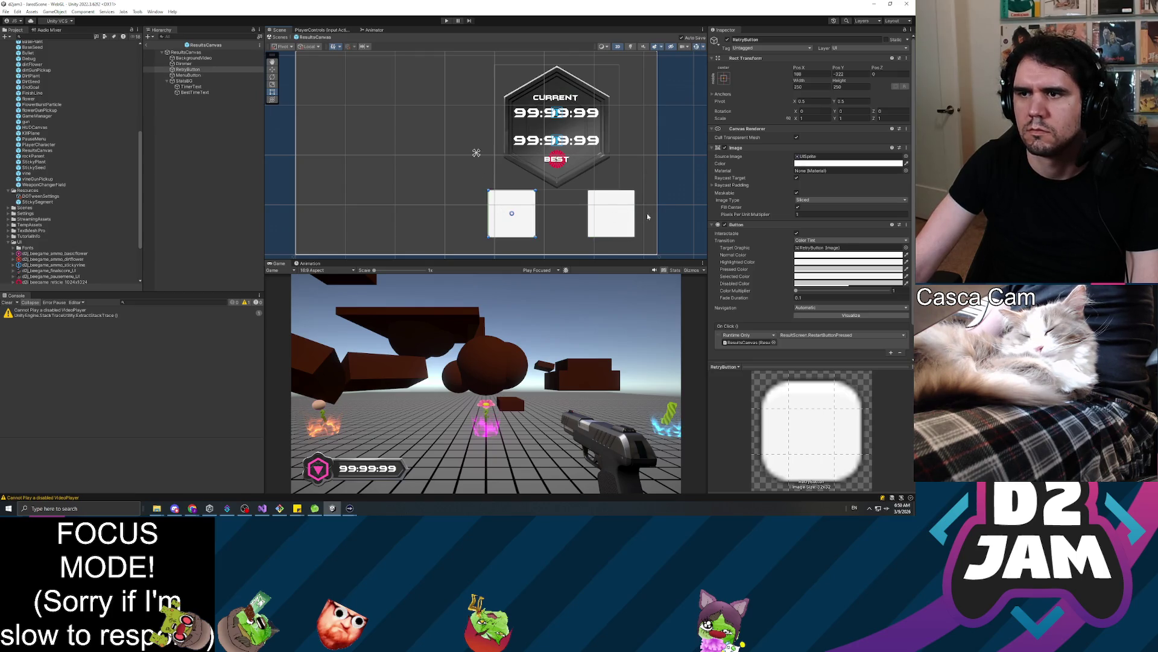
left_click(621, 218)
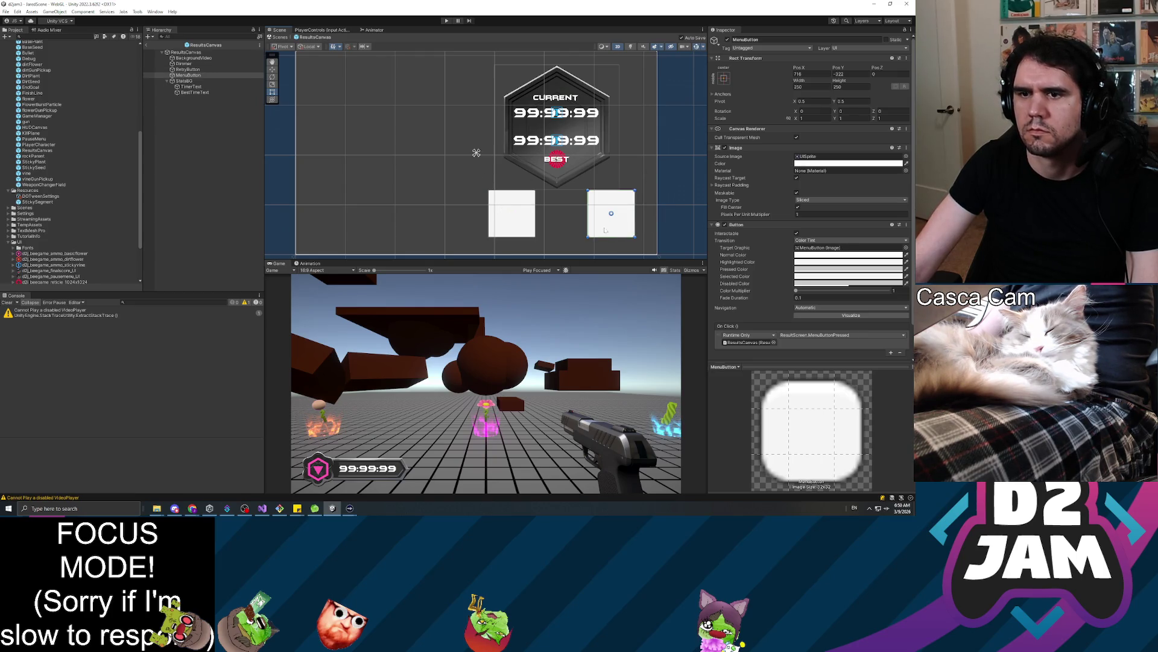
left_click_drag(601, 228, 592, 226)
key("ctrl+s")
- Move the Retry square next to Menu, setting its Pos X to 180
left_click(531, 219)
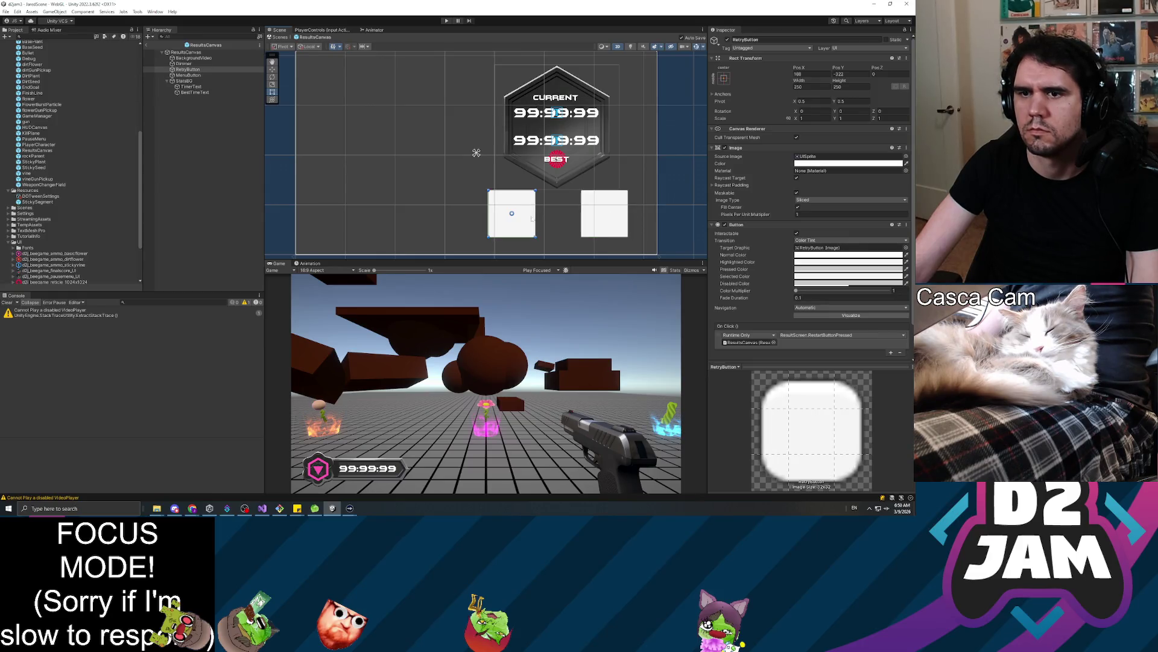
left_click_drag(507, 231, 558, 232)
key("ctrl+s")
left_click(812, 73)
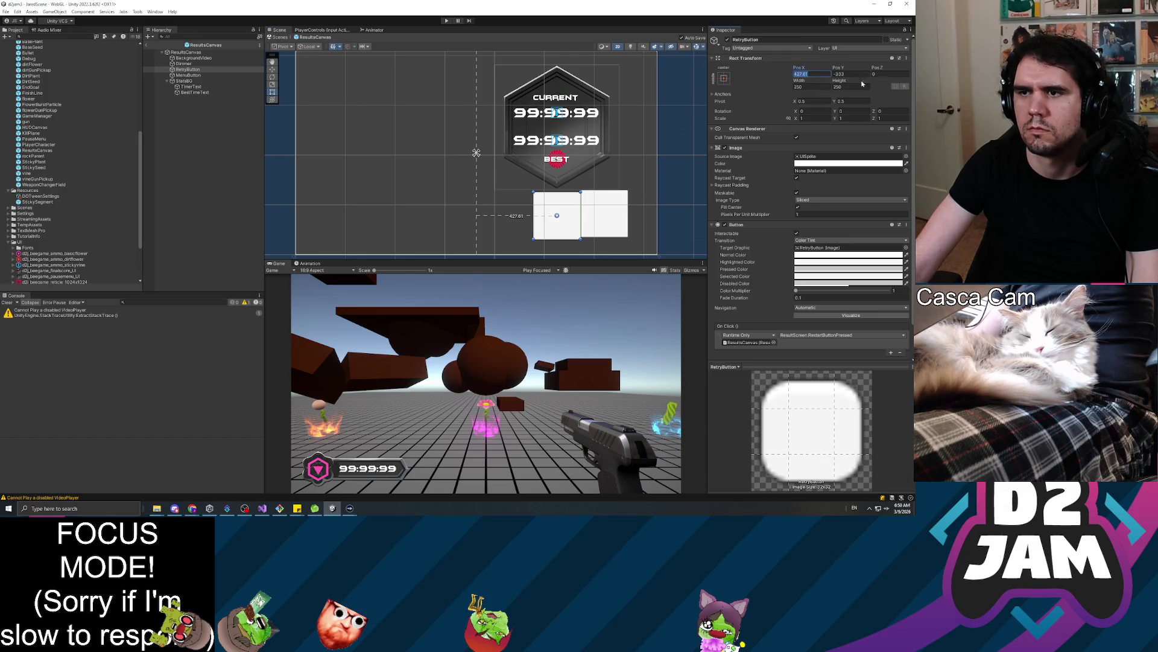
type("380")
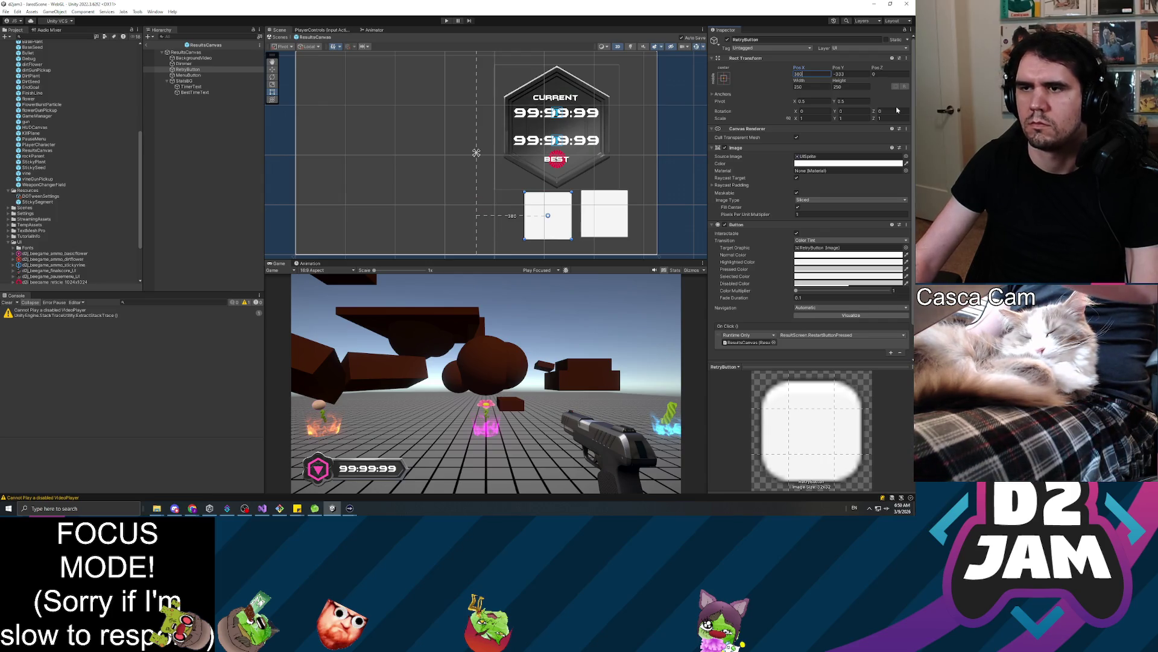
key("ctrl+z")
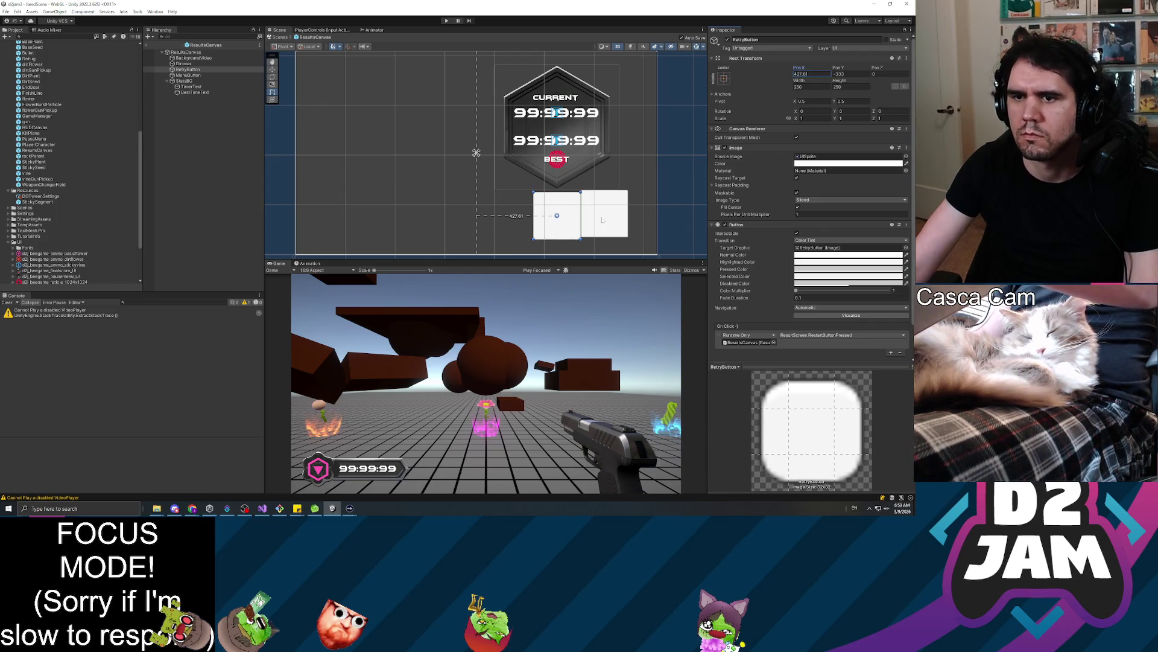
left_click_drag(569, 229, 525, 224)
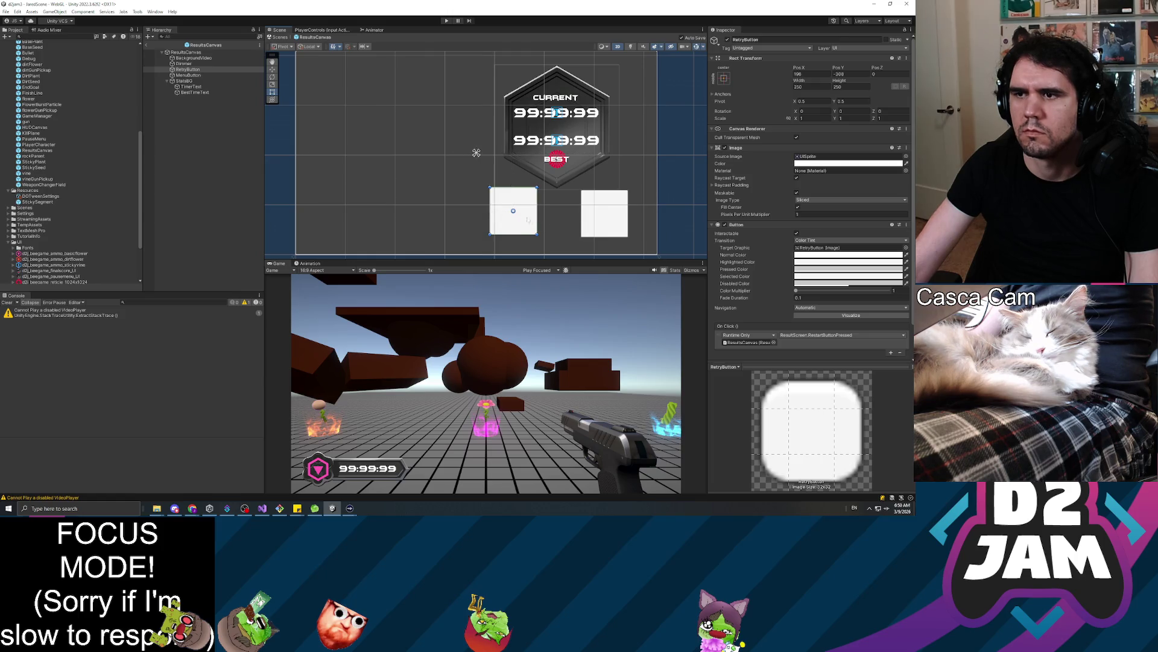
left_click(811, 74)
type("180")
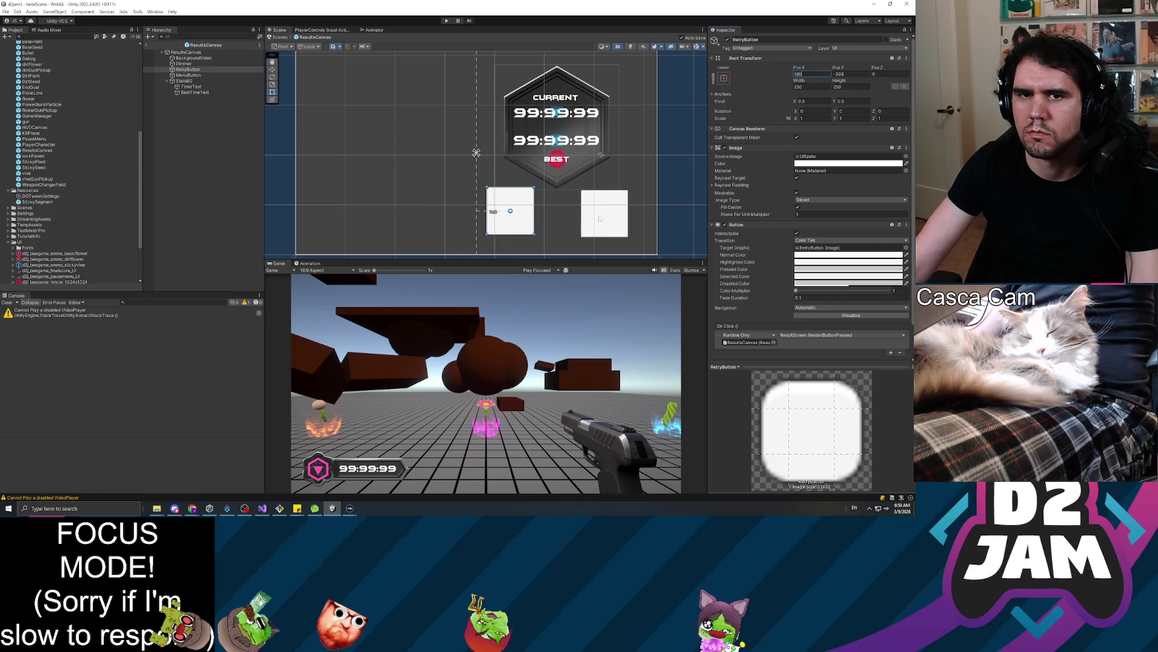
left_click(567, 219)
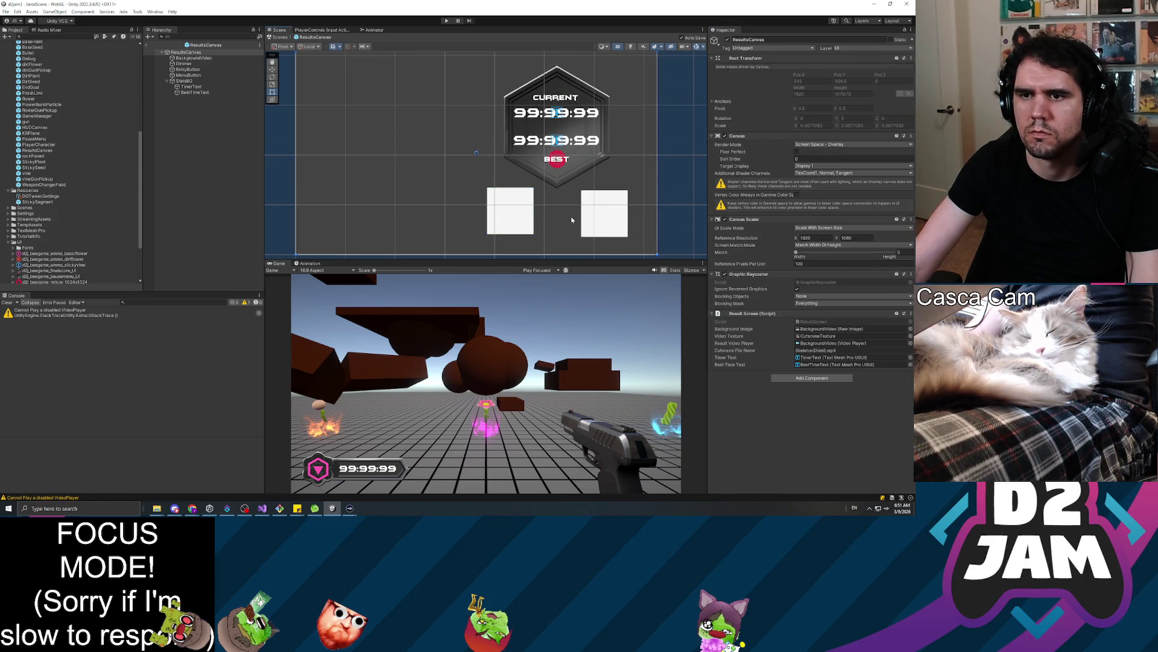
left_click(598, 231)
- Drag the Menu square over beside the Retry square
left_click_drag(598, 231, 550, 228)
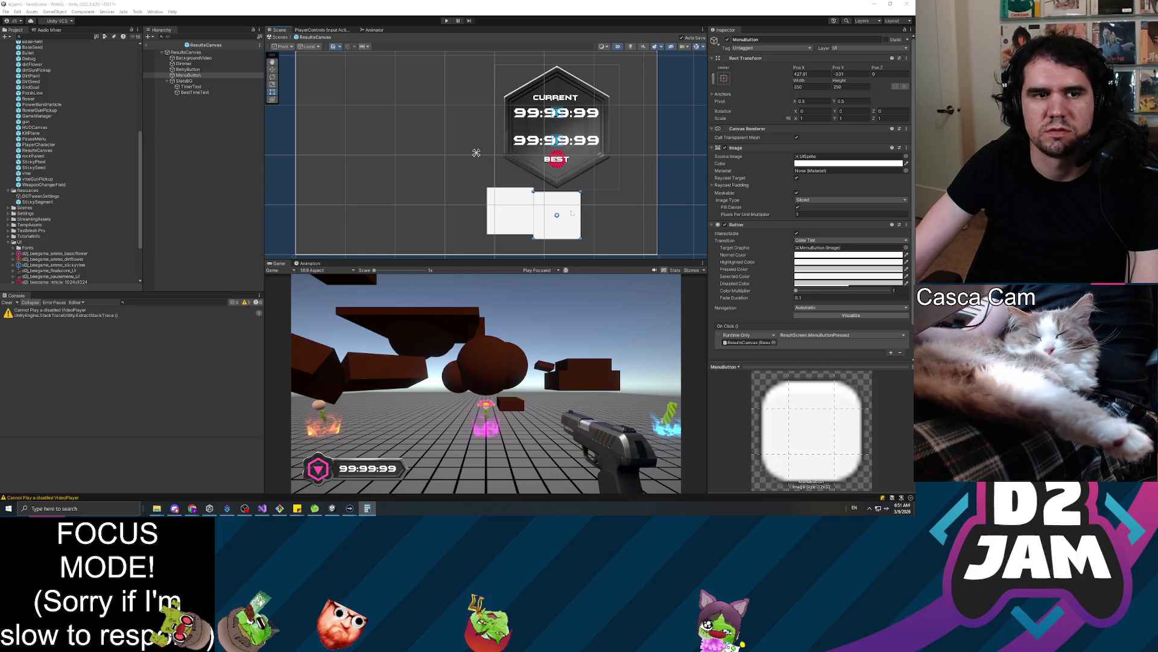
left_click(524, 208)
left_click(566, 208)
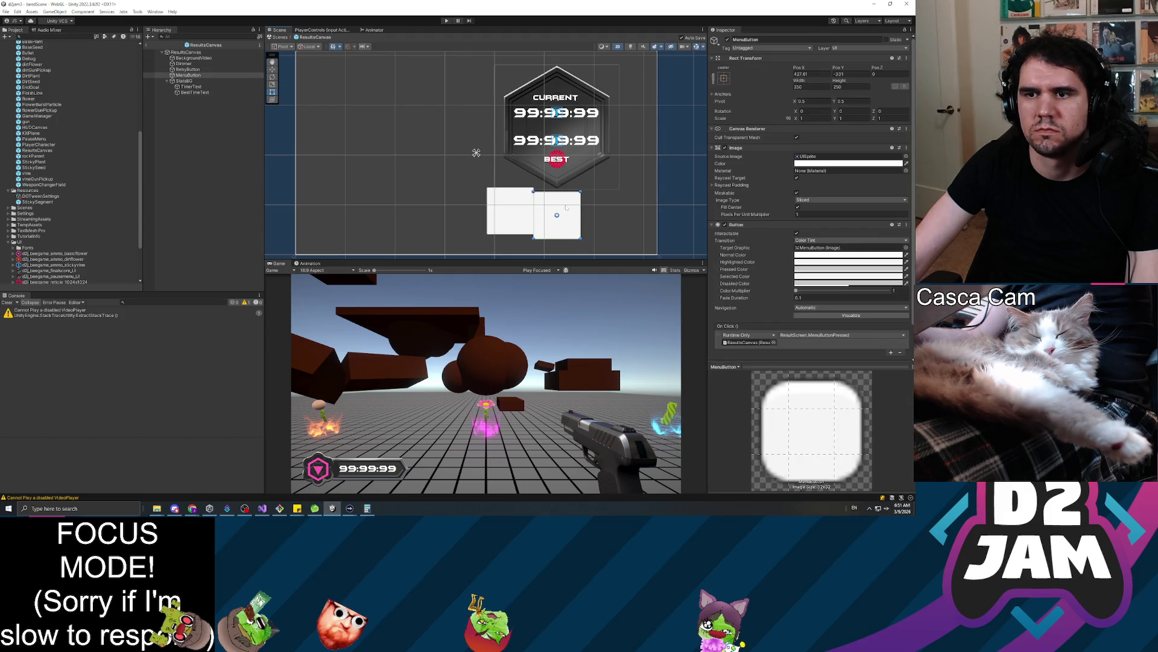
key("alt+Tab")
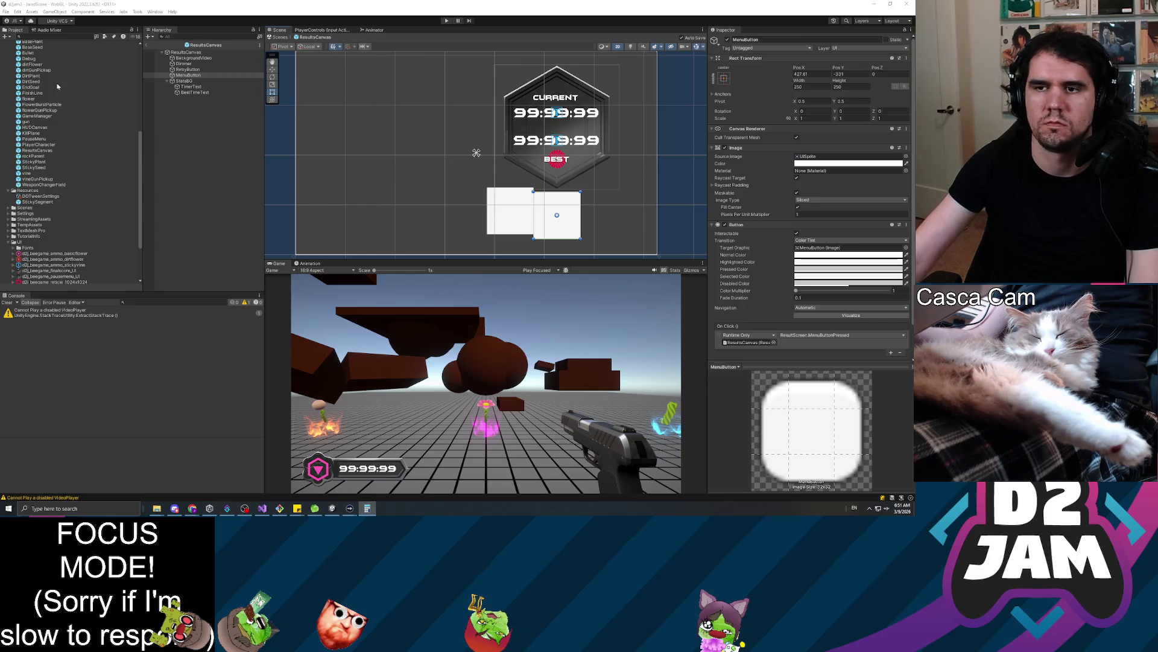
- Fine-tune the Menu square's position to Pos Y -308, then exit ResultsCanvas to the main scene
left_click(808, 73)
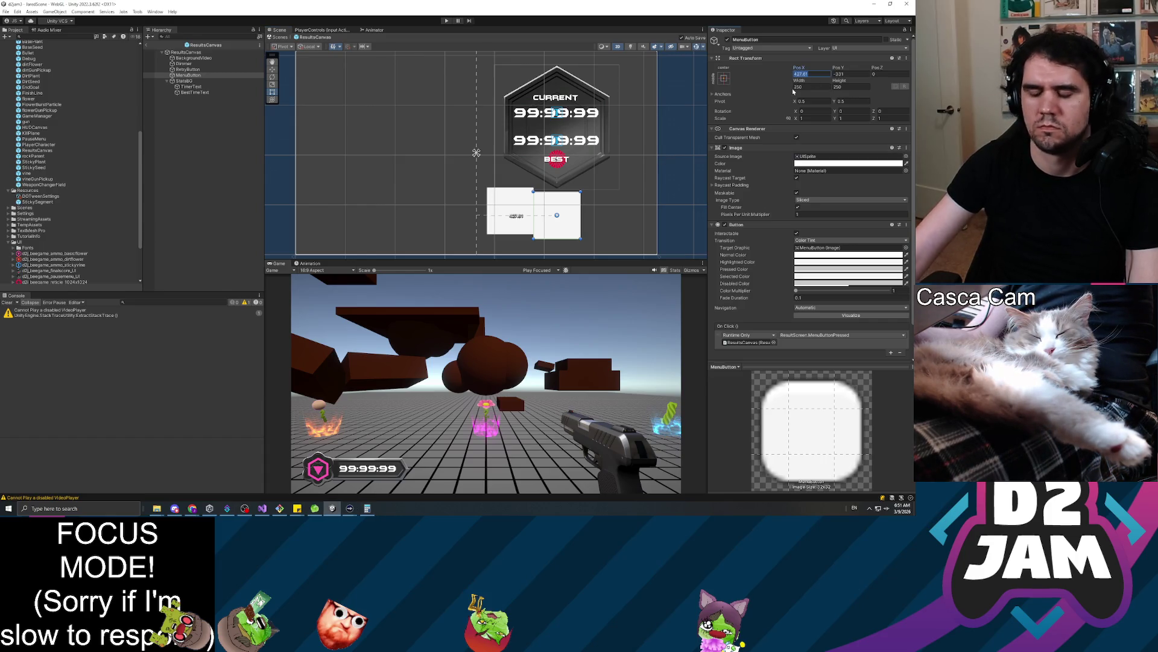
type("674")
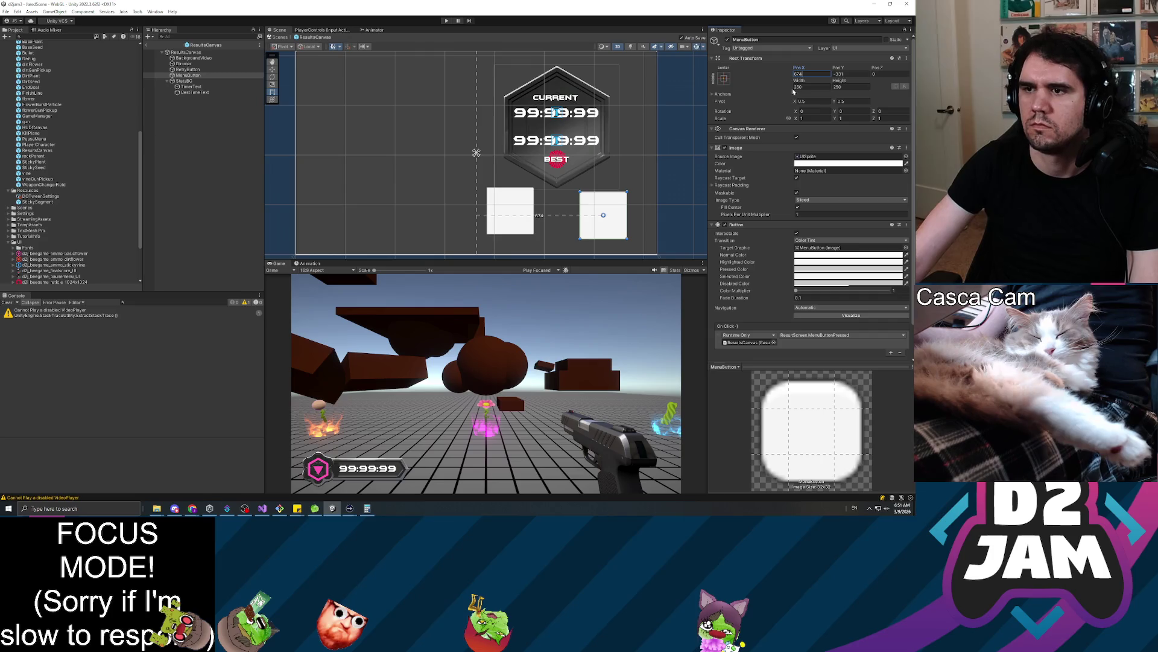
left_click(521, 200)
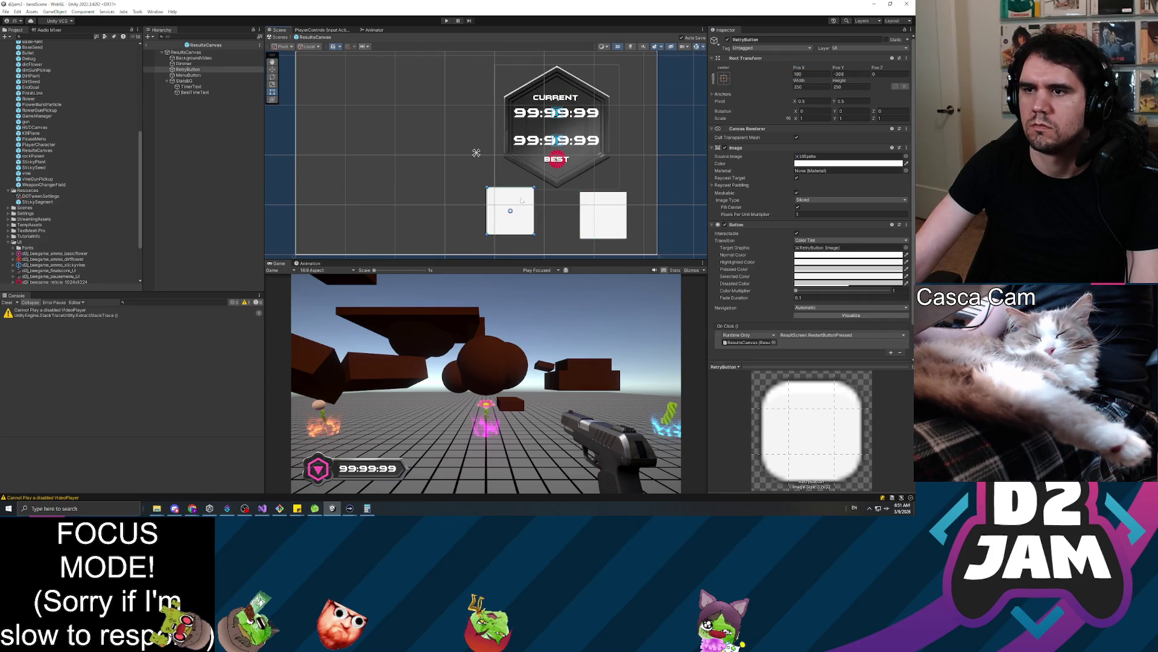
left_click(614, 209)
left_click(857, 73)
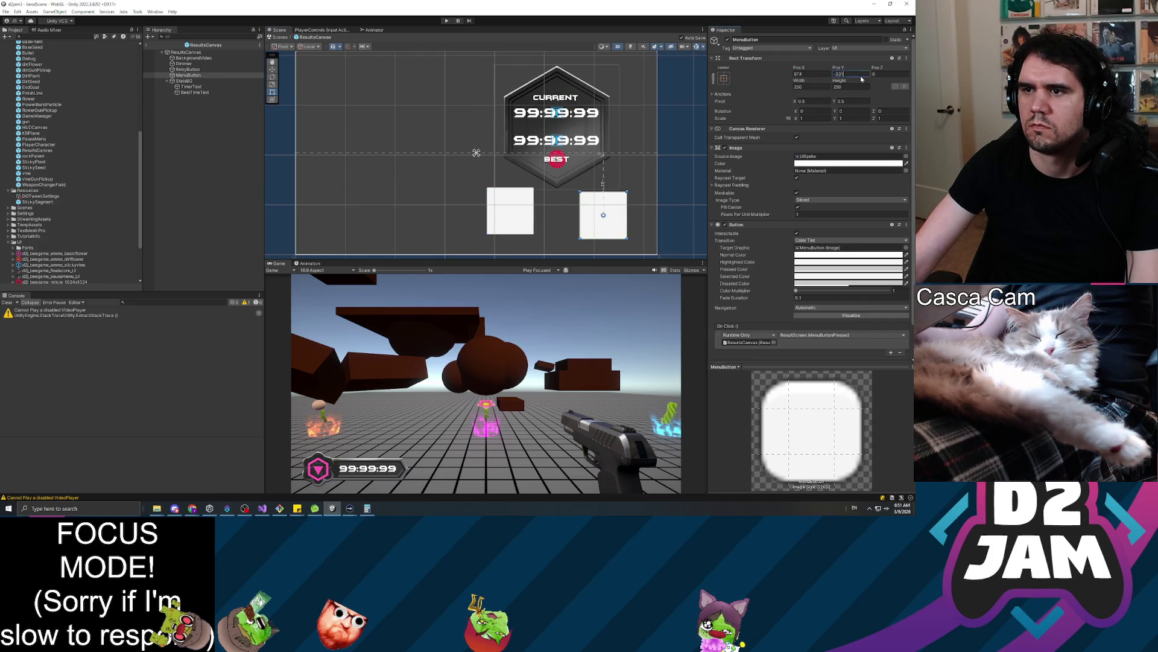
type("308")
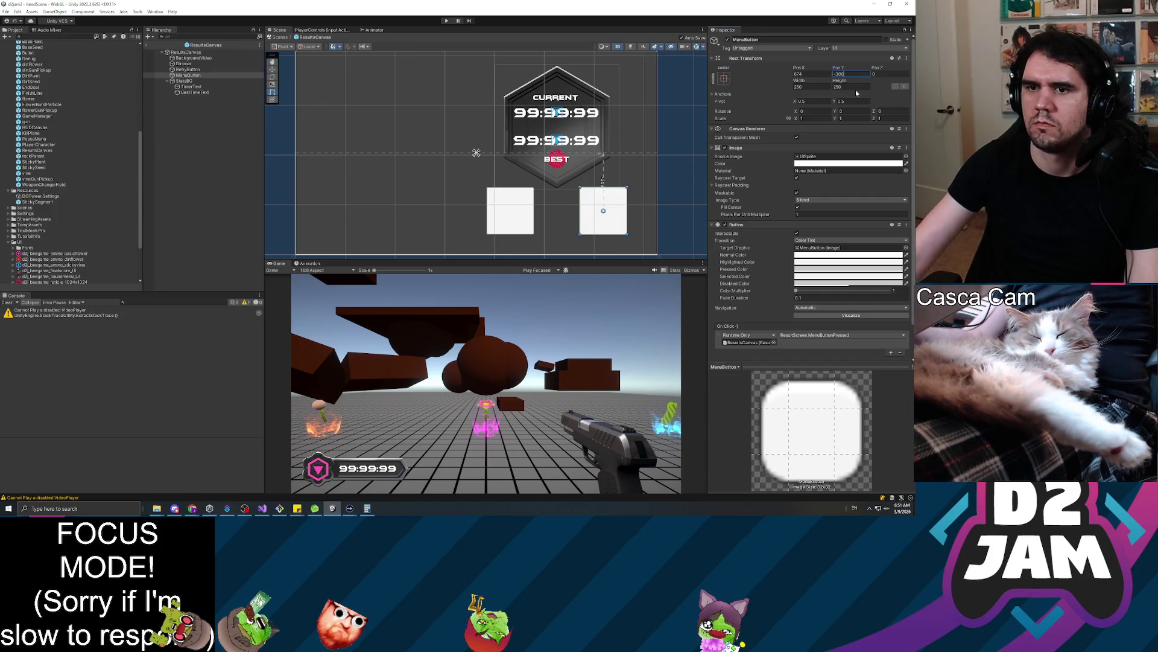
key("Return")
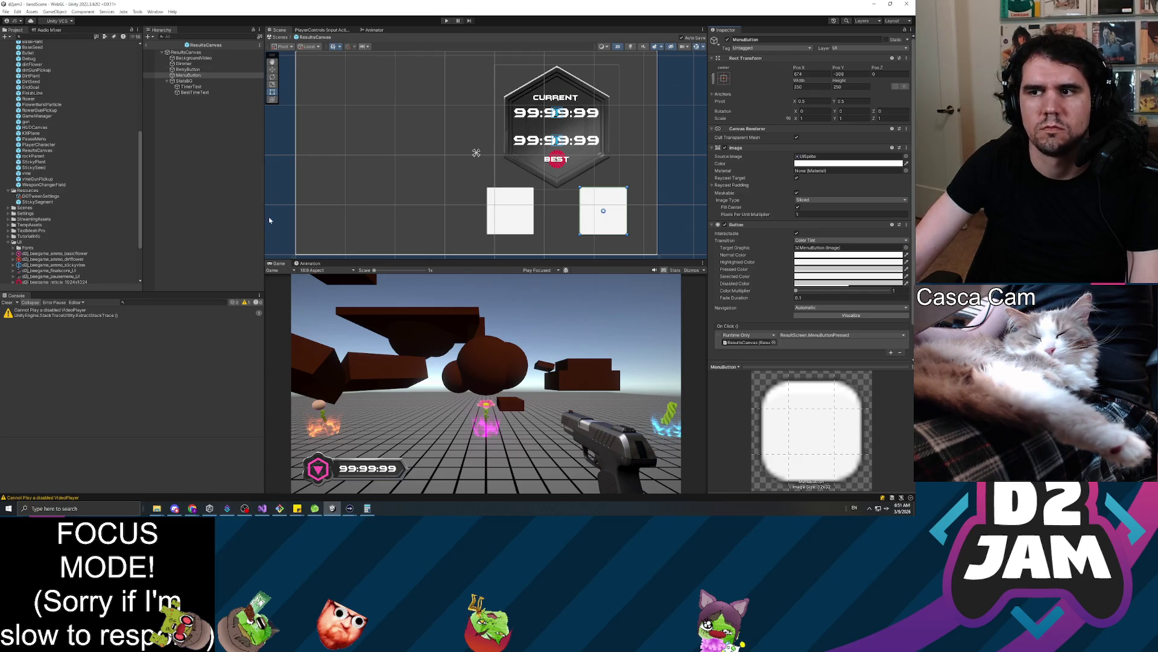
left_click(215, 154)
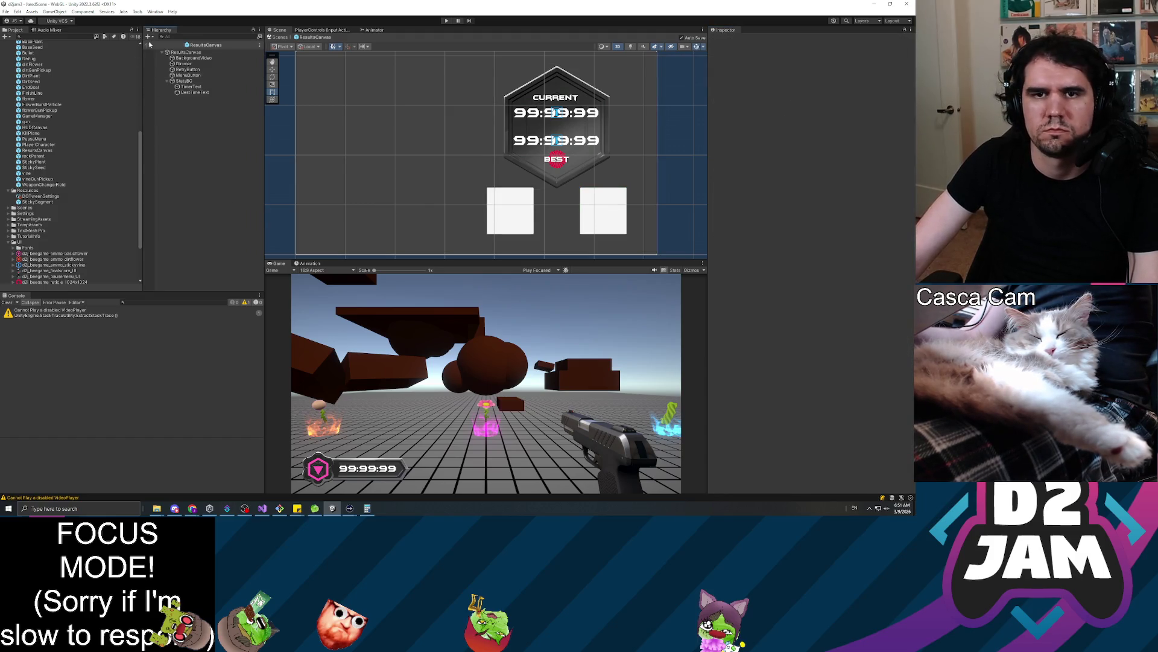
left_click(146, 45)
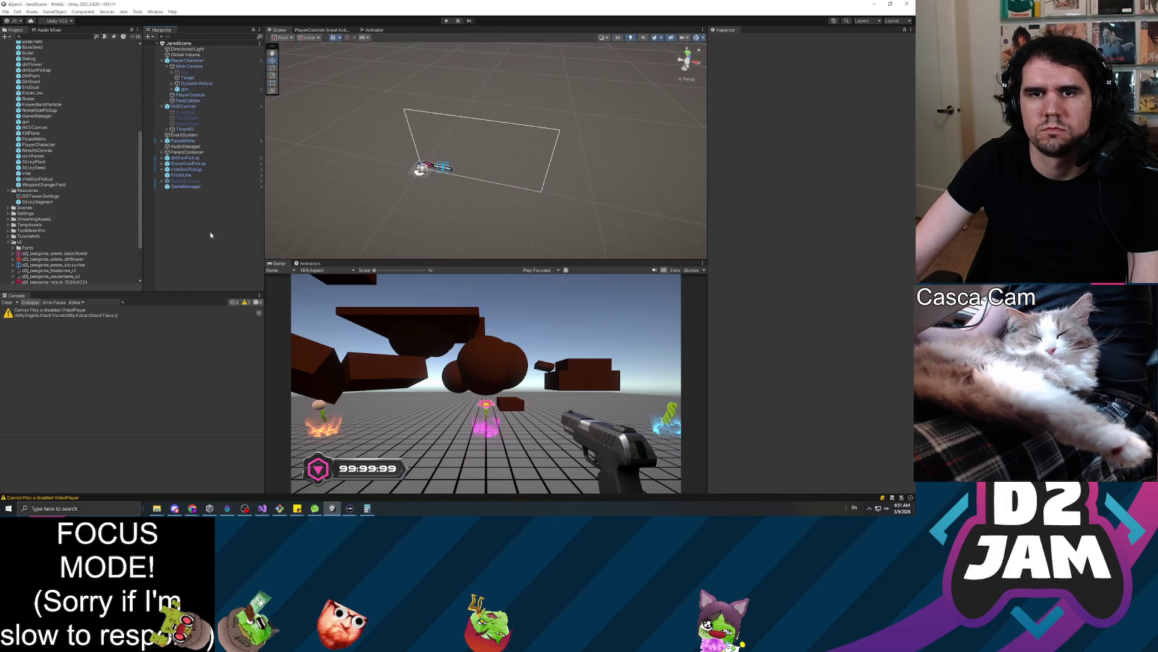
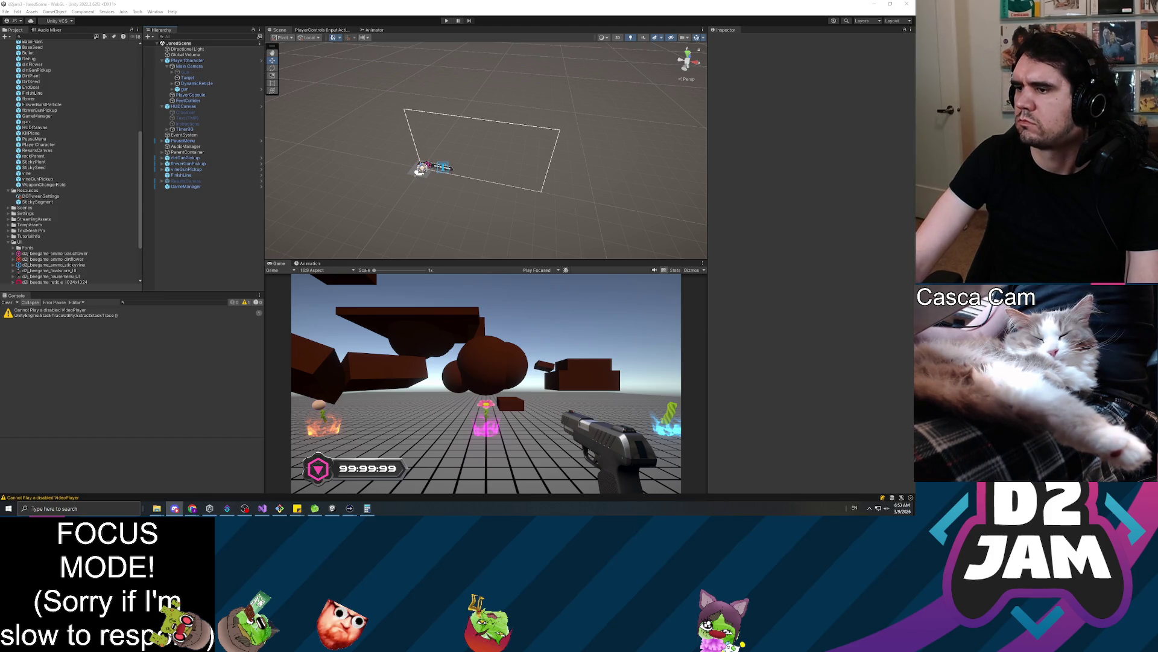
- Select the nine PLAY, QUIT and REPLAY button textures and make them Sprite (2D and UI)
left_click(189, 214)
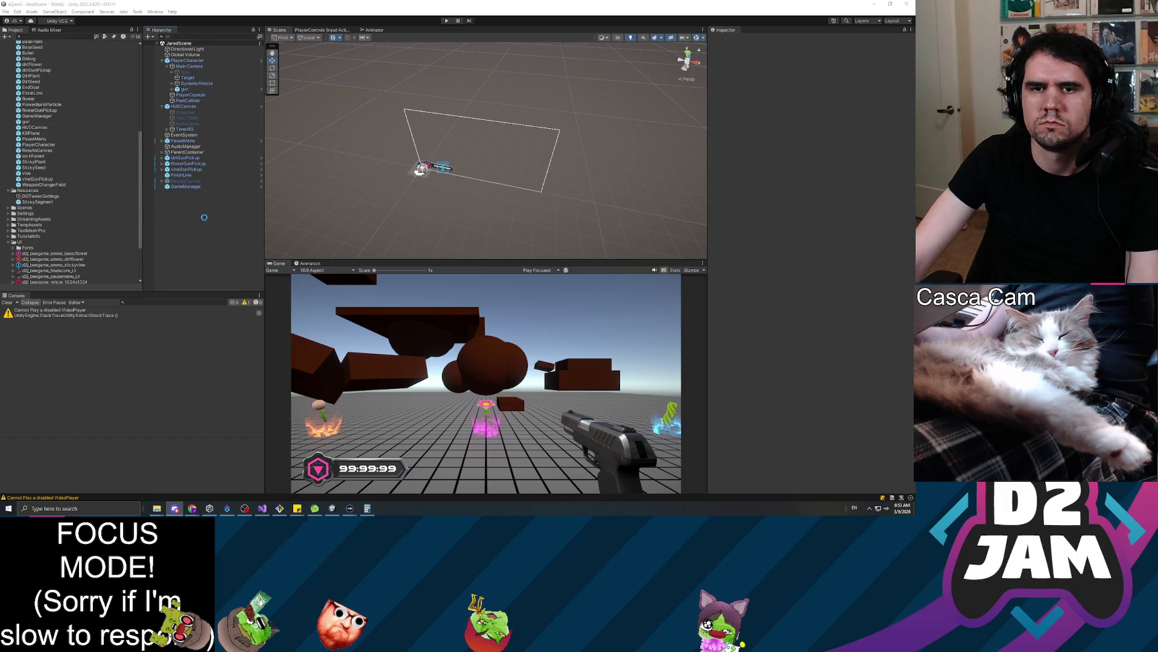
scroll(90, 240, "down", 4)
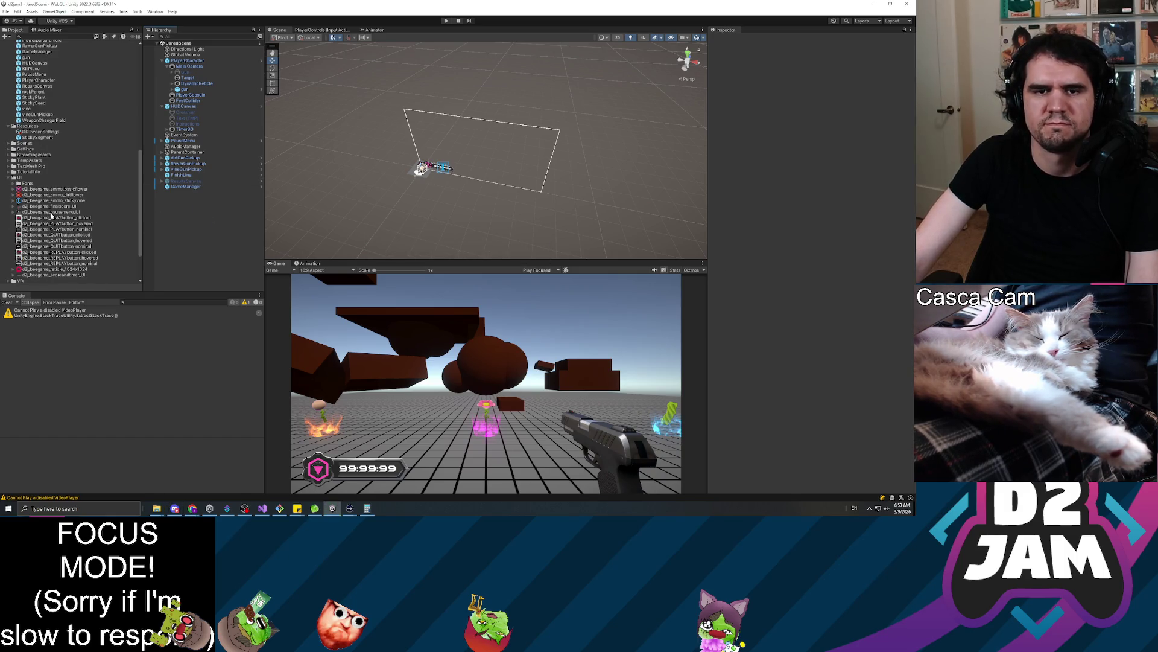
left_click(90, 211)
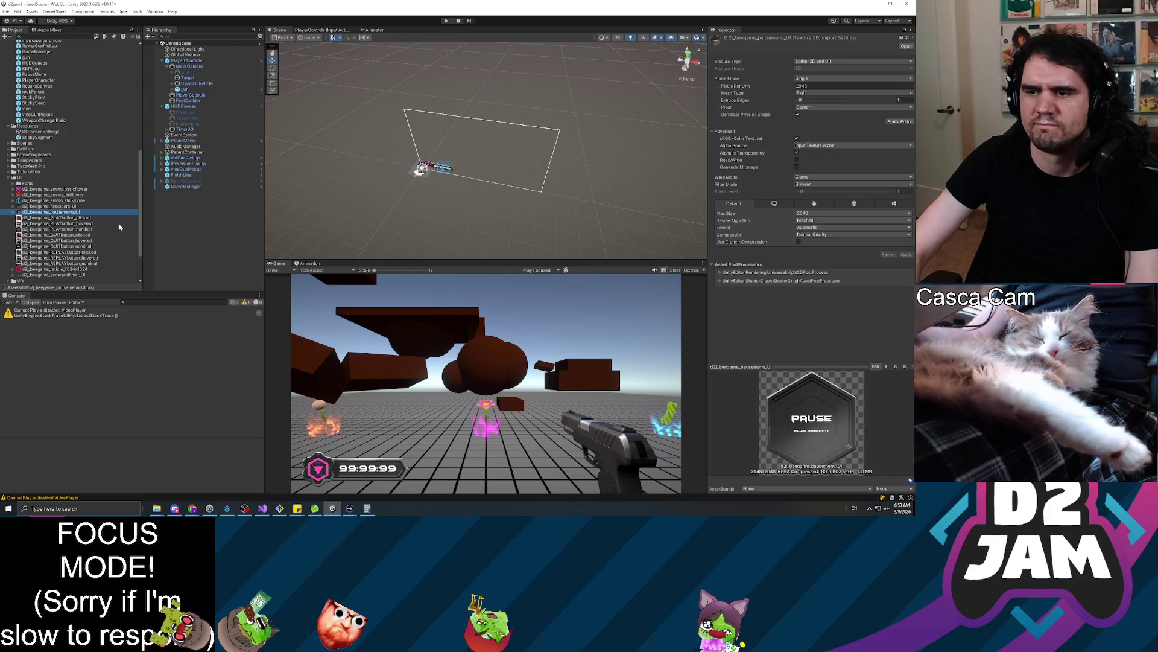
key("Down")
key("shift+Down")
key("shift+Down")
key("shift+Down")
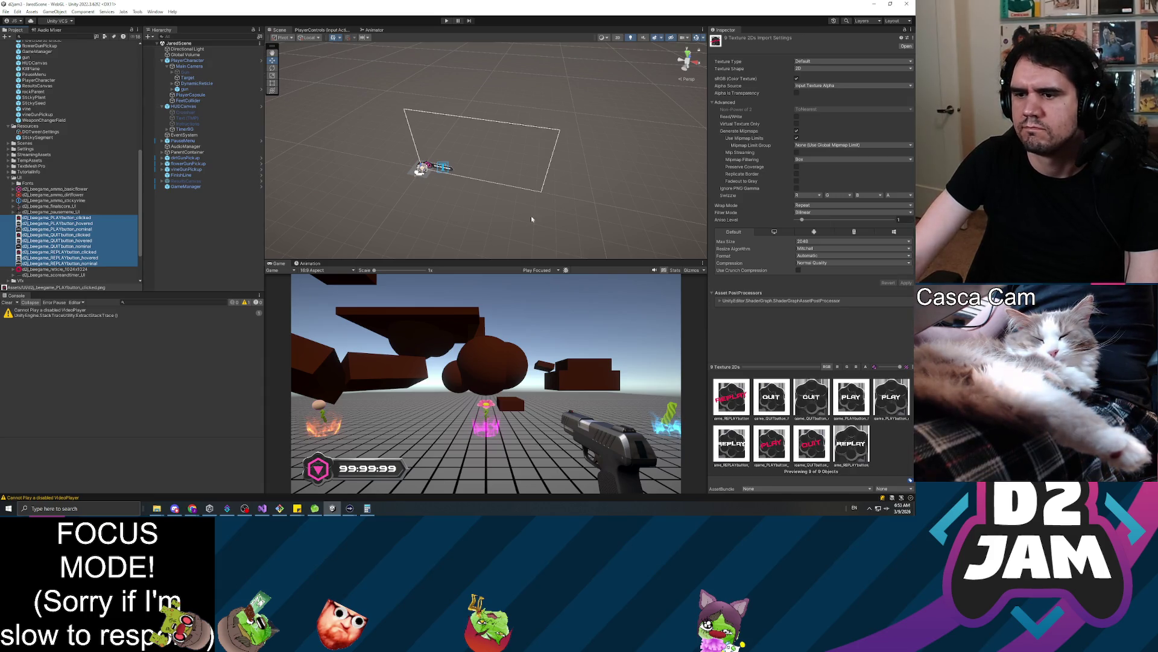
left_click(842, 62)
left_click(832, 93)
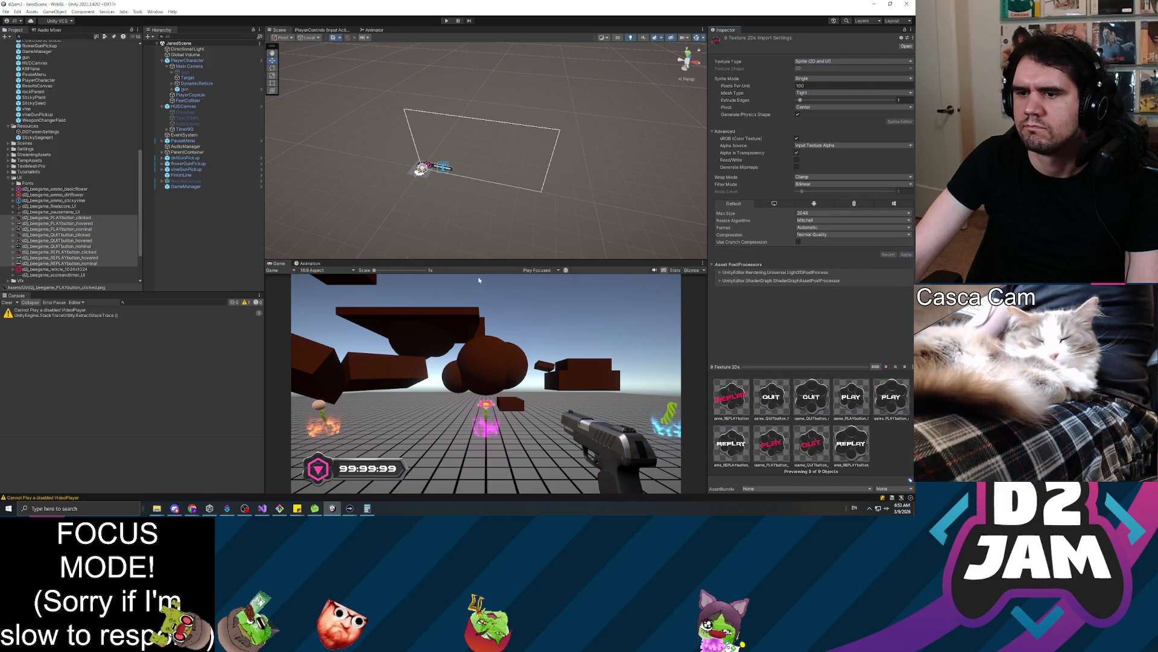
- Set Pixels Per Unit to 1024 for all nine button textures
left_click(56, 218)
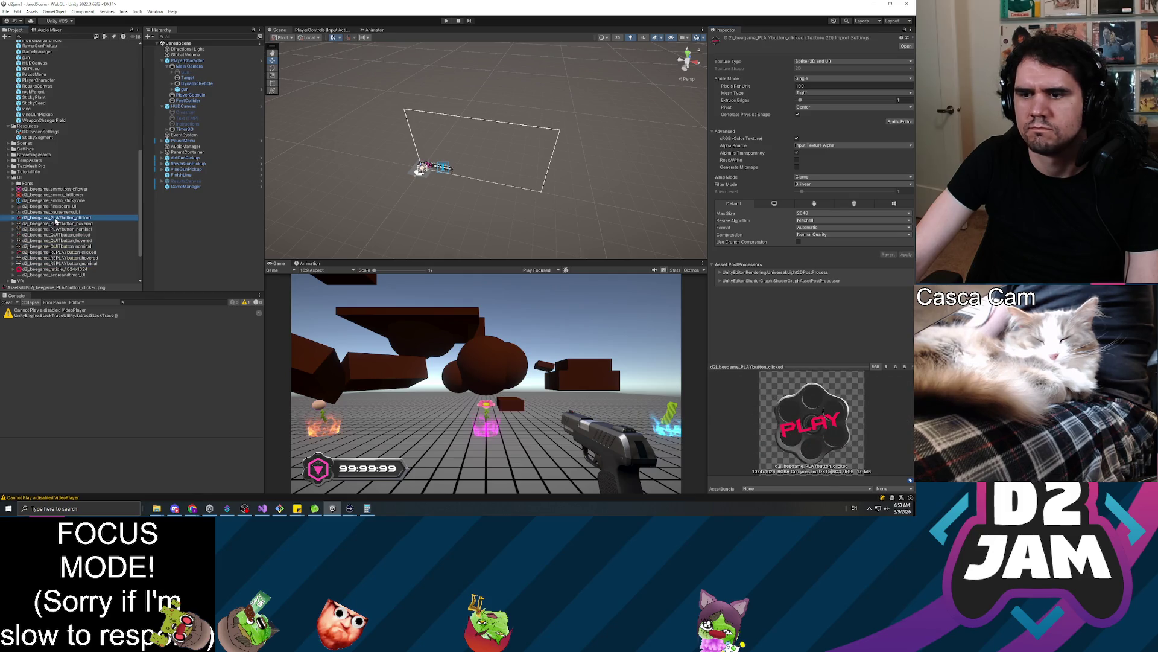
left_click(67, 264, "shift")
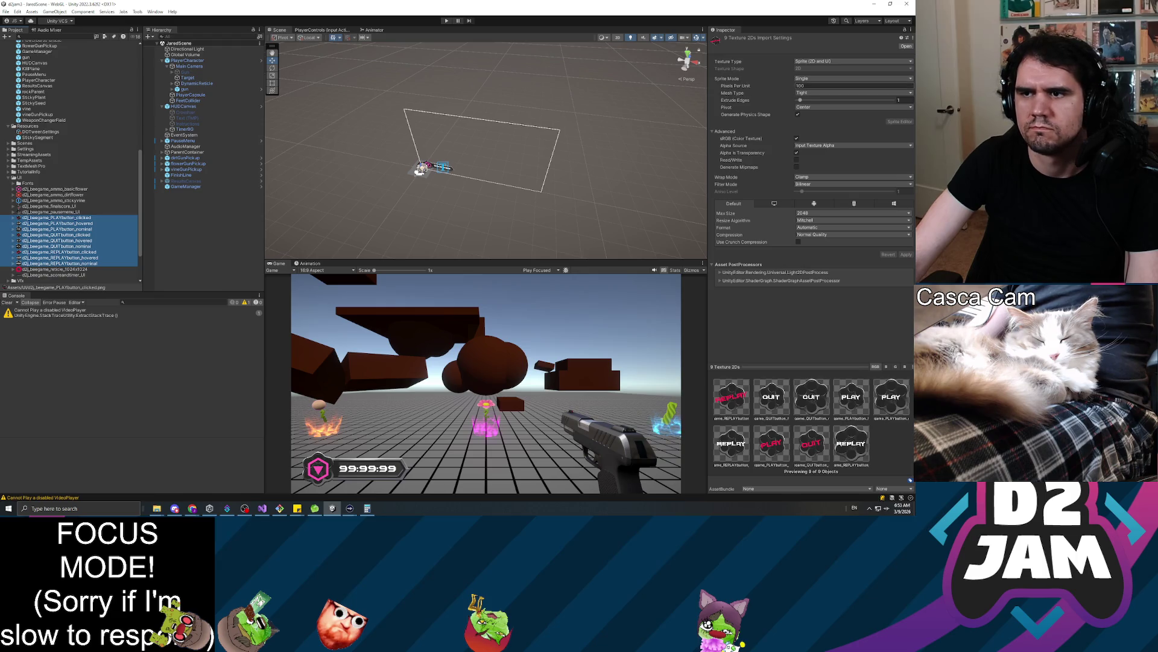
left_click(838, 86)
type("1024")
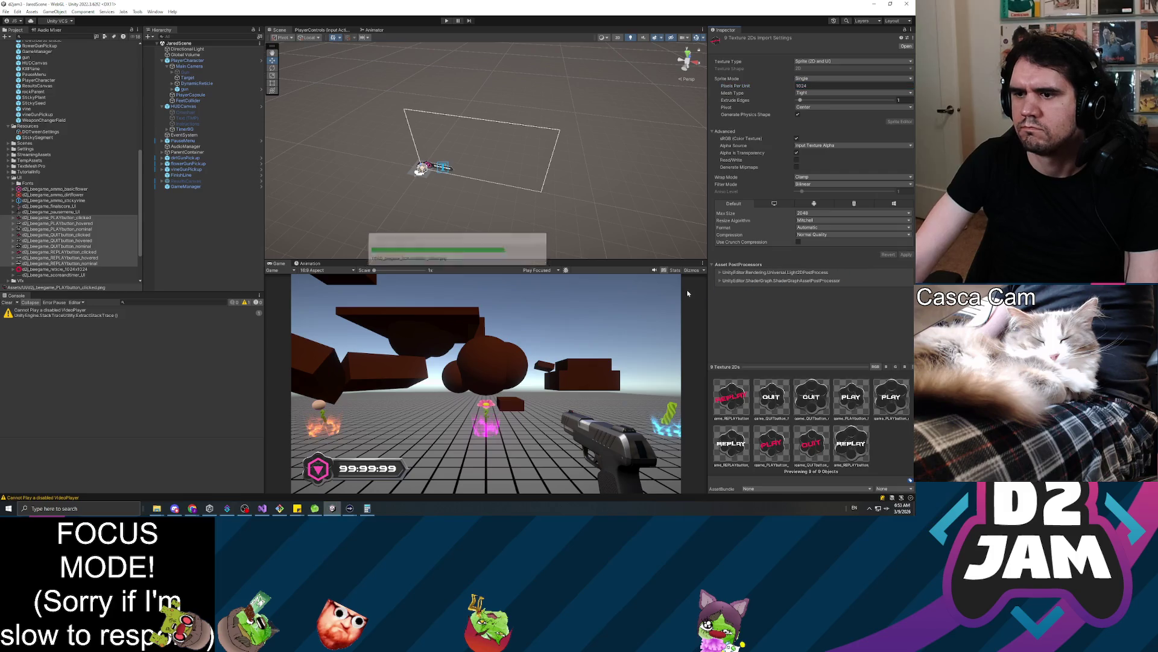
left_click(205, 239)
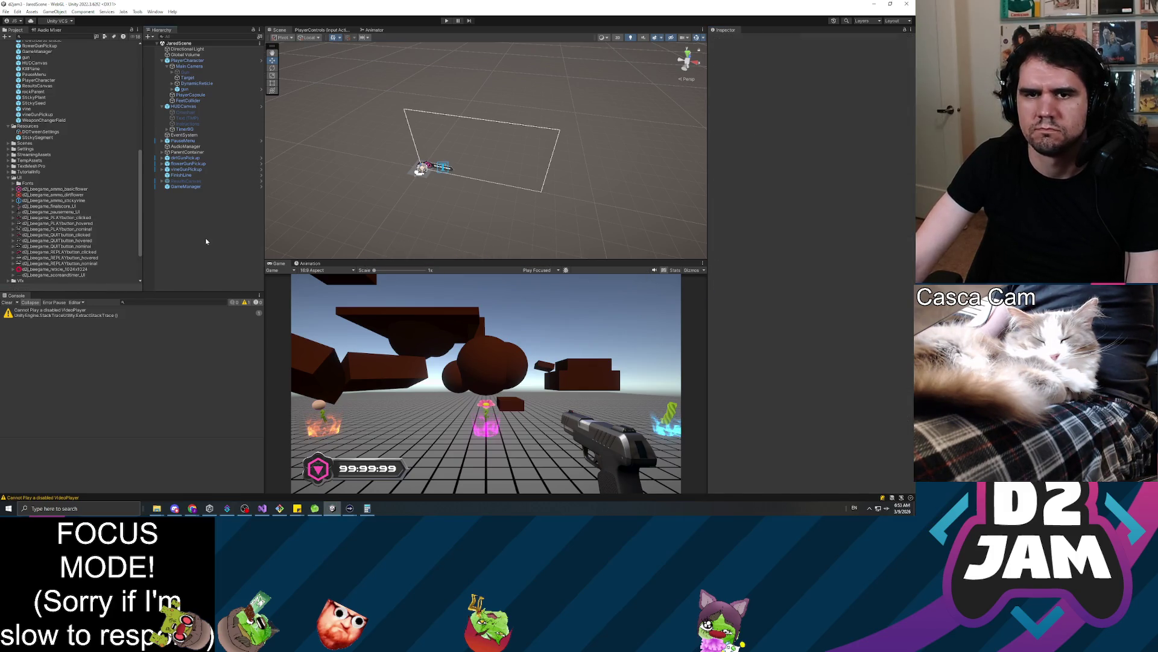
scroll(67, 131, "up", 5)
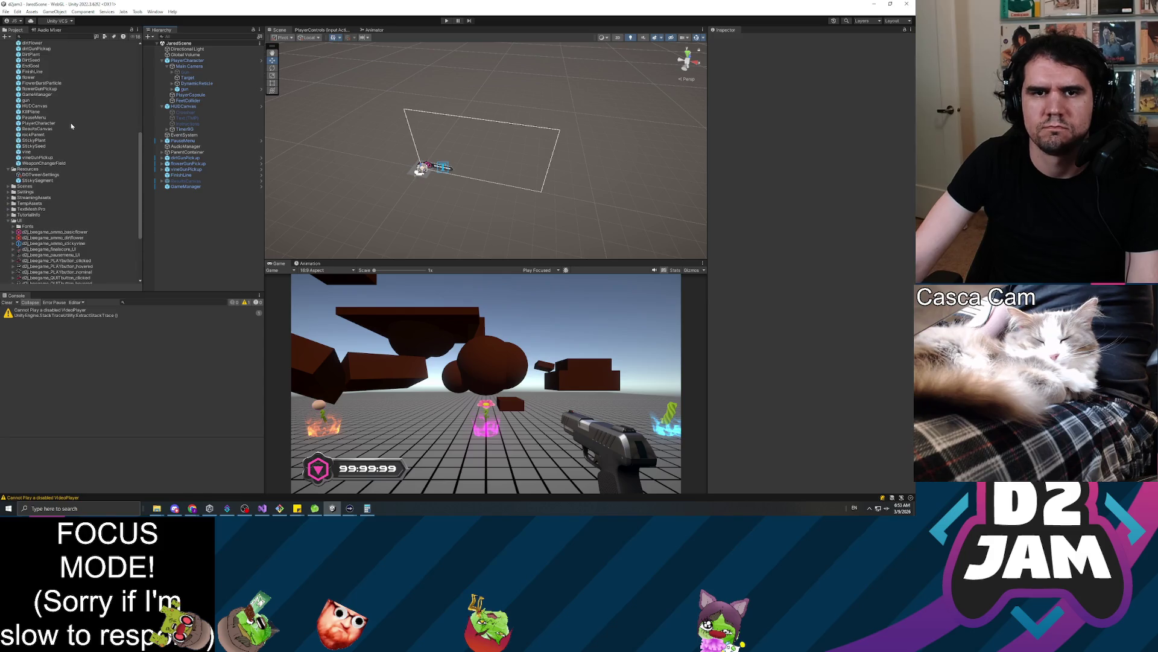
- Open the PauseMenu prefab and activate its Background panel
double_click(35, 149)
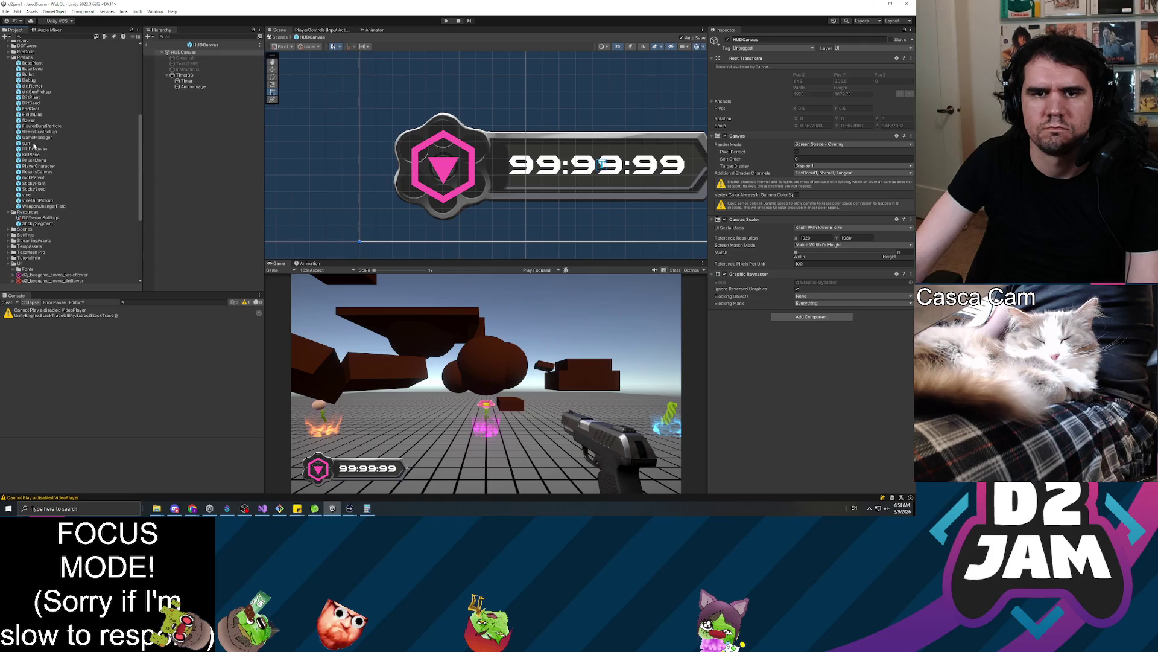
double_click(35, 160)
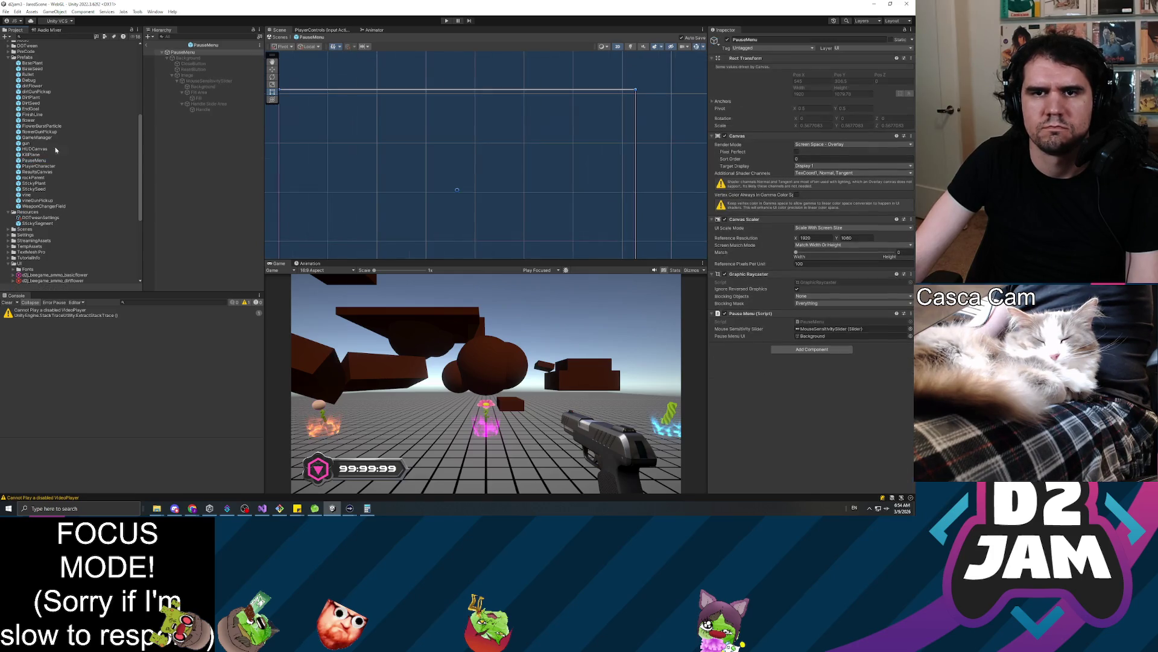
left_click(528, 69)
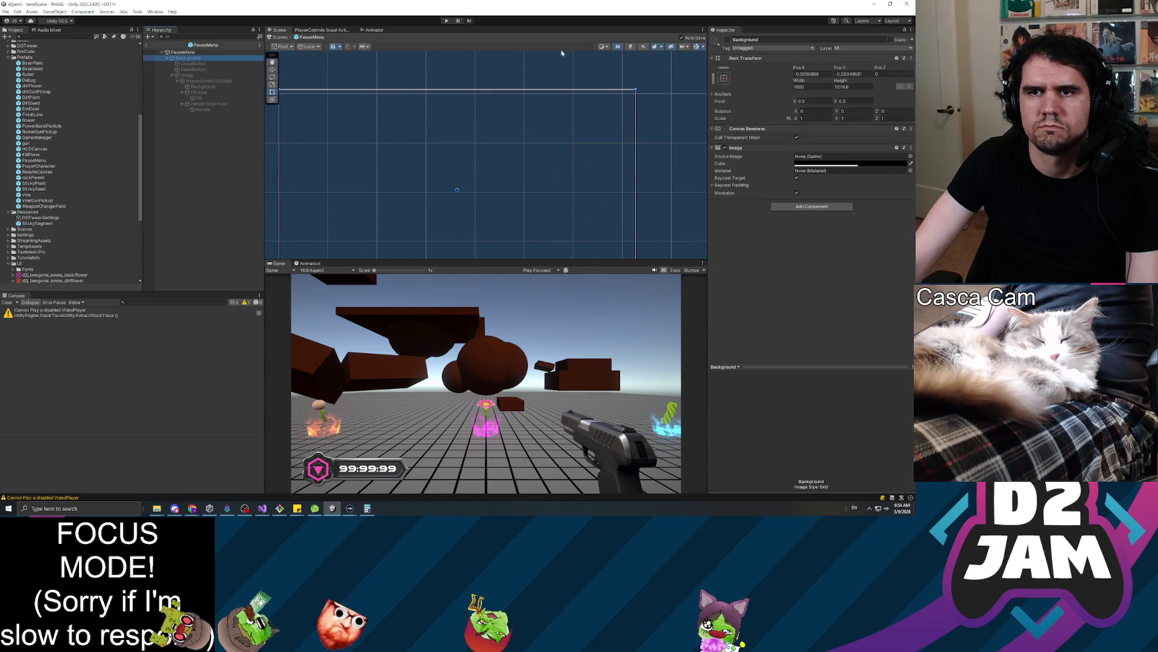
left_click(718, 40)
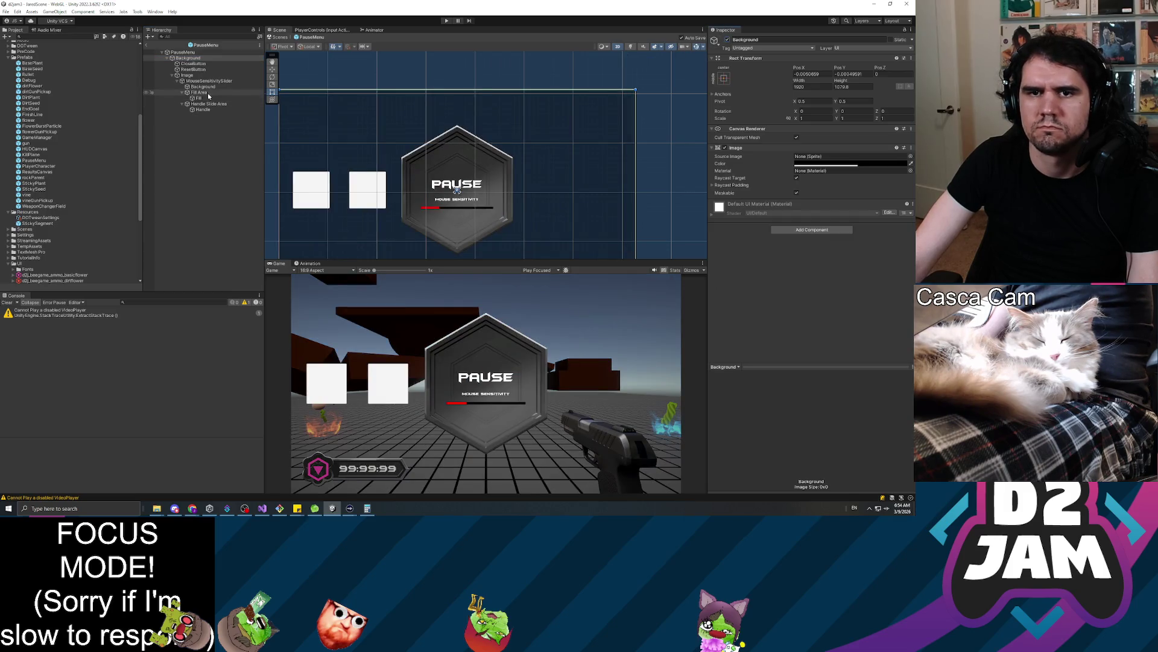
- Set the CloseButton's transition to Sprite Swap
left_click(193, 63)
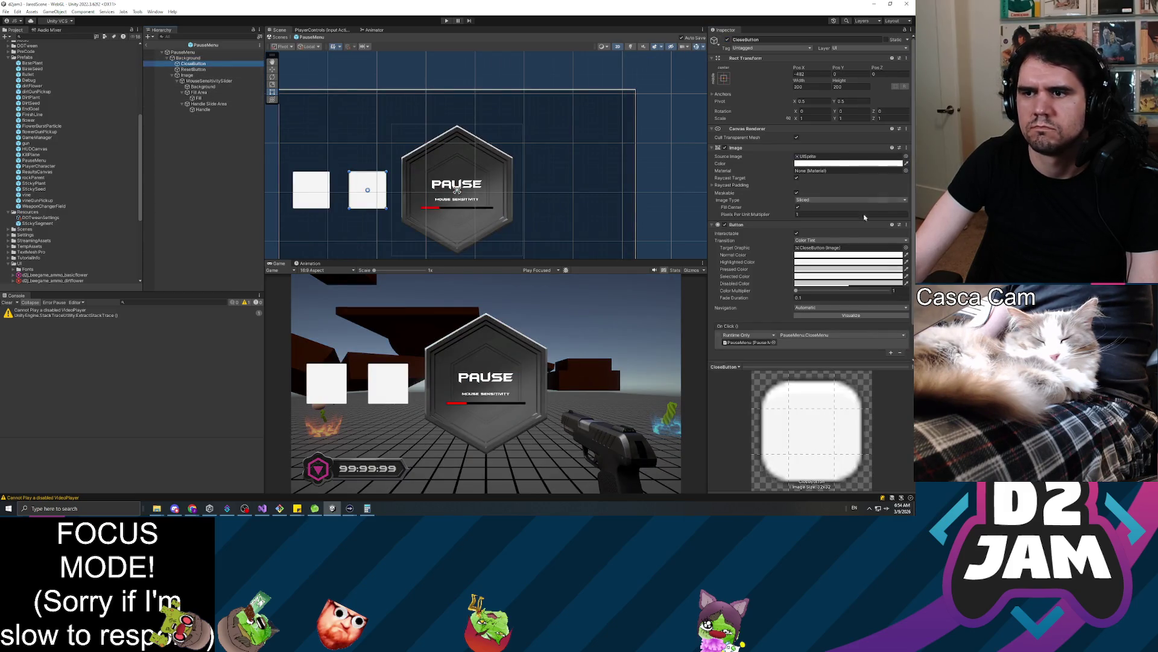
left_click(821, 240)
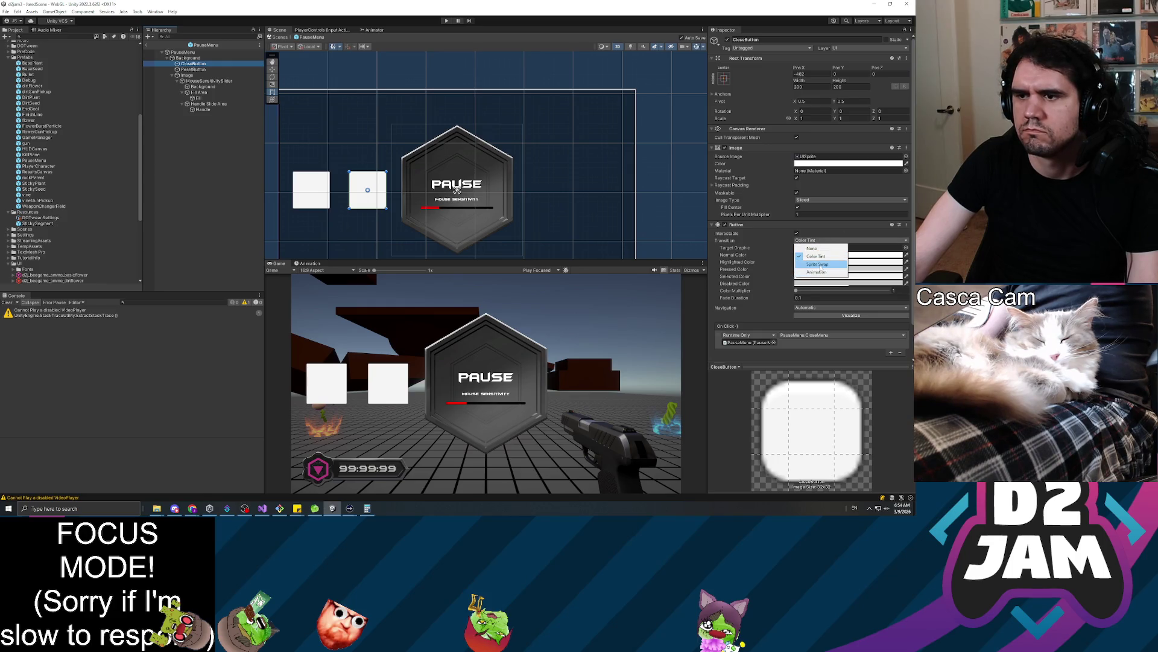
left_click(820, 256)
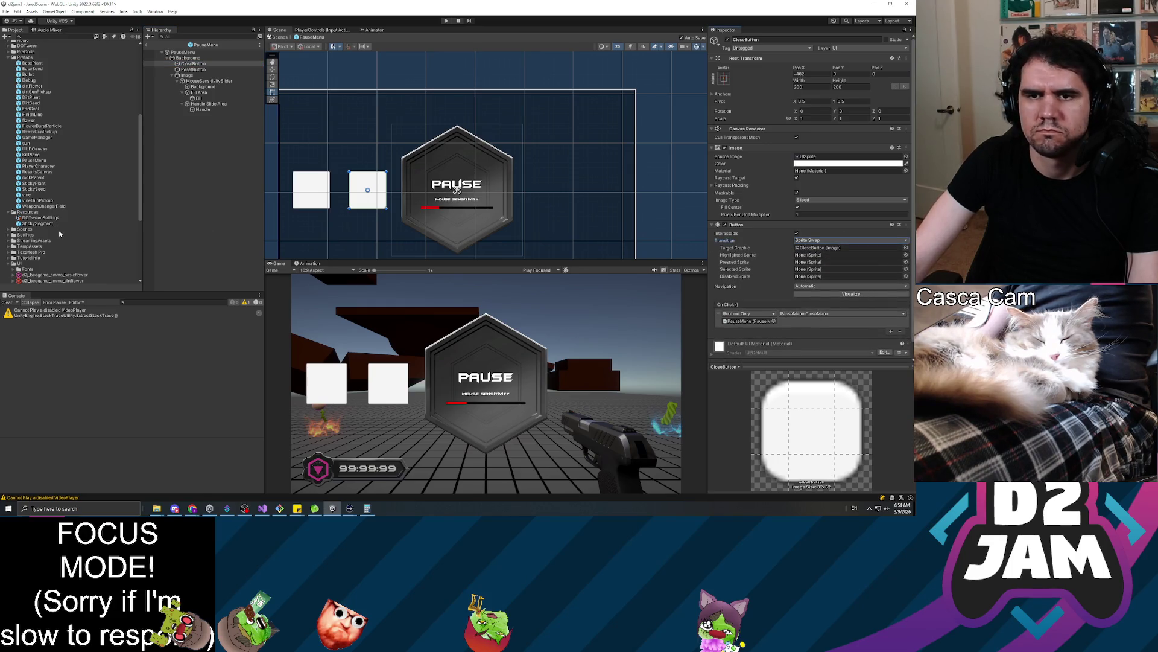
scroll(72, 230, "down", 5)
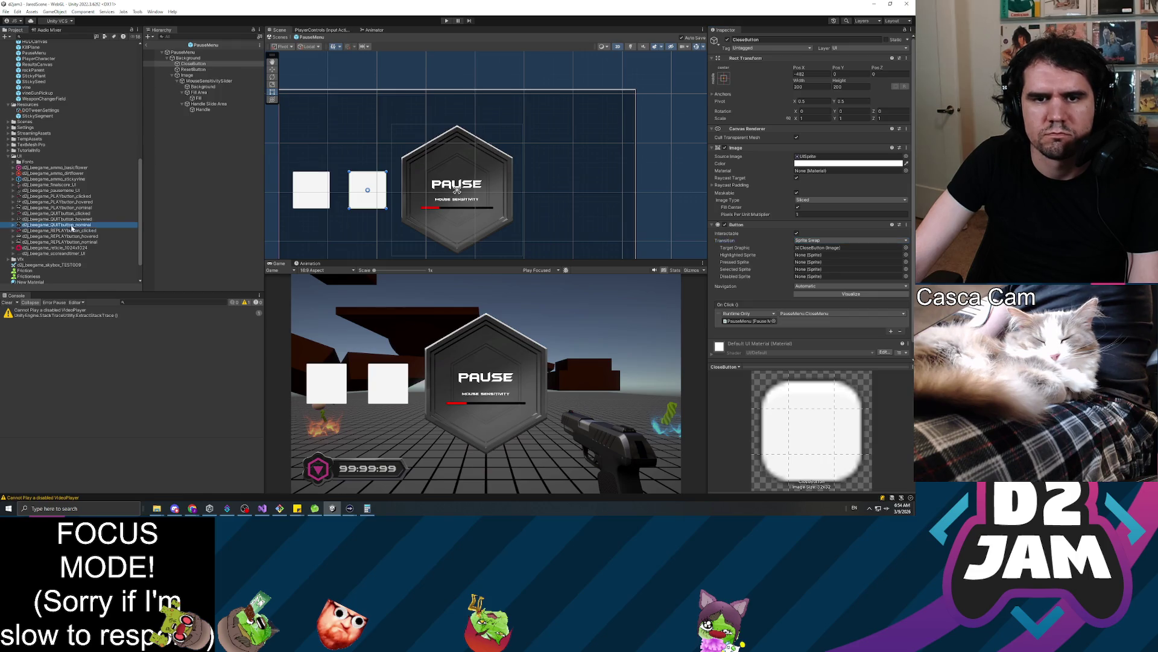
- Assign QUIT nominal, hovered, clicked and selected sprites to CloseButton, then enter Play mode
left_click_drag(815, 177, 839, 157)
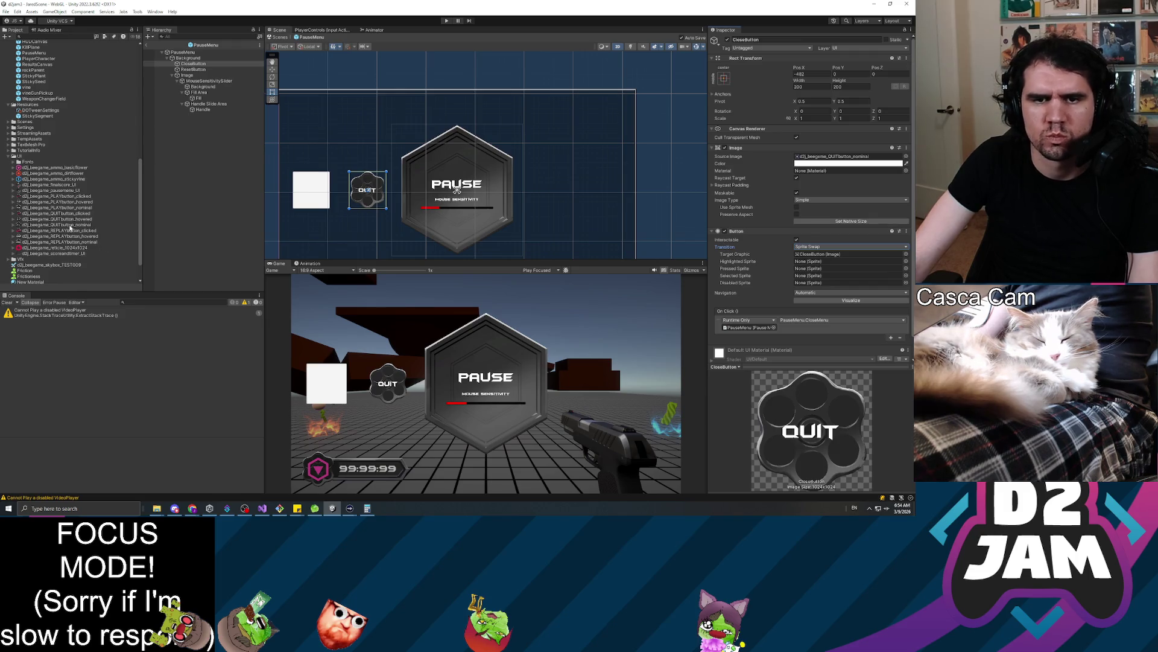
mouse_move(71, 226)
left_mouse_down()
mouse_move(796, 248)
mouse_move(832, 262)
mouse_move(824, 283)
left_mouse_up()
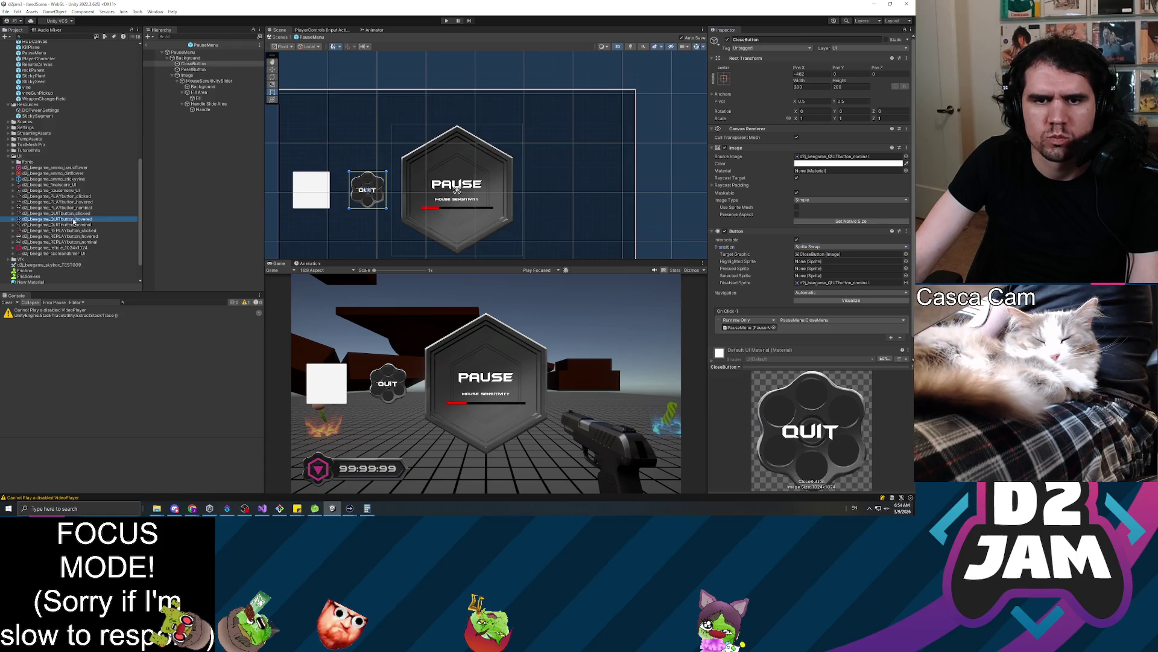
left_click_drag(820, 264, 820, 265)
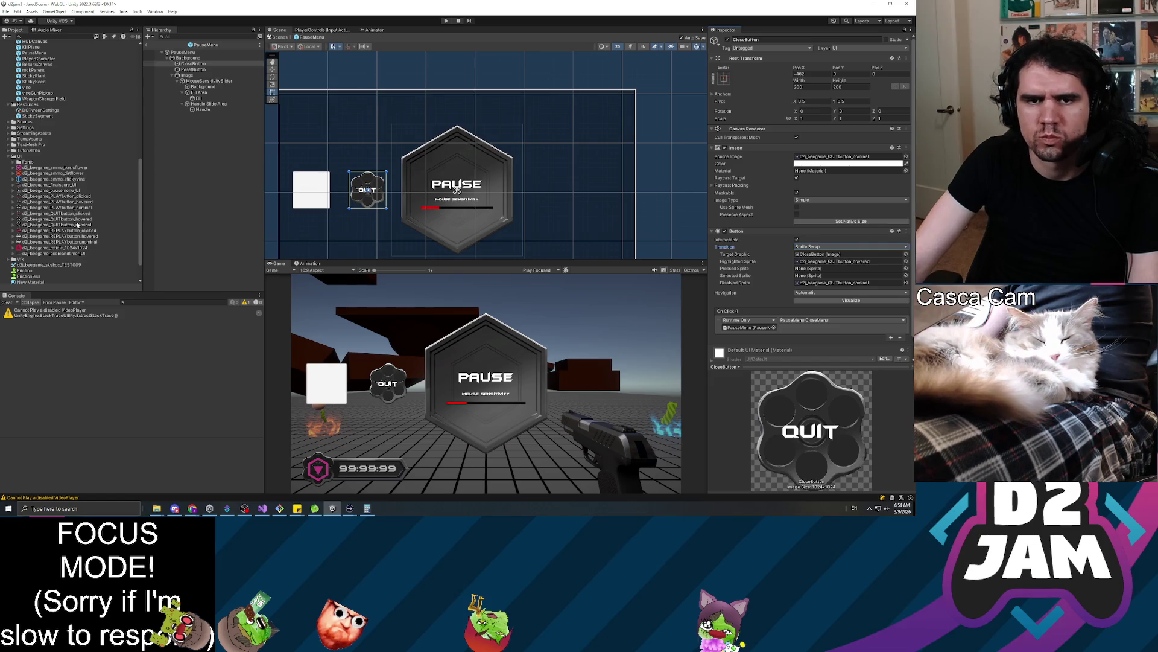
left_click_drag(77, 218, 832, 271)
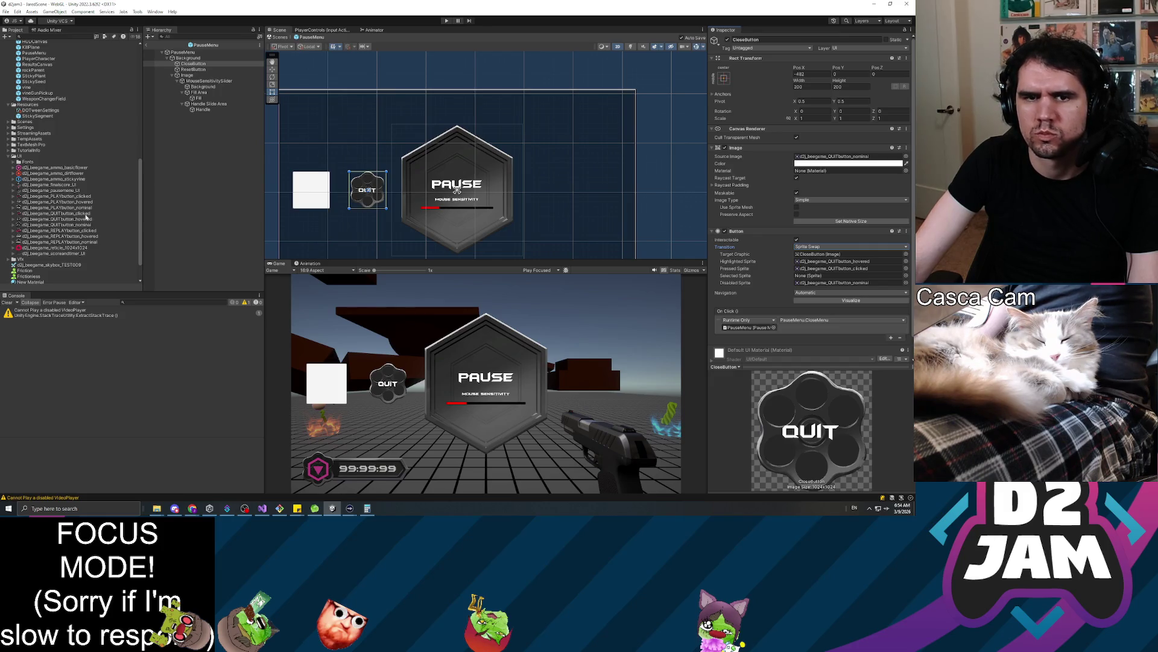
mouse_move(67, 225)
left_mouse_down()
mouse_move(543, 272)
mouse_move(845, 275)
left_mouse_up()
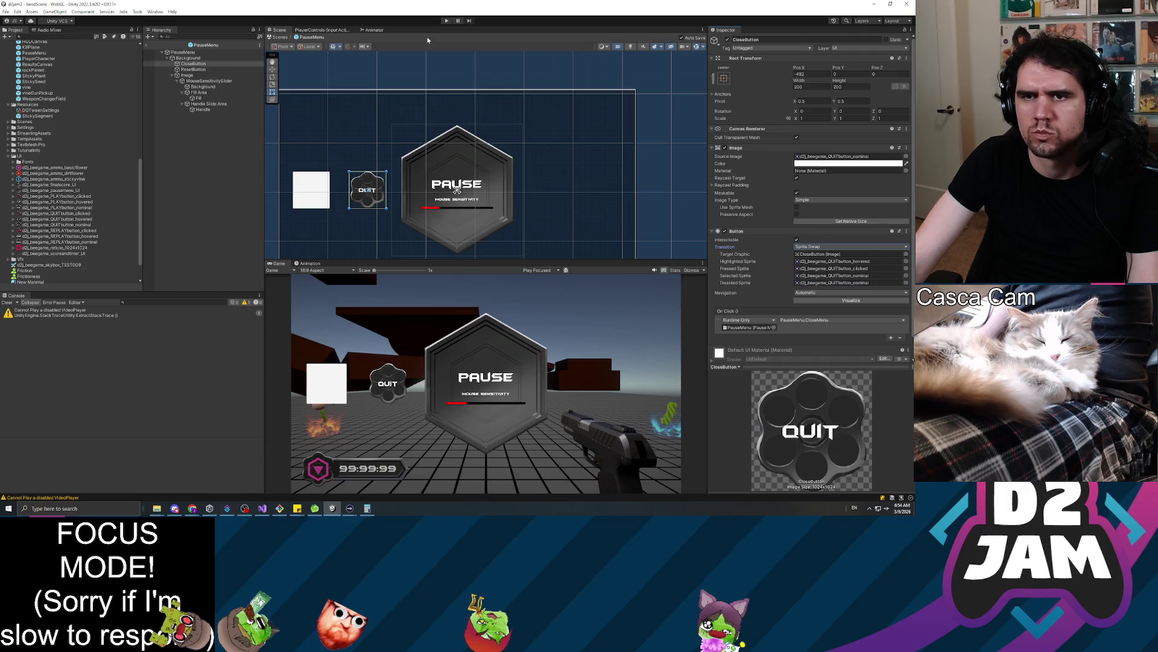
left_click(446, 20)
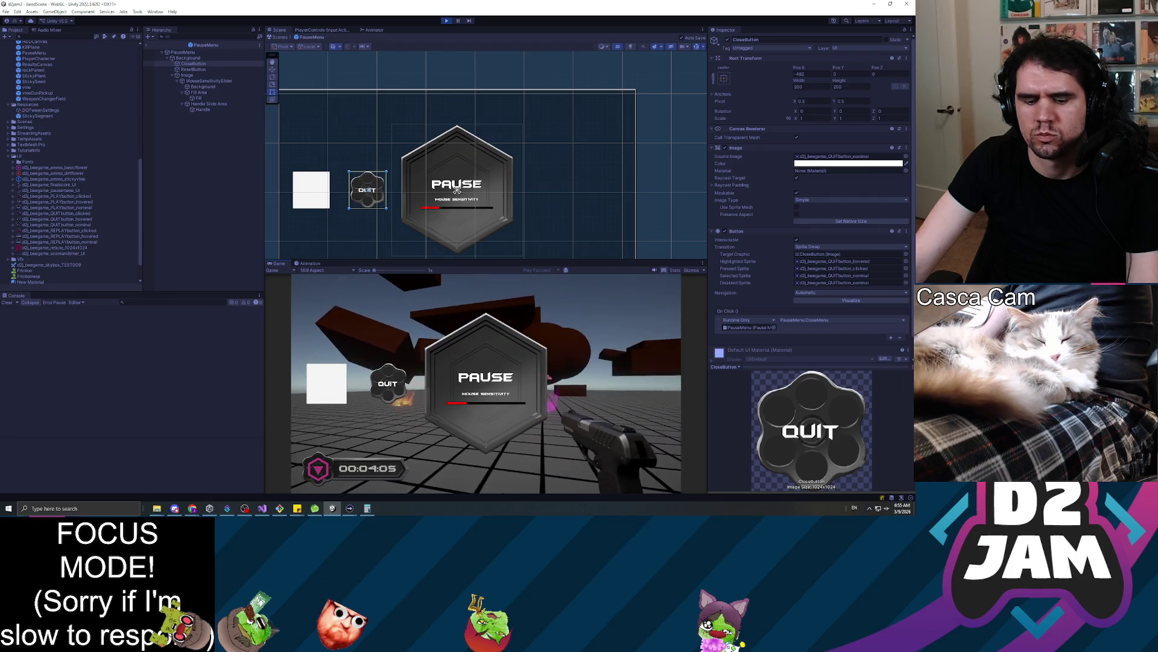
- Toggle the pause menu with Escape in the running game, then stop Play mode
key("Escape")
key("Escape")
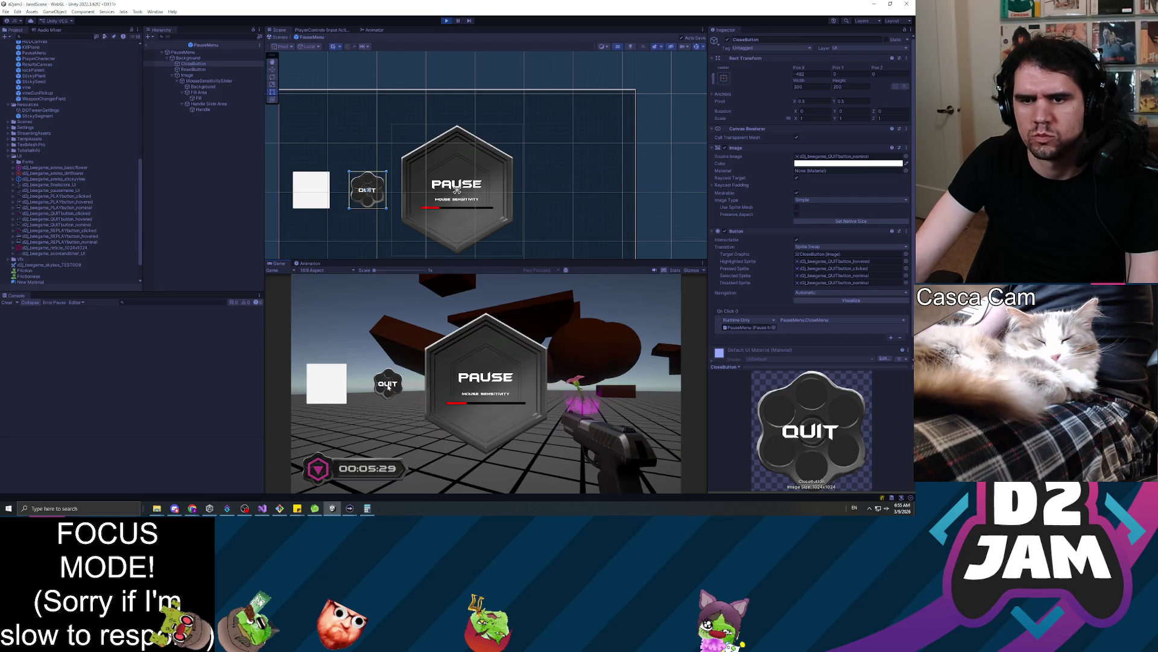
left_click(391, 389)
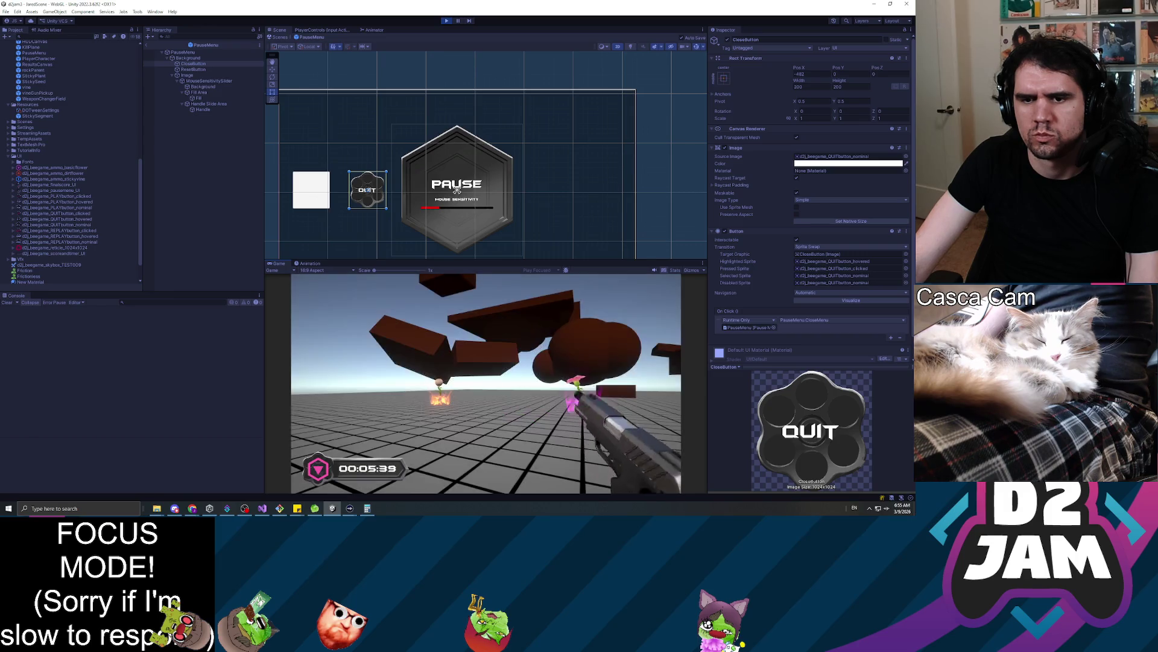
key("Escape")
left_click(447, 21)
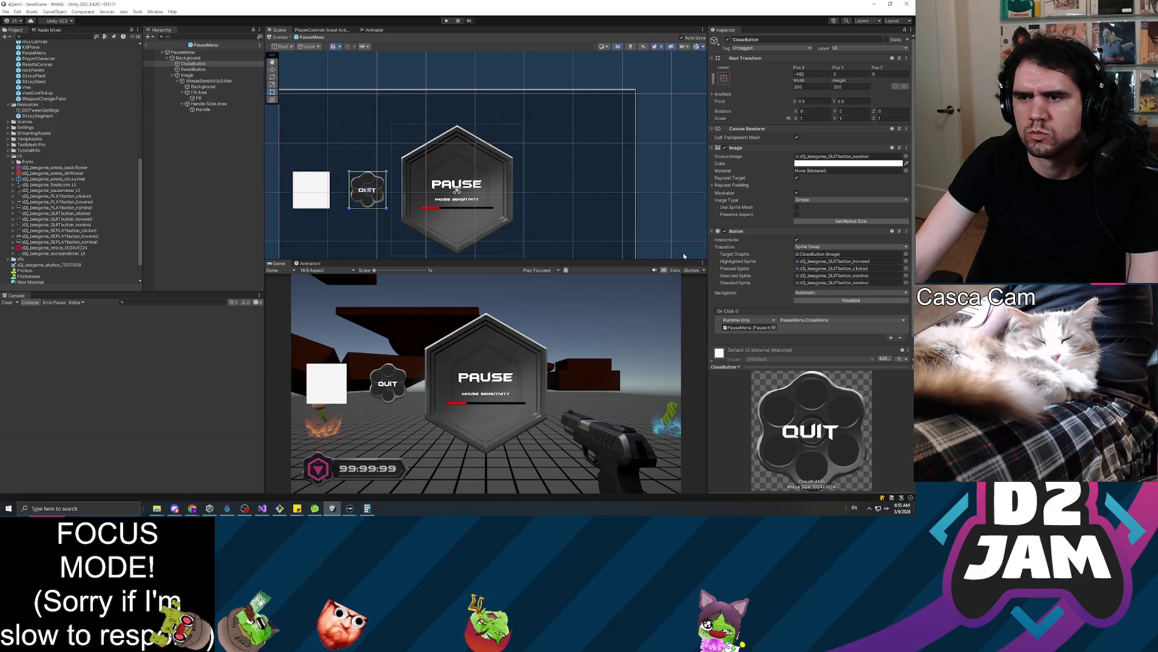
- Select ResetButton and set its transition to Sprite Swap
left_click(195, 64)
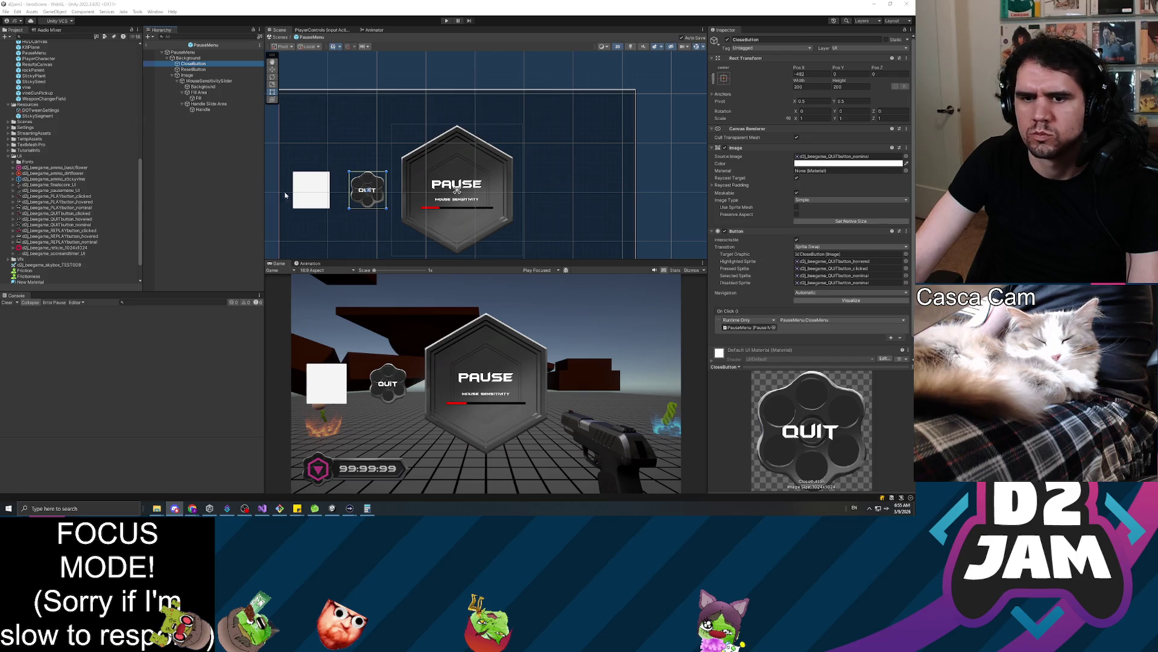
left_click(193, 69)
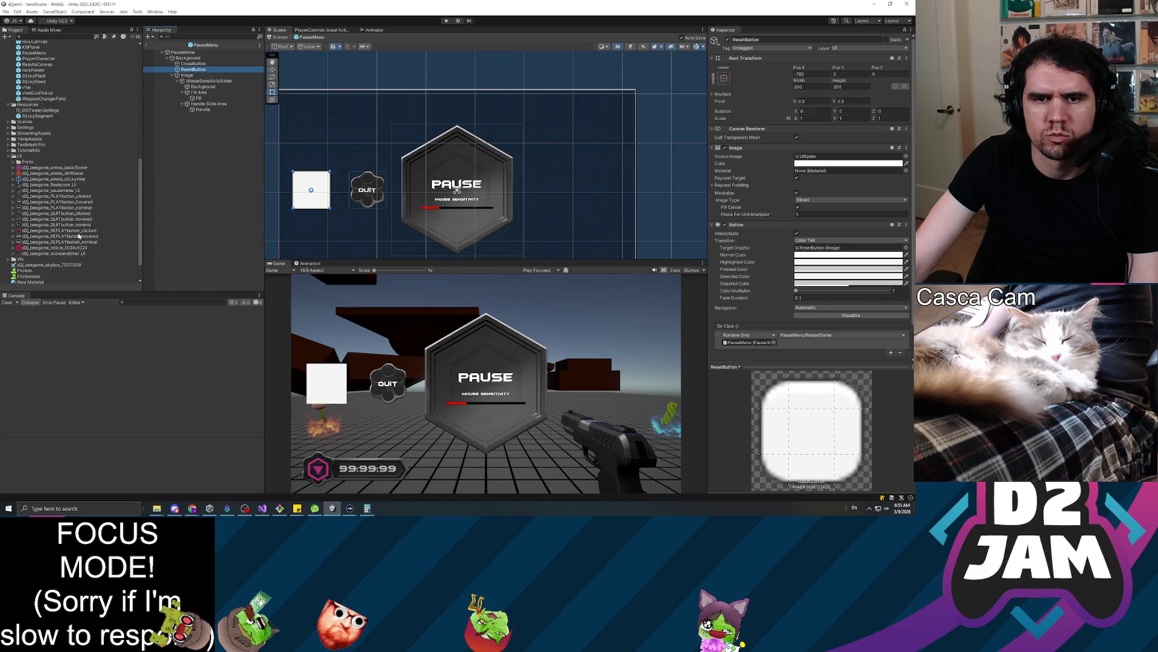
left_click(829, 241)
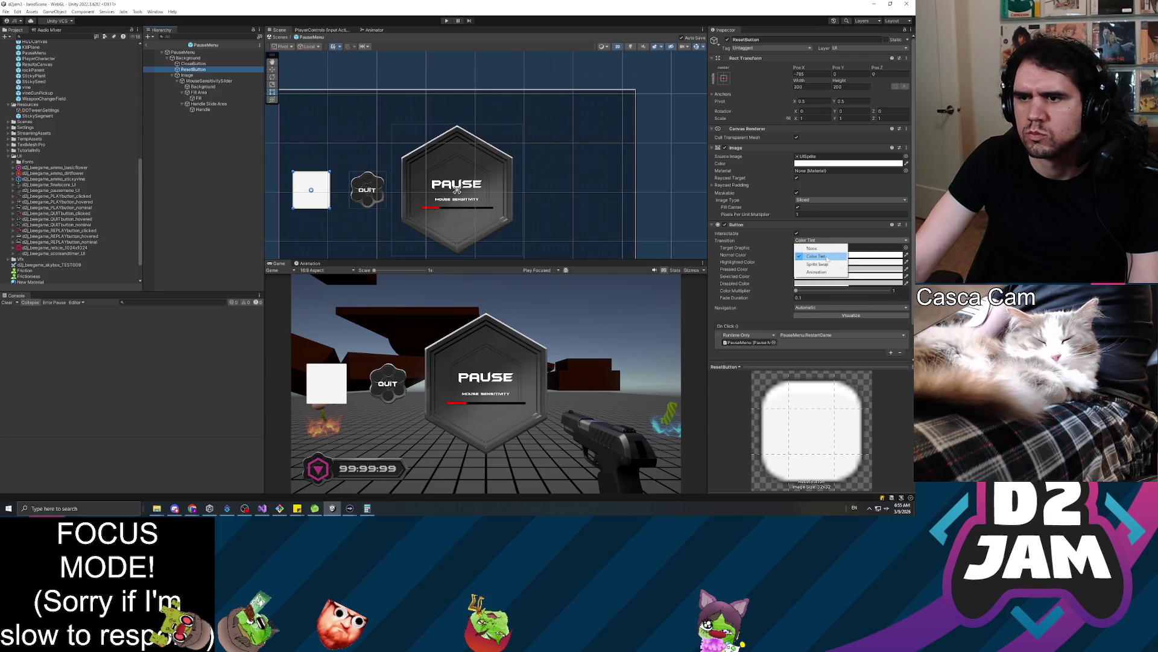
left_click(811, 262)
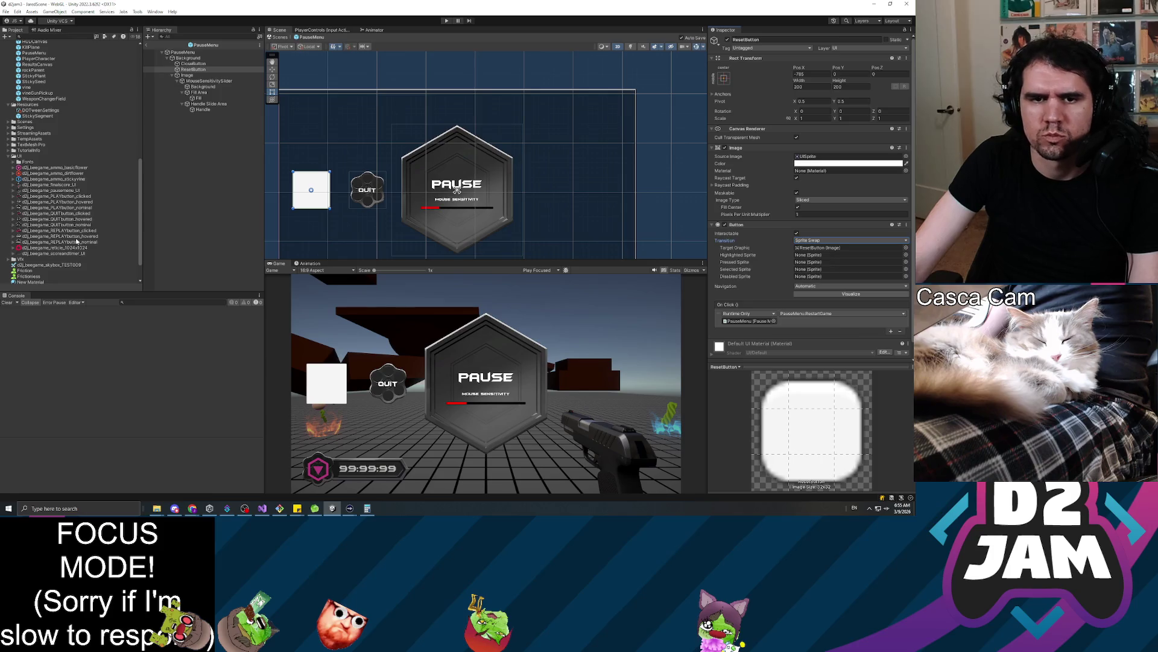
- Assign REPLAY hovered, clicked and nominal sprites to ResetButton's states and source image
left_click_drag(90, 237, 829, 255)
mouse_move(78, 232)
left_mouse_down()
mouse_move(866, 250)
mouse_move(840, 263)
left_mouse_up()
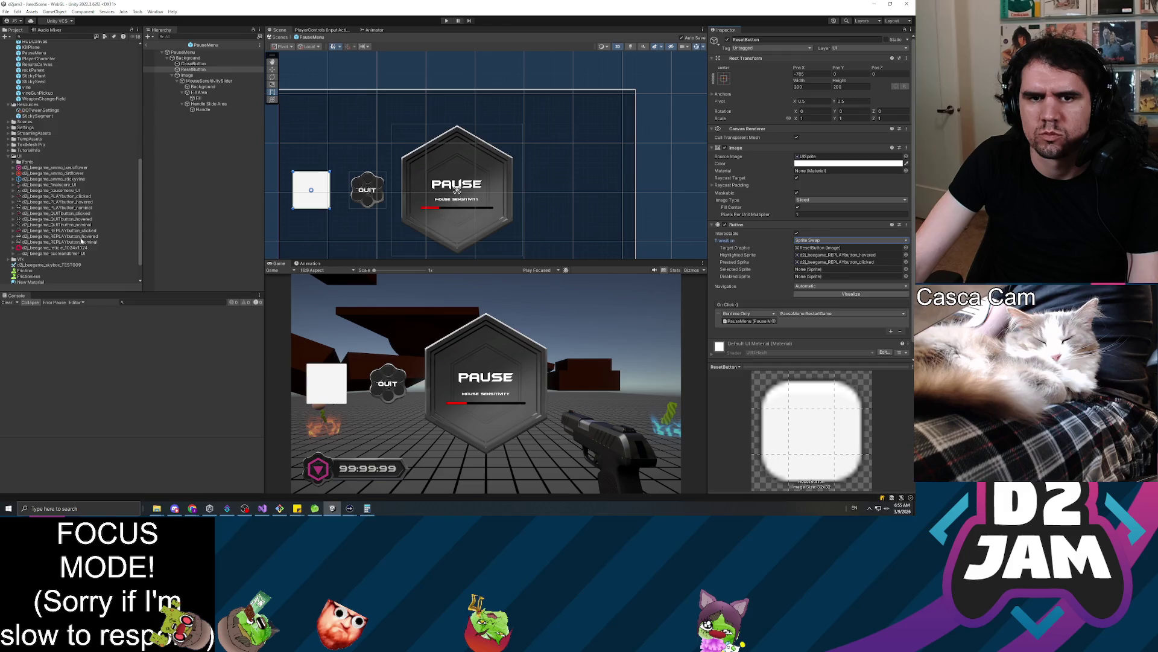
mouse_move(79, 243)
left_mouse_down()
mouse_move(844, 265)
mouse_move(832, 270)
left_mouse_up()
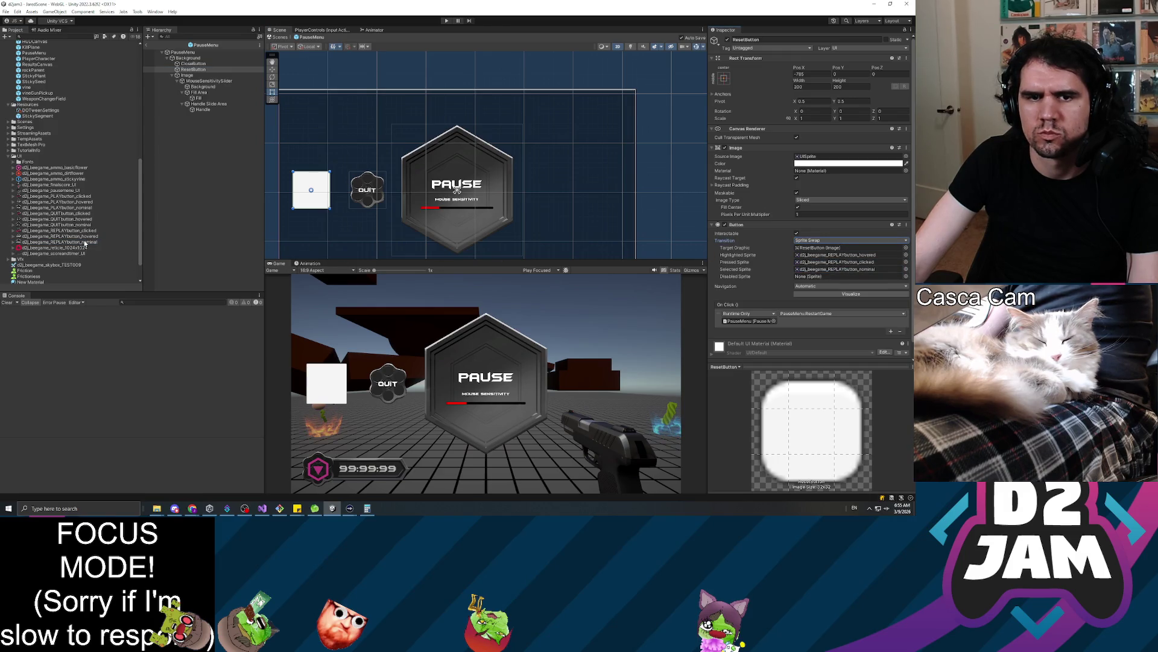
left_click_drag(86, 243, 839, 276)
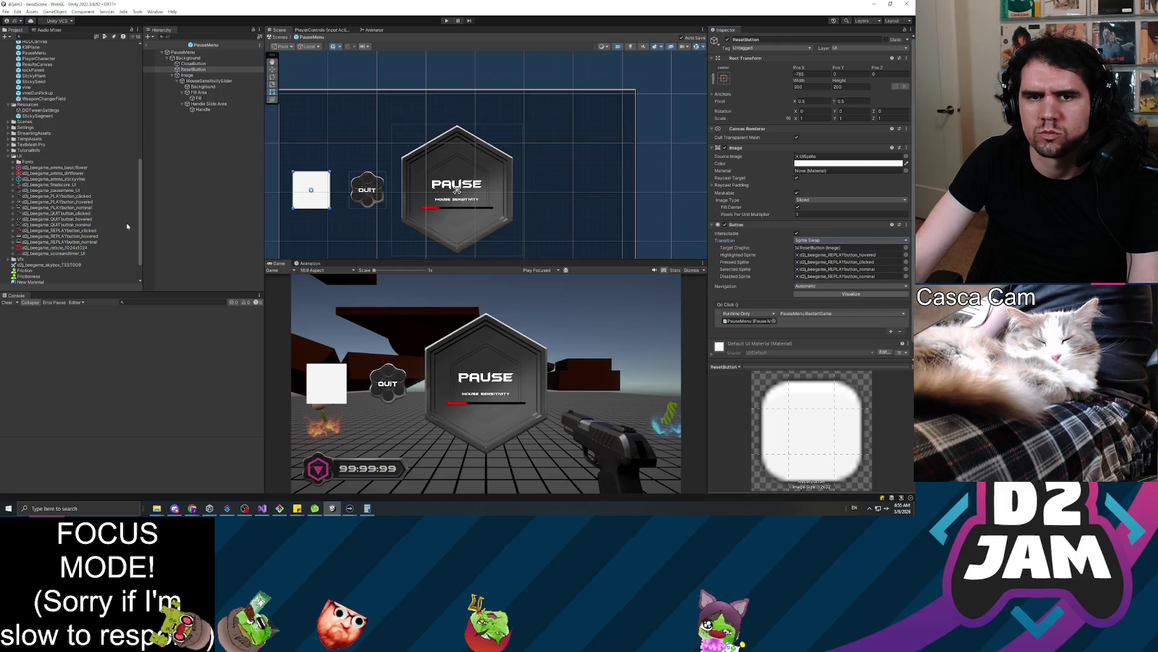
left_click_drag(82, 243, 839, 157)
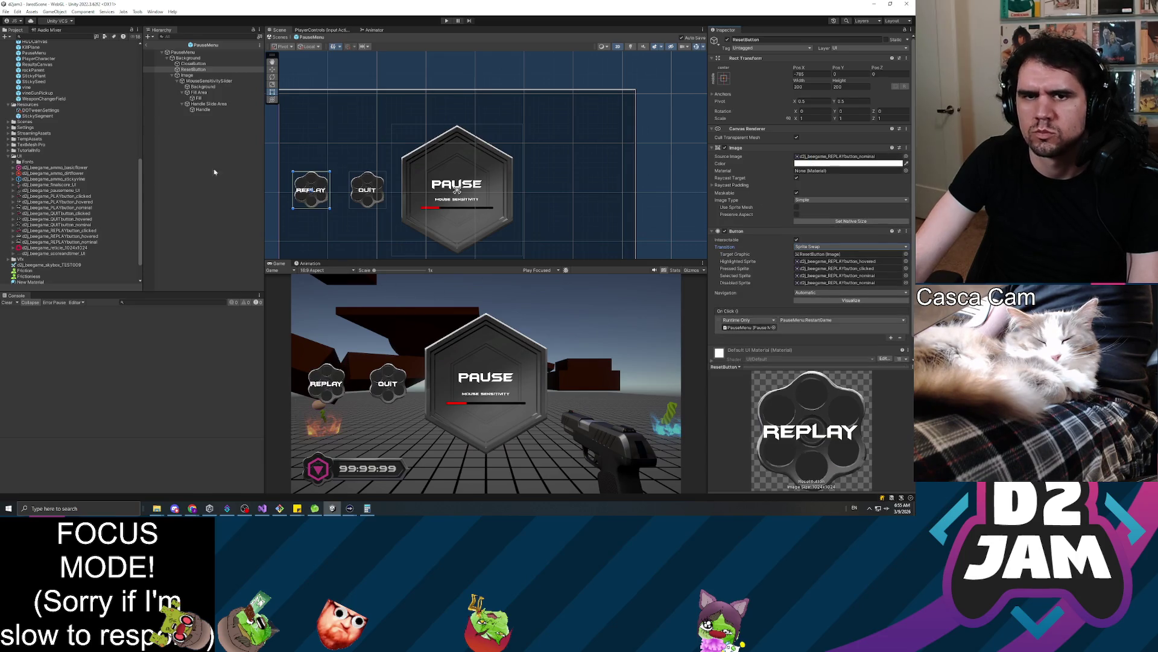
left_click(193, 63)
left_click(193, 70, "ctrl")
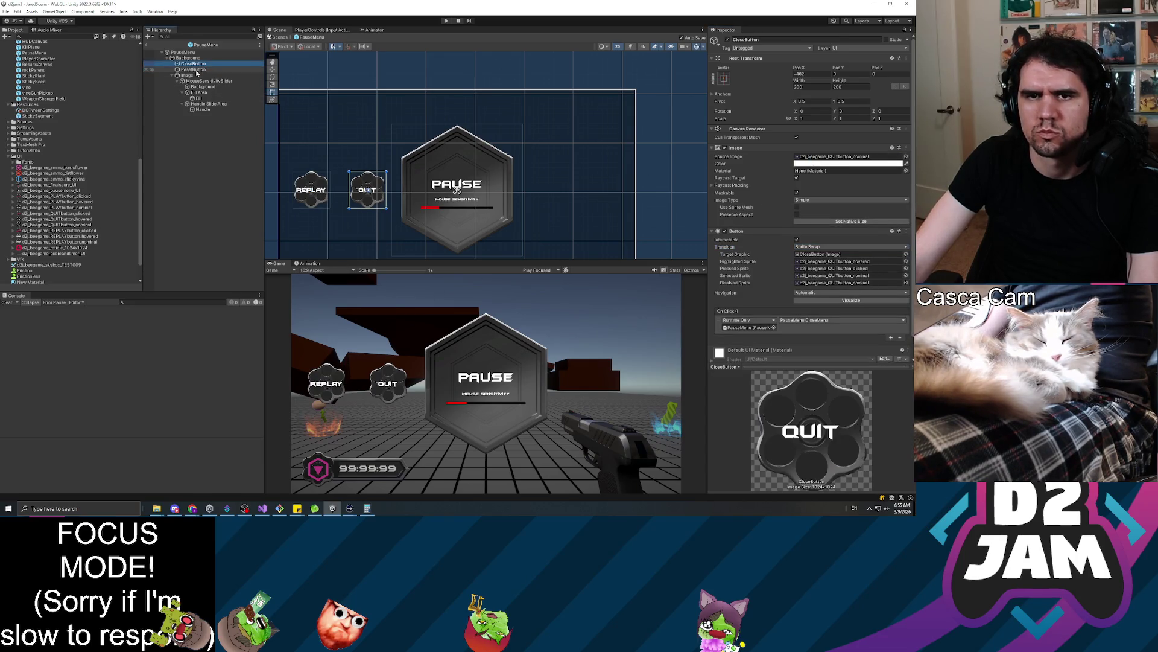
- Set both buttons' width to 250
double_click(812, 86)
type("2")
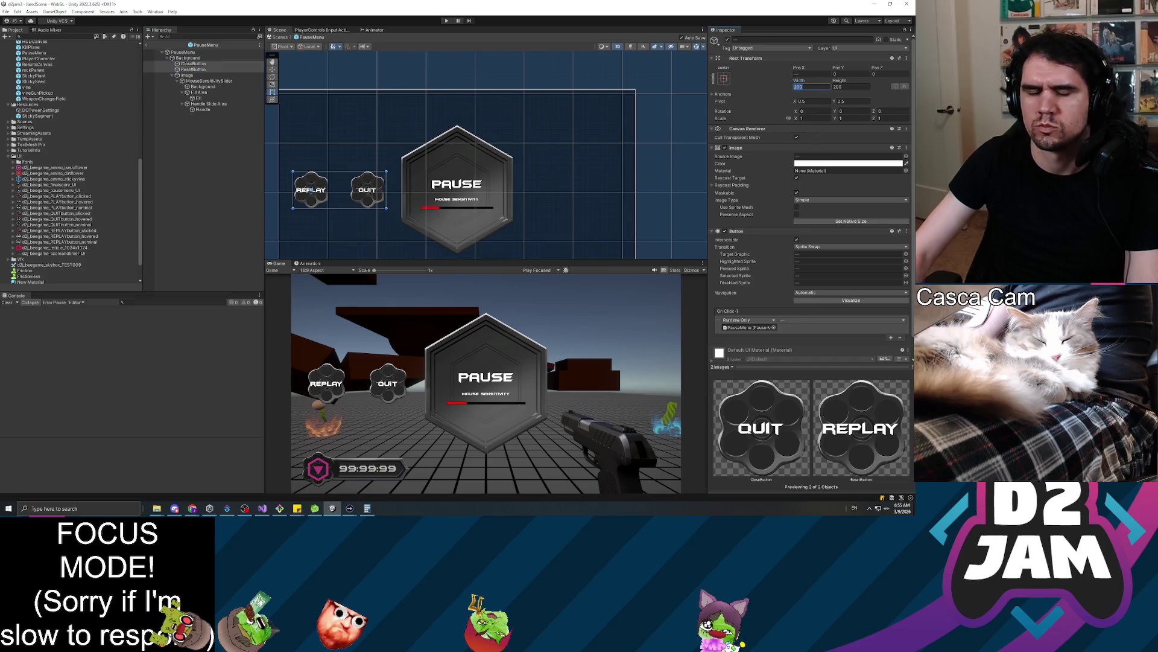
type("50")
key("Tab")
type("250")
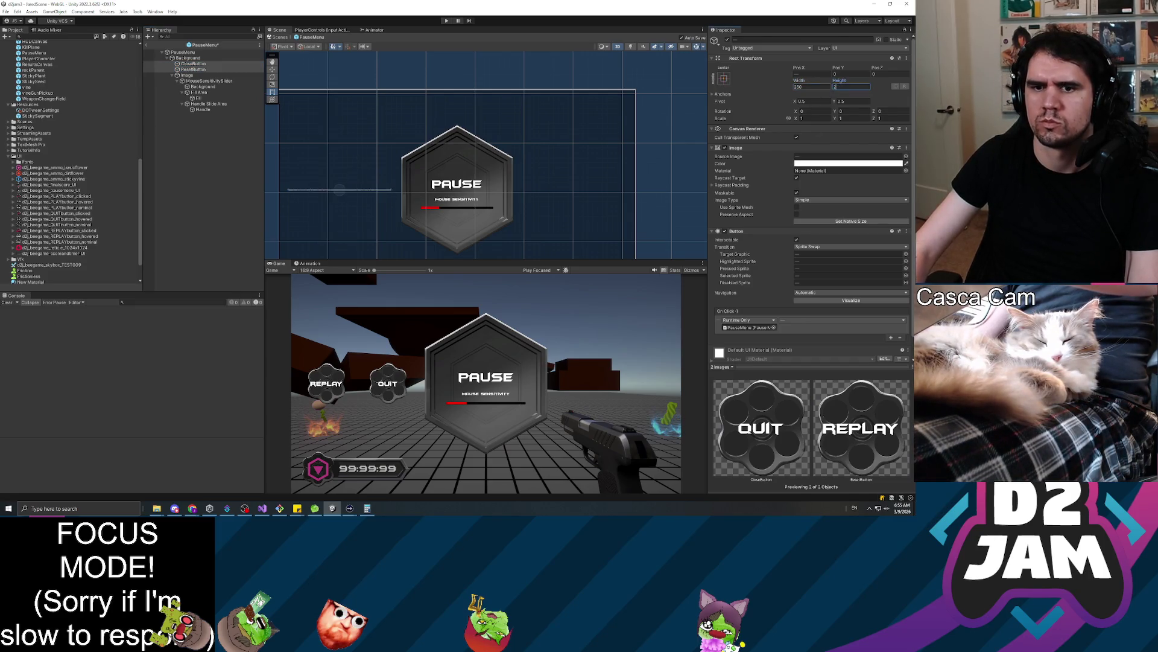
left_click(194, 165)
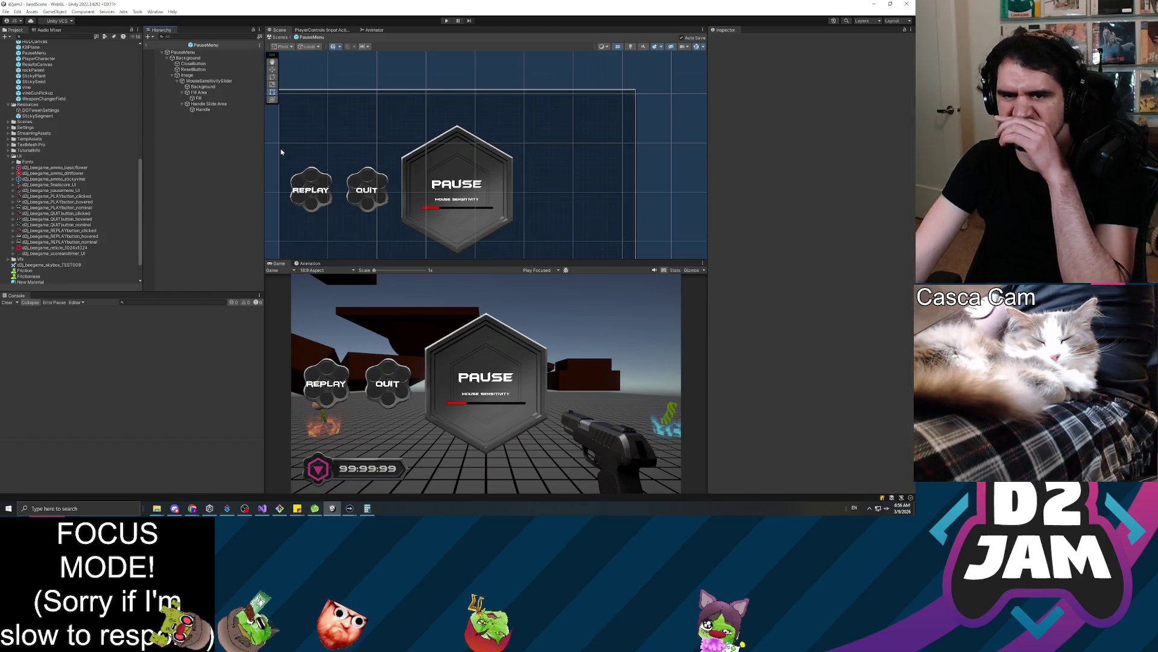
- Resize CloseButton and ResetButton together to 225 by 225
left_click(192, 64)
left_click(192, 70, "ctrl")
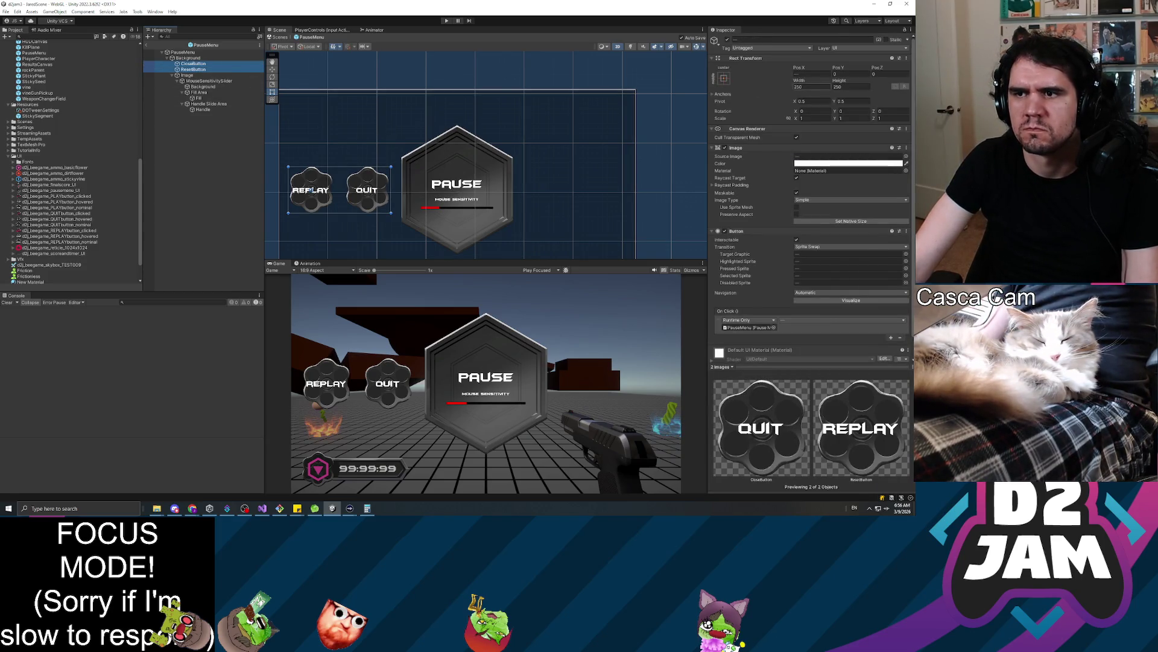
left_click(811, 87)
type("225")
key("Tab")
type("225")
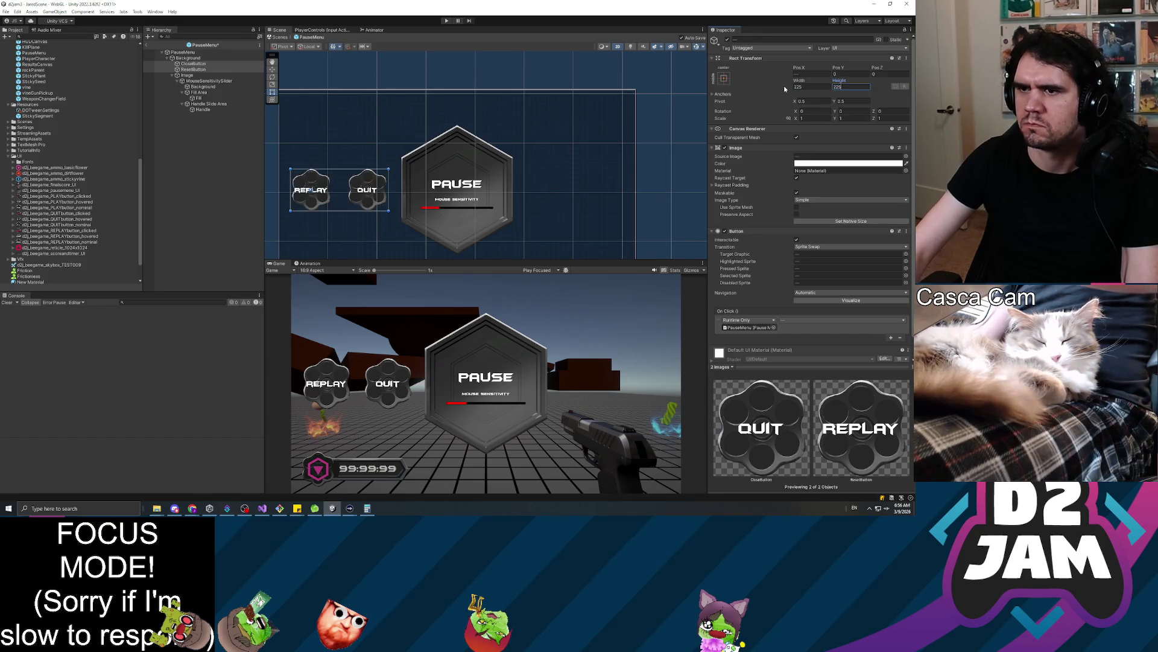
left_click(165, 240)
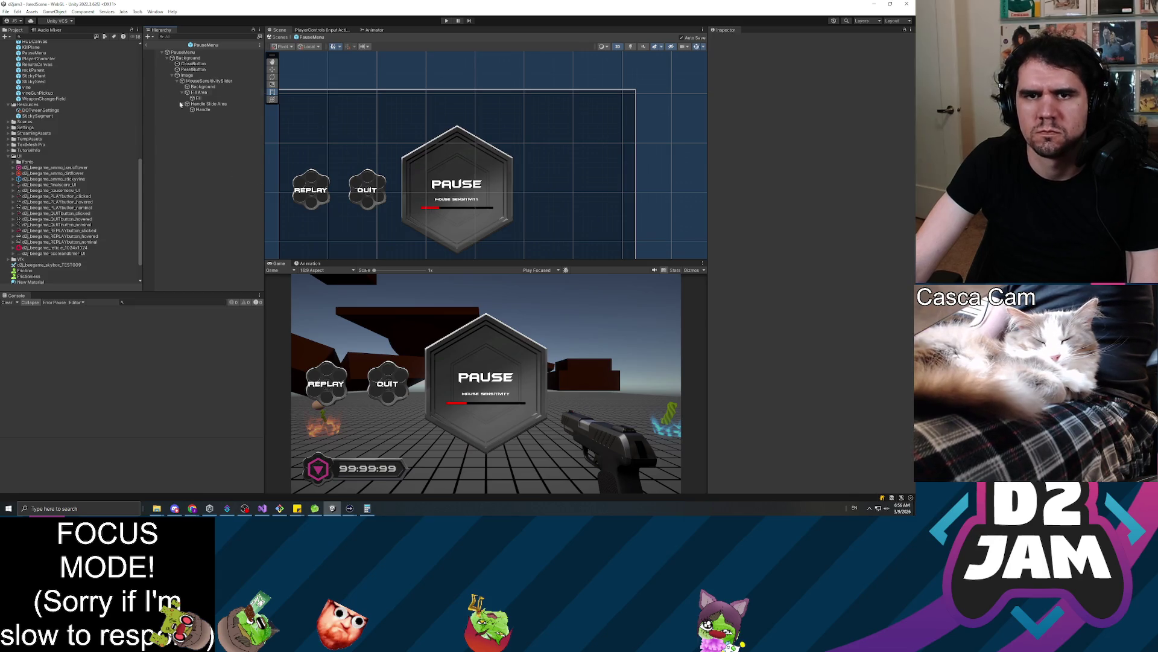
- Exit the PauseMenu prefab and reopen it with Background selected
left_click(146, 45)
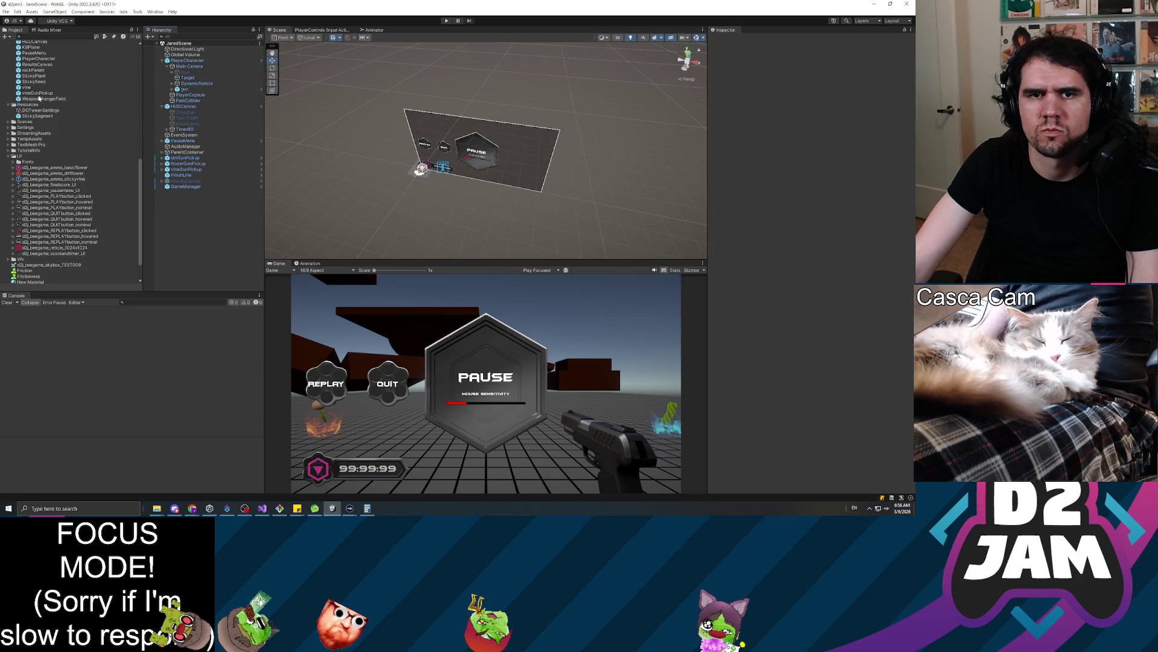
scroll(39, 98, "up", 2)
double_click(35, 74)
left_click(197, 58)
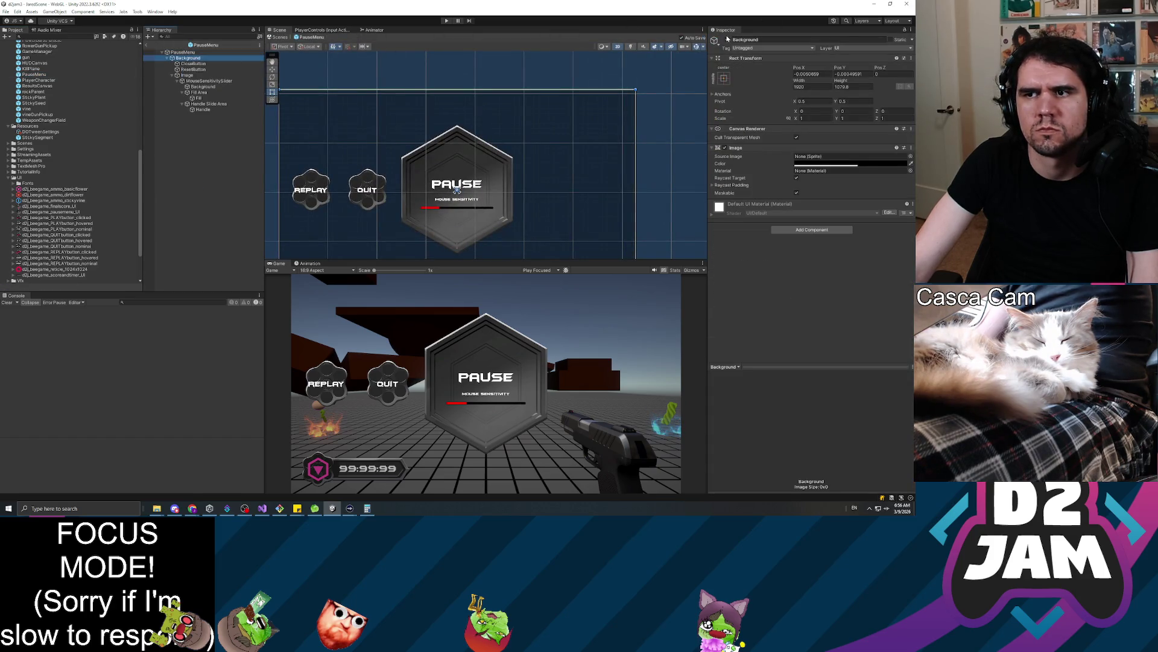
- Deactivate the pause menu's Background object
left_click(727, 40)
left_click(194, 188)
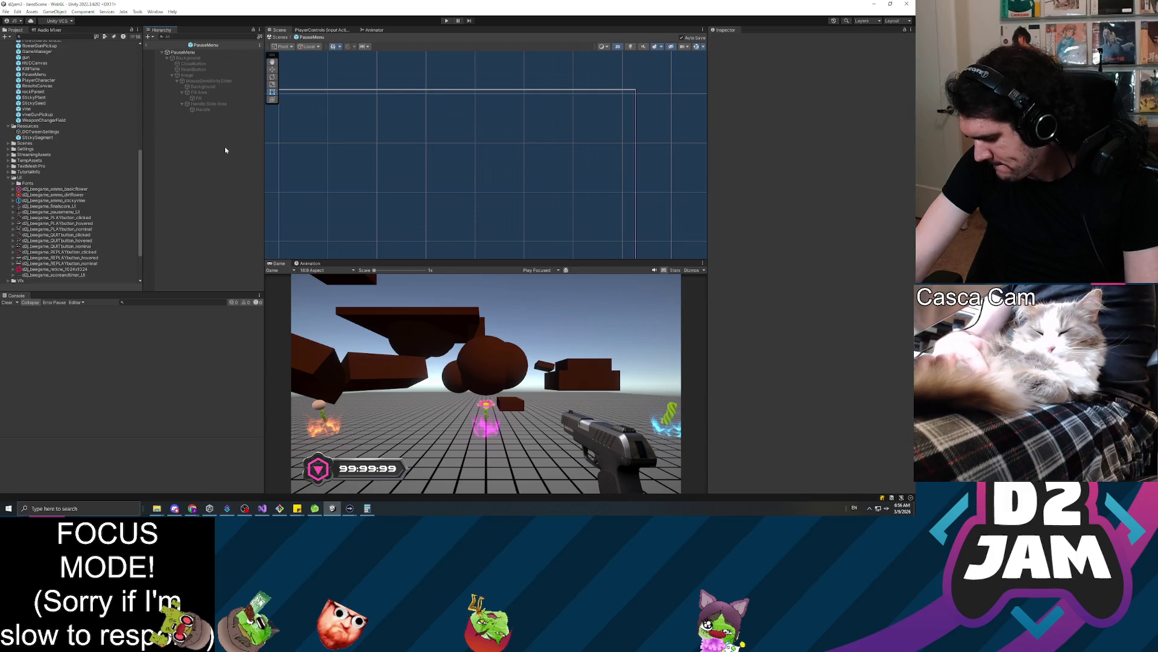
scroll(66, 163, "up", 3)
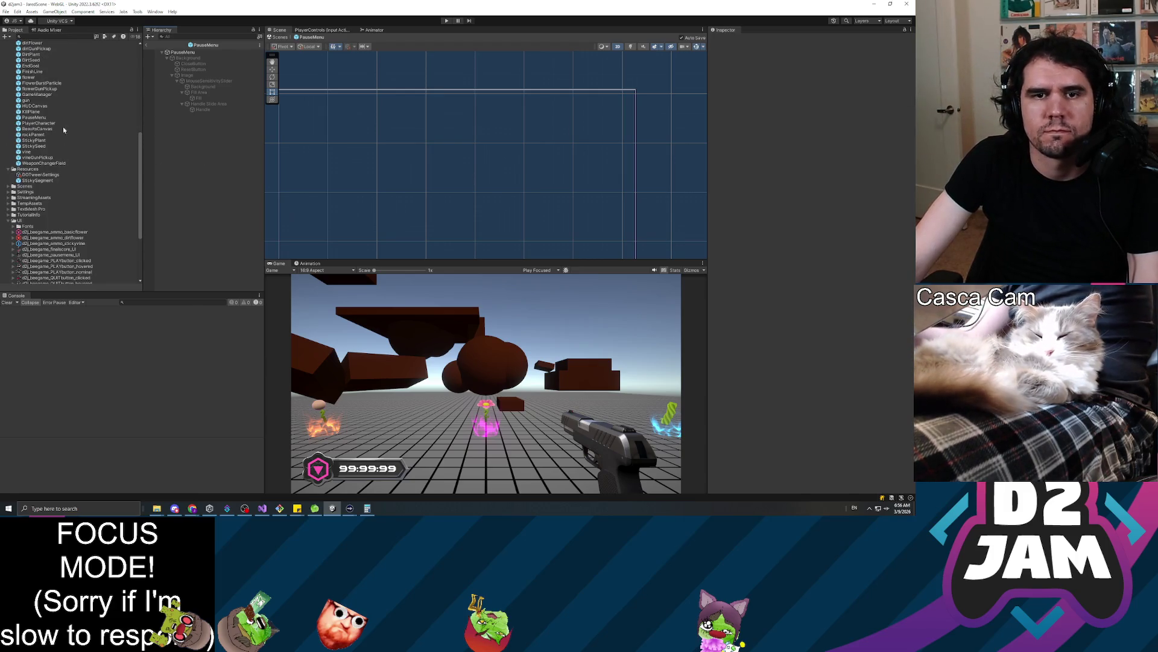
scroll(41, 141, "up", 2)
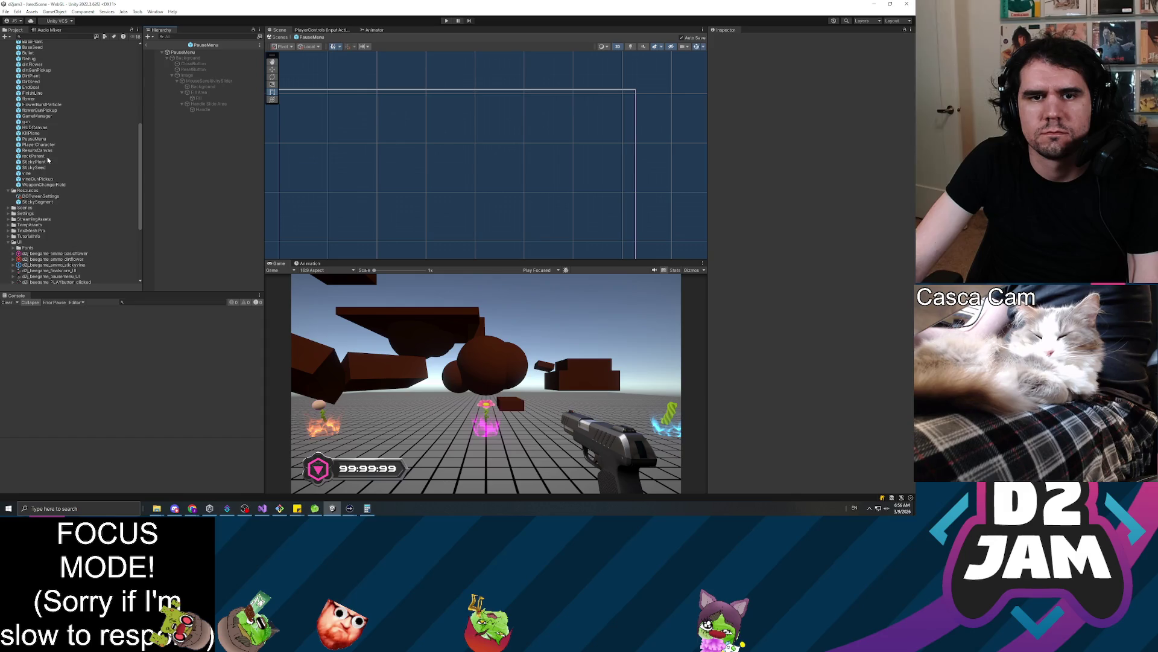
scroll(50, 156, "up", 3)
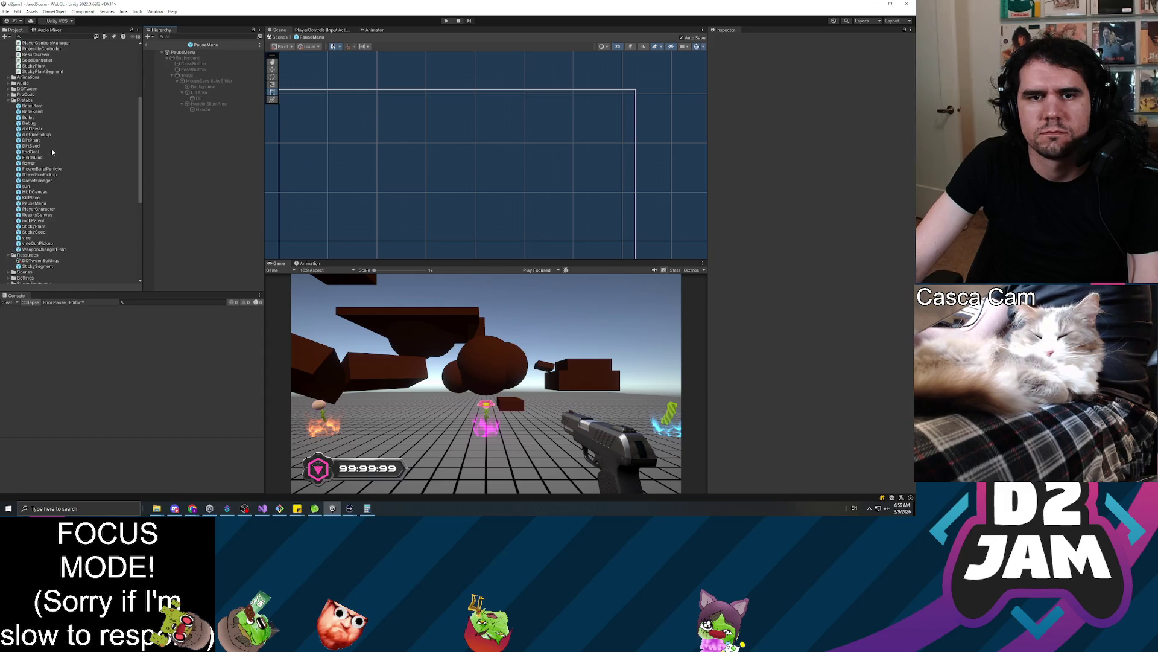
- Open the ResultsCanvas prefab for editing
left_click(37, 214)
left_click(31, 197)
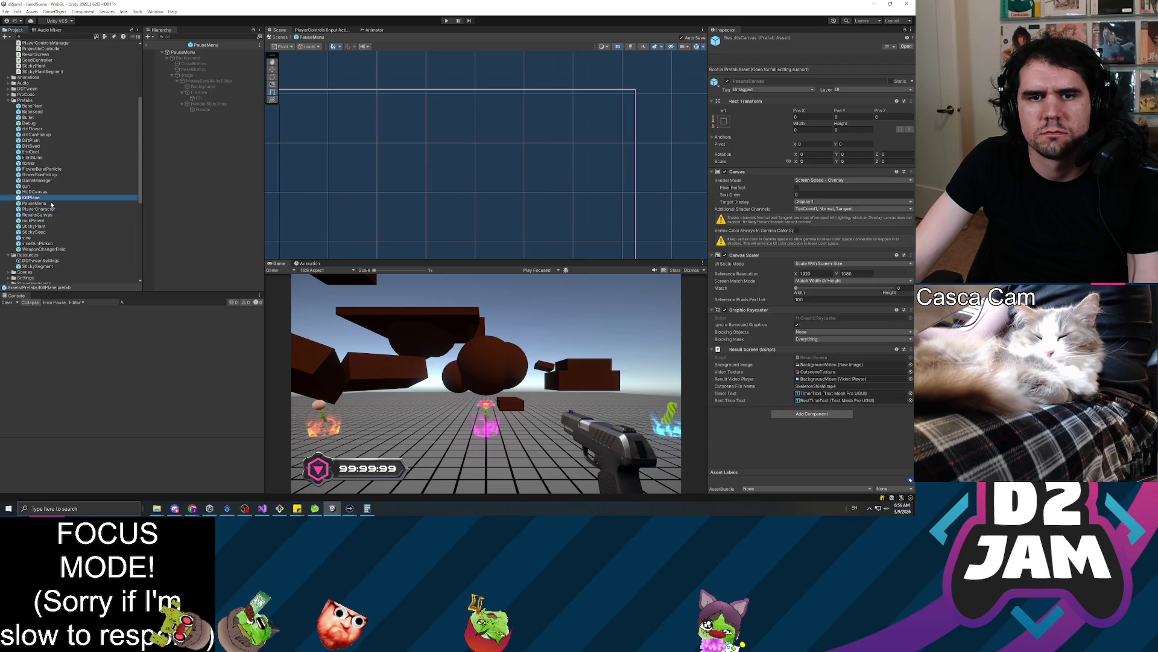
left_click(36, 215)
double_click(37, 215)
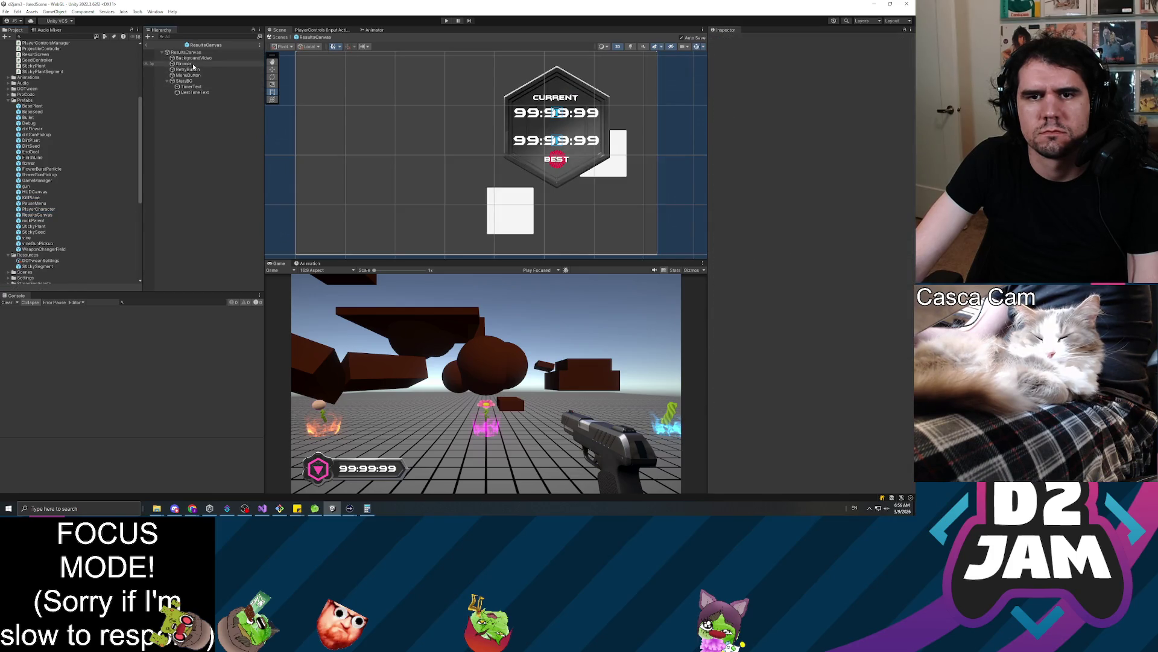
- Set MenuButton's Pos Y to -308 to line it up with RetryButton
left_click(187, 69)
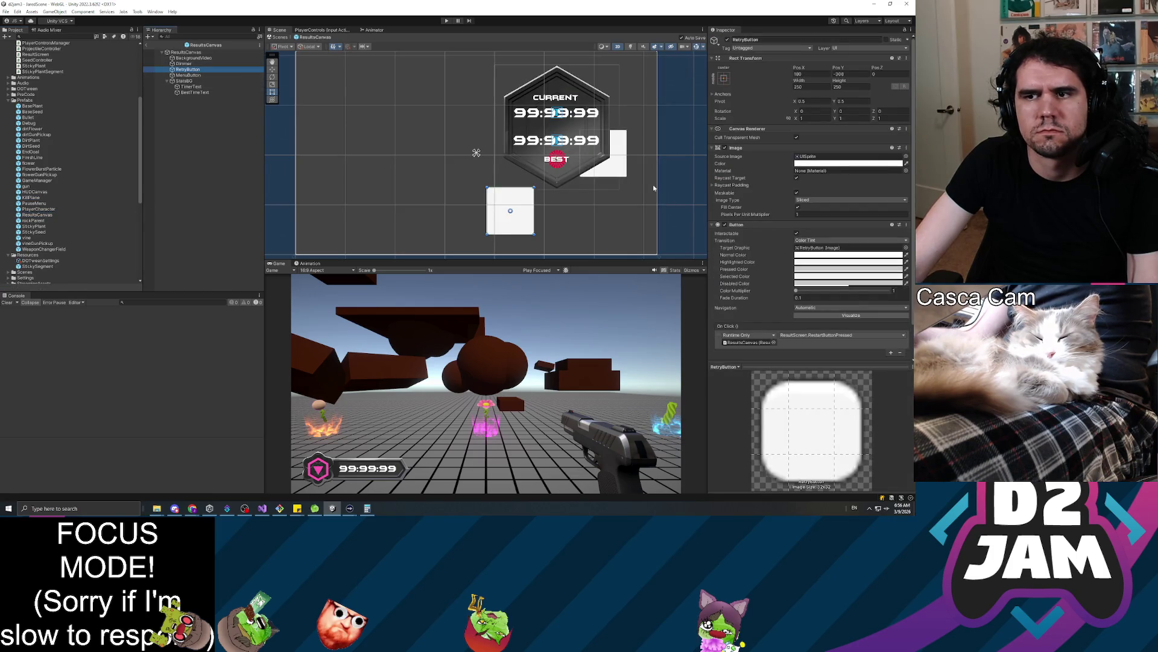
left_click(192, 76)
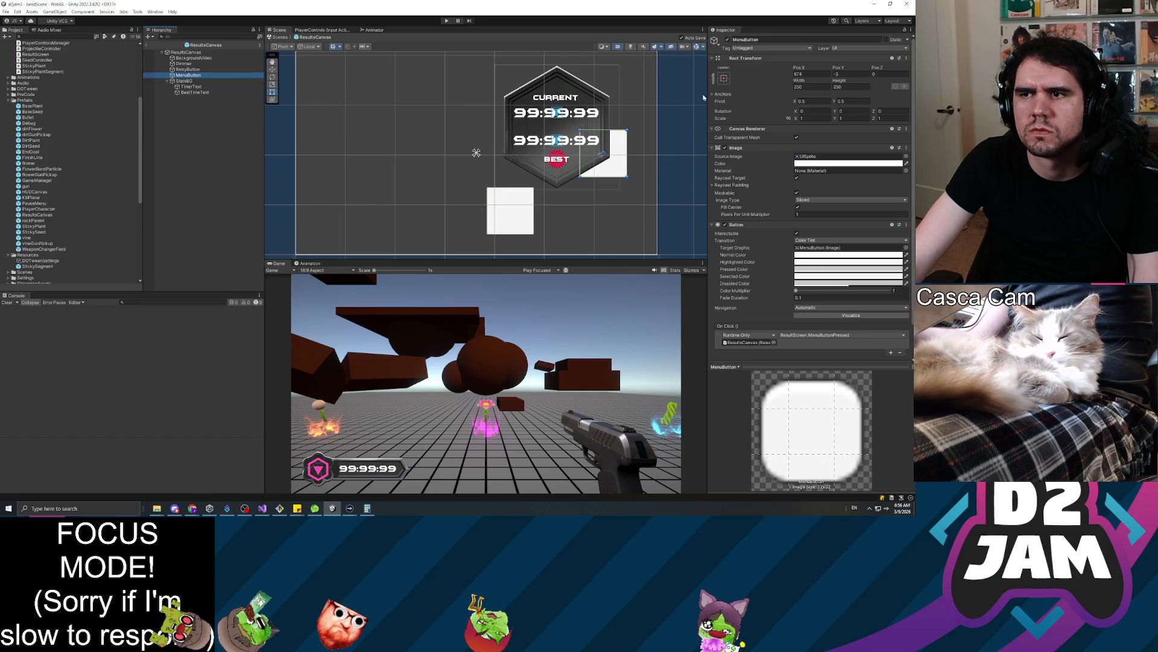
left_click(525, 205)
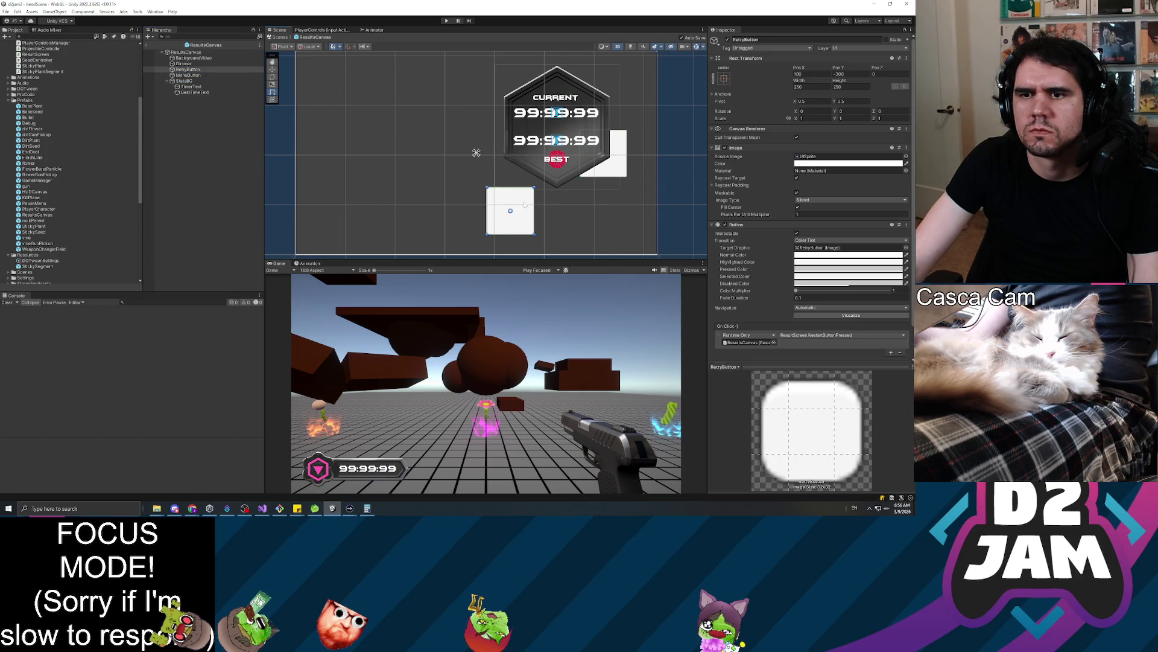
left_click(188, 76)
left_click(847, 74)
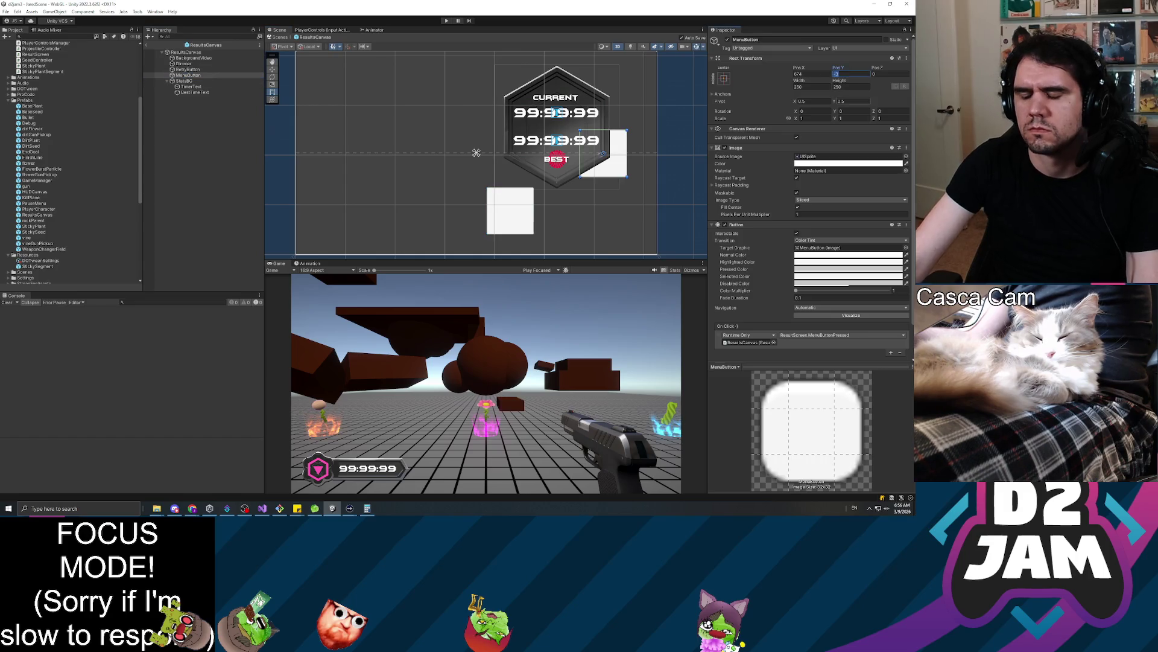
type("08")
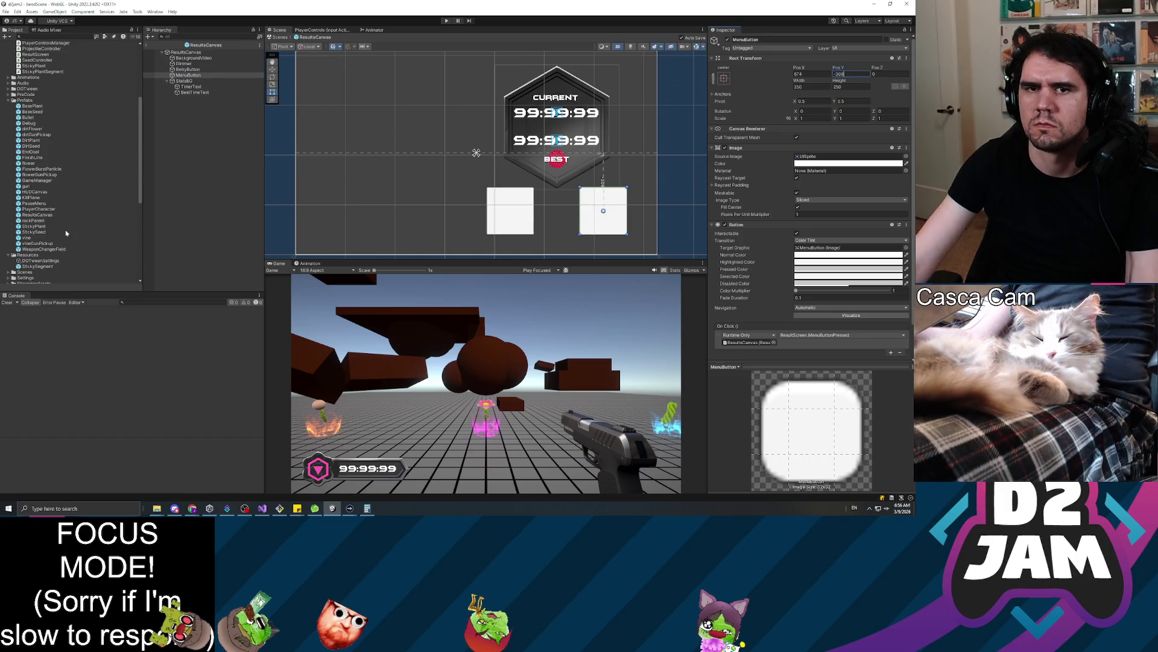
left_click(203, 74)
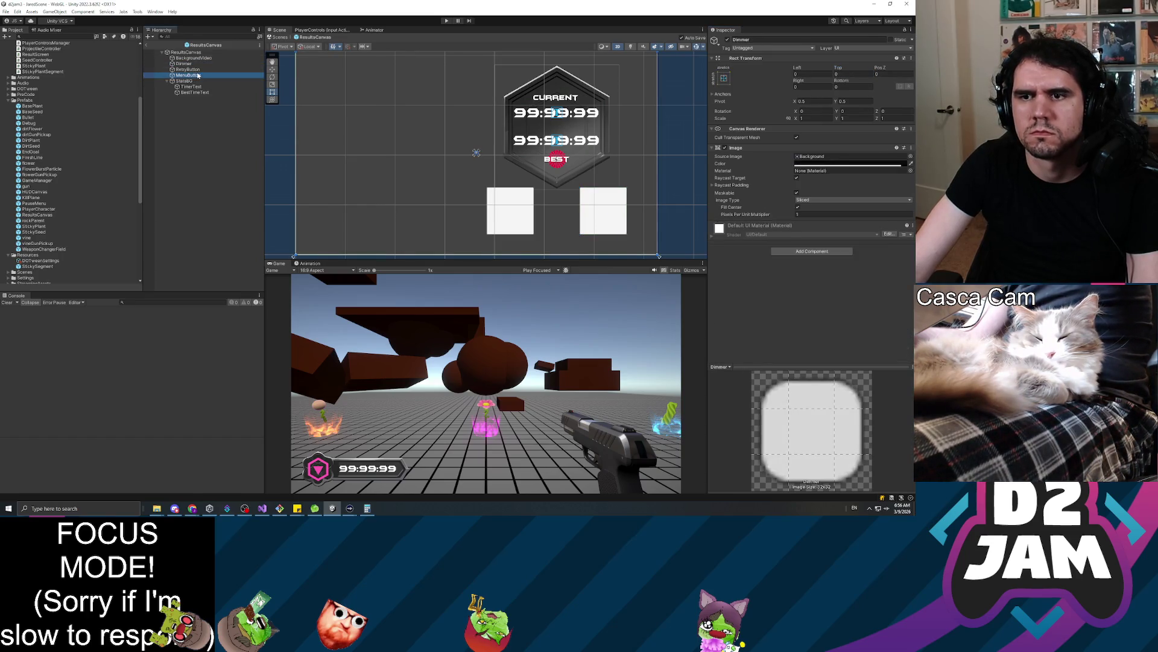
- Switch RetryButton's transition to Sprite Swap
left_click(189, 69)
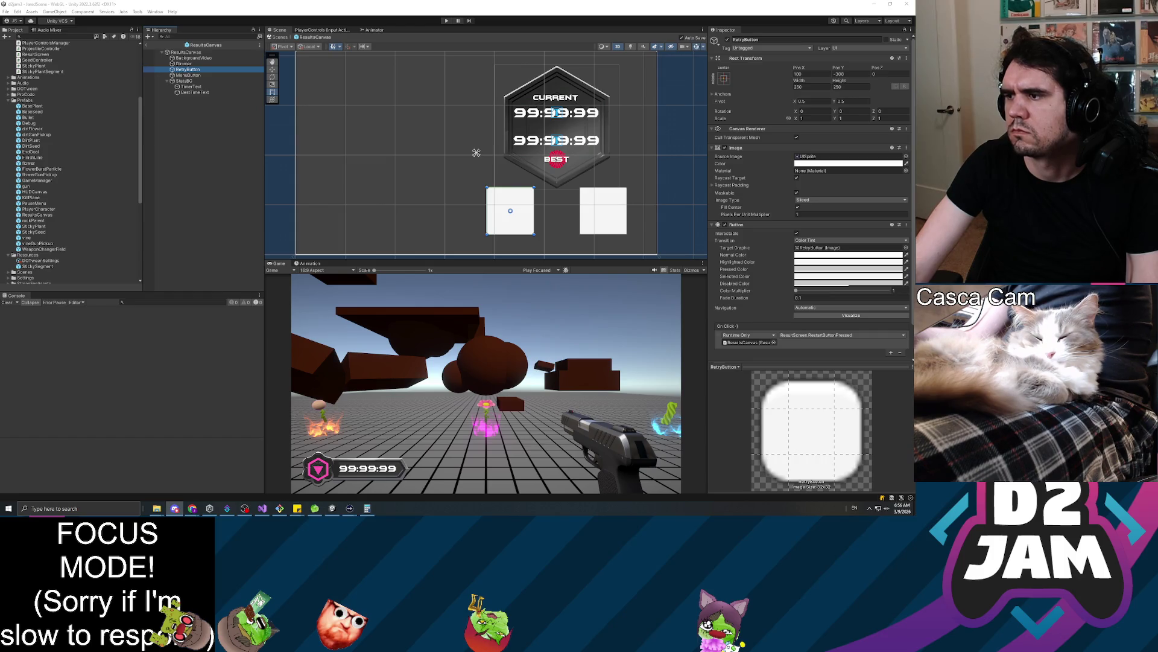
left_click(836, 240)
left_click(812, 262)
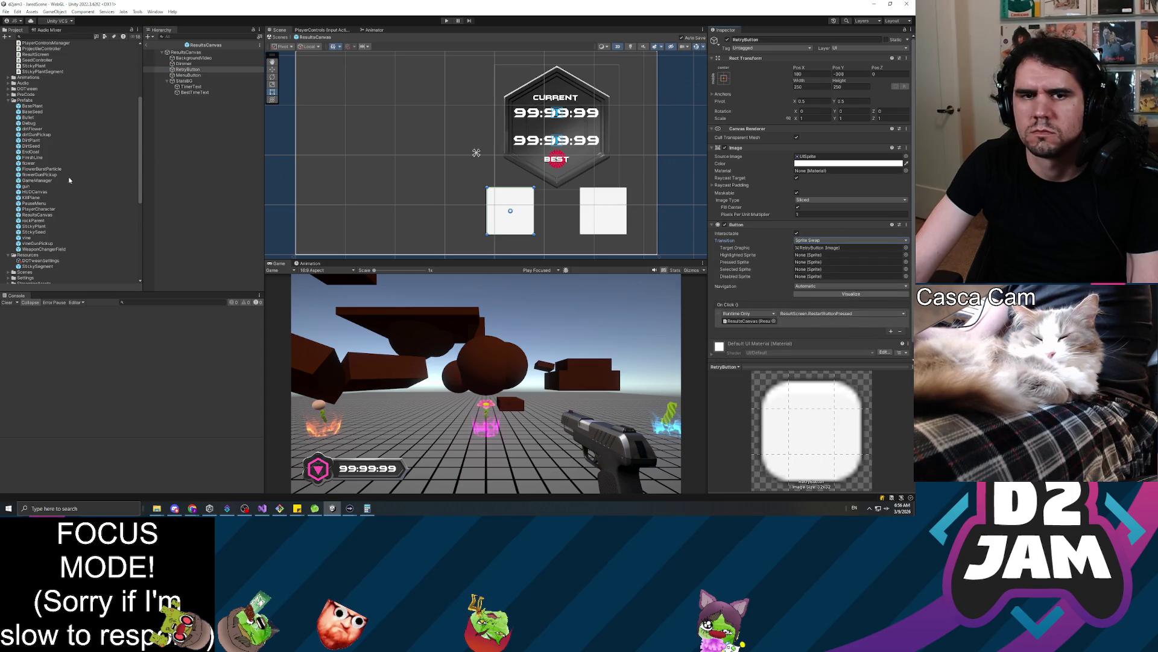
scroll(100, 180, "down", 5)
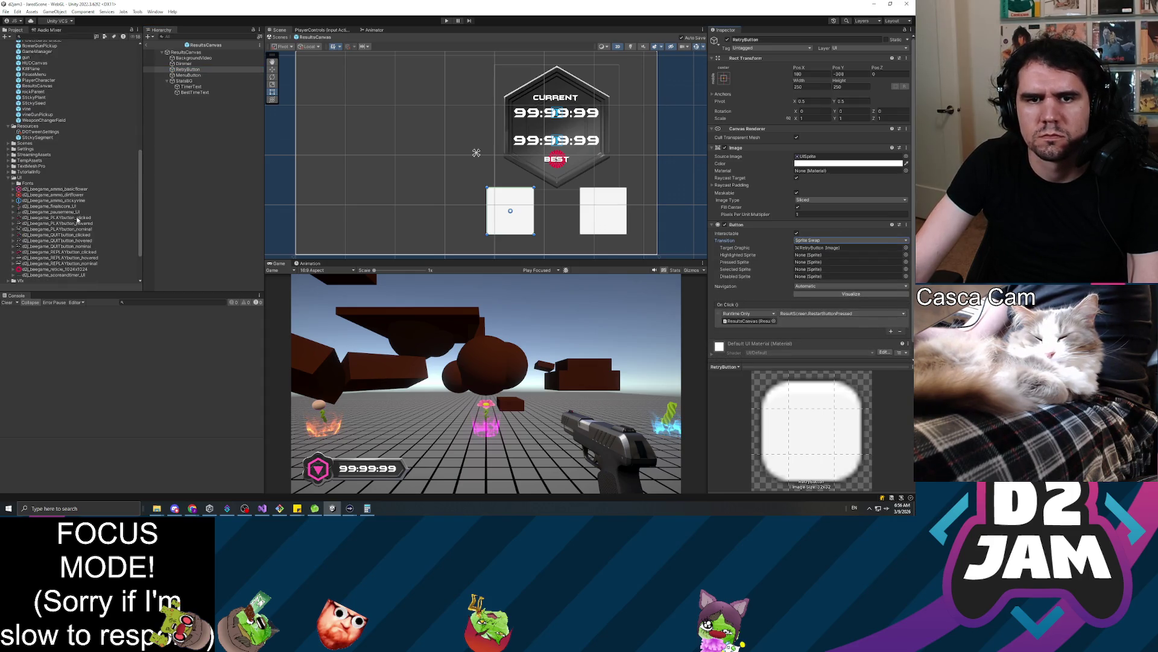
scroll(77, 221, "down", 1)
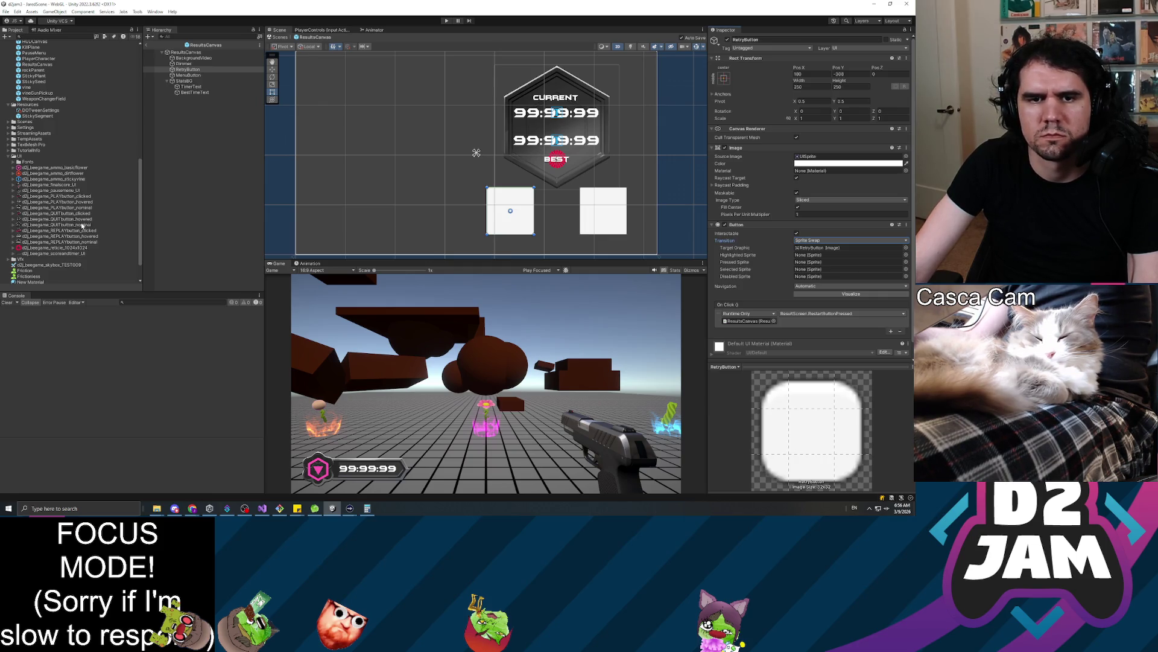
- Give RetryButton the REPLAY image, with nominal, hovered and clicked sprites for its states
mouse_move(73, 243)
left_mouse_down()
mouse_move(863, 166)
mouse_move(844, 241)
mouse_move(844, 157)
left_mouse_up()
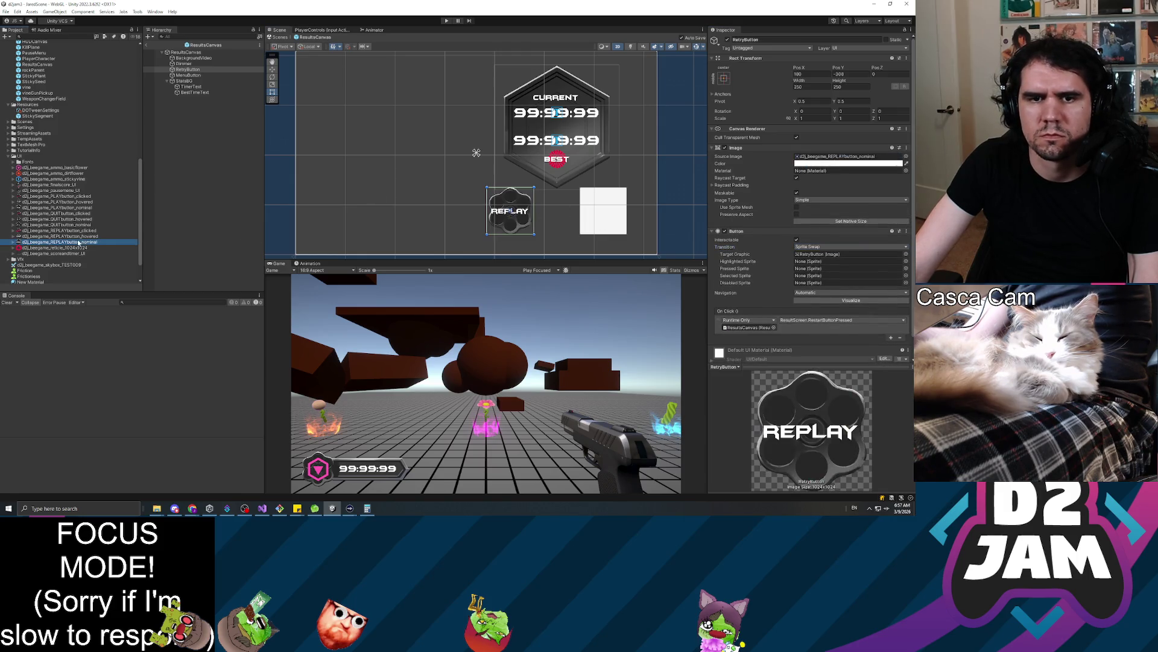
left_click_drag(792, 281, 833, 282)
mouse_move(82, 244)
left_mouse_down()
mouse_move(833, 266)
mouse_move(839, 275)
left_mouse_up()
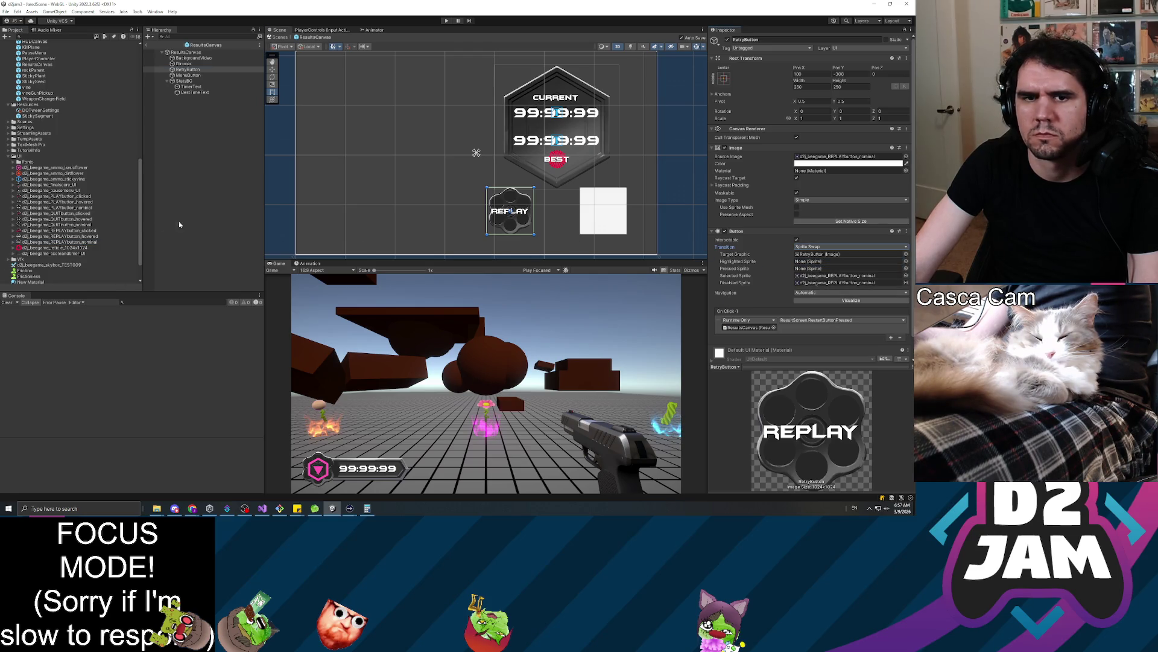
mouse_move(70, 237)
left_mouse_down()
mouse_move(201, 228)
mouse_move(824, 262)
left_mouse_up()
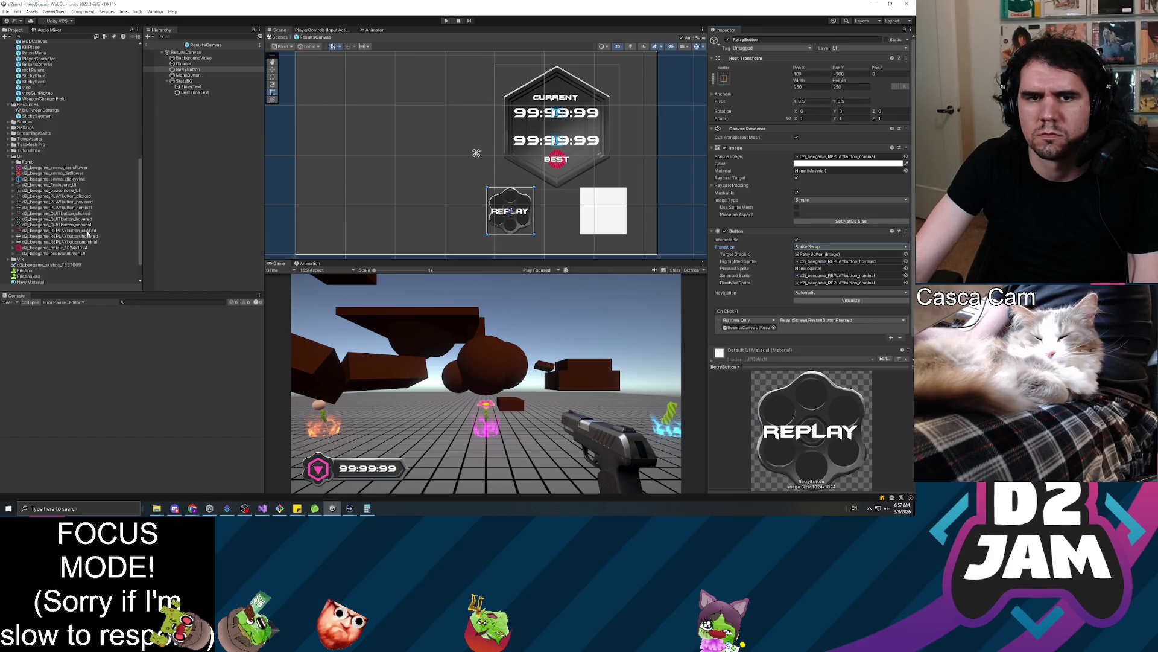
mouse_move(88, 233)
left_mouse_down()
mouse_move(414, 238)
mouse_move(837, 270)
left_mouse_up()
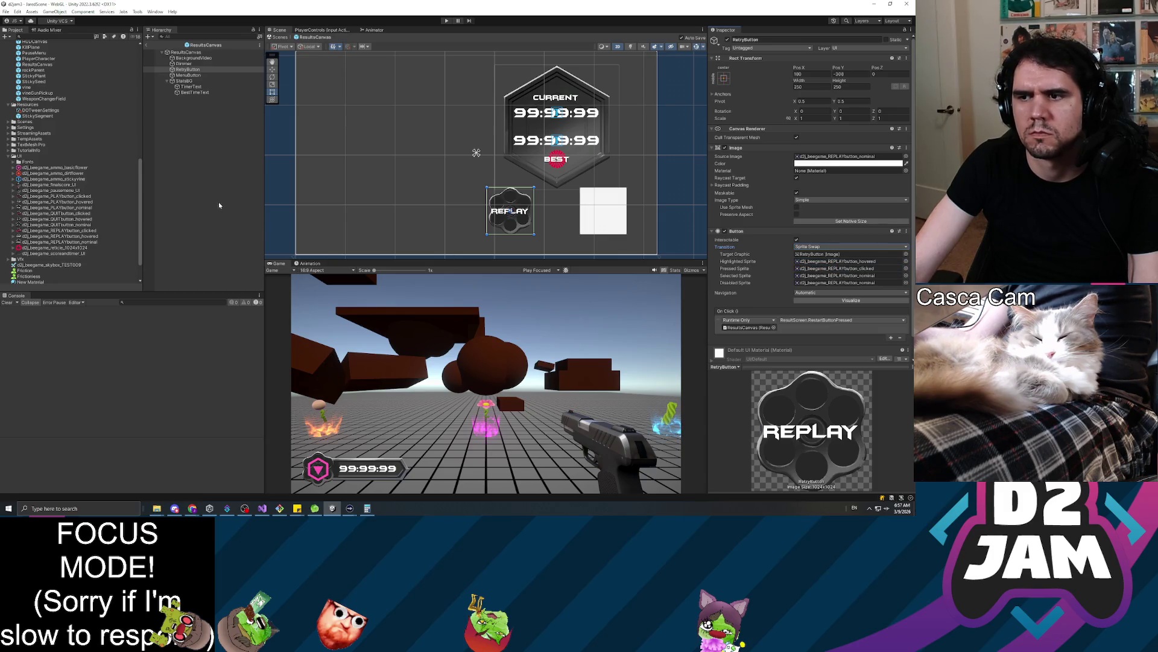
- Give MenuButton the QUITbutton_nominal image and a Sprite Swap transition
left_click(198, 76)
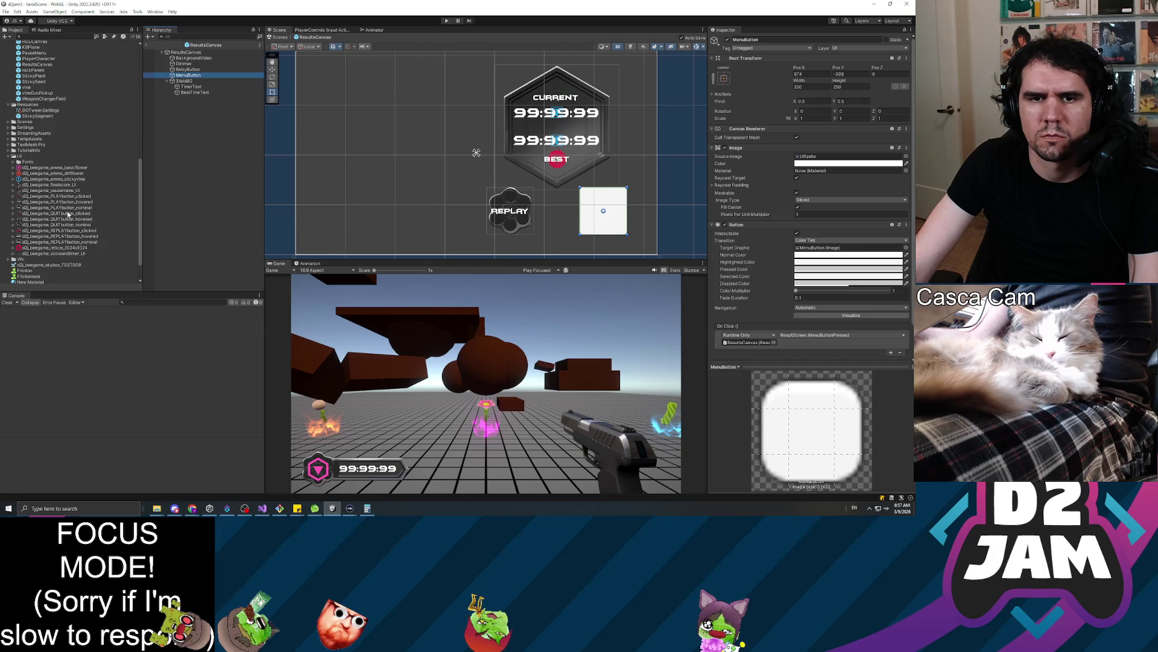
left_click_drag(73, 224, 828, 157)
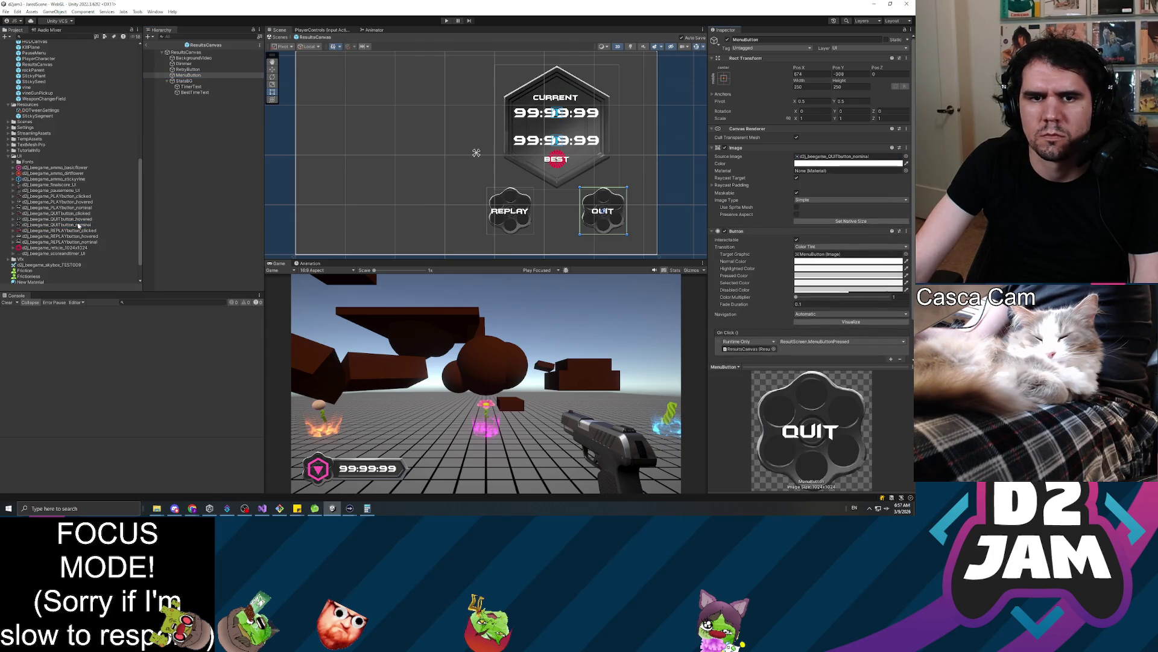
left_click(820, 247)
left_click(819, 272)
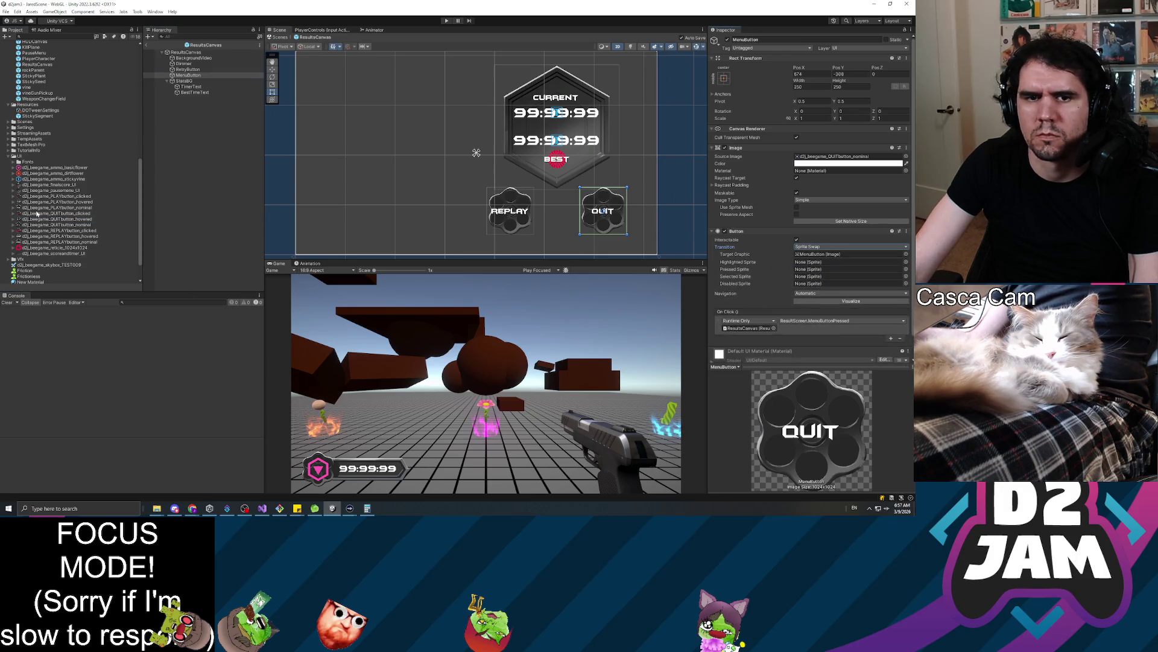
- Assign QUIT hovered, clicked, selected and disabled sprites to MenuButton's states
left_click_drag(70, 221, 833, 264)
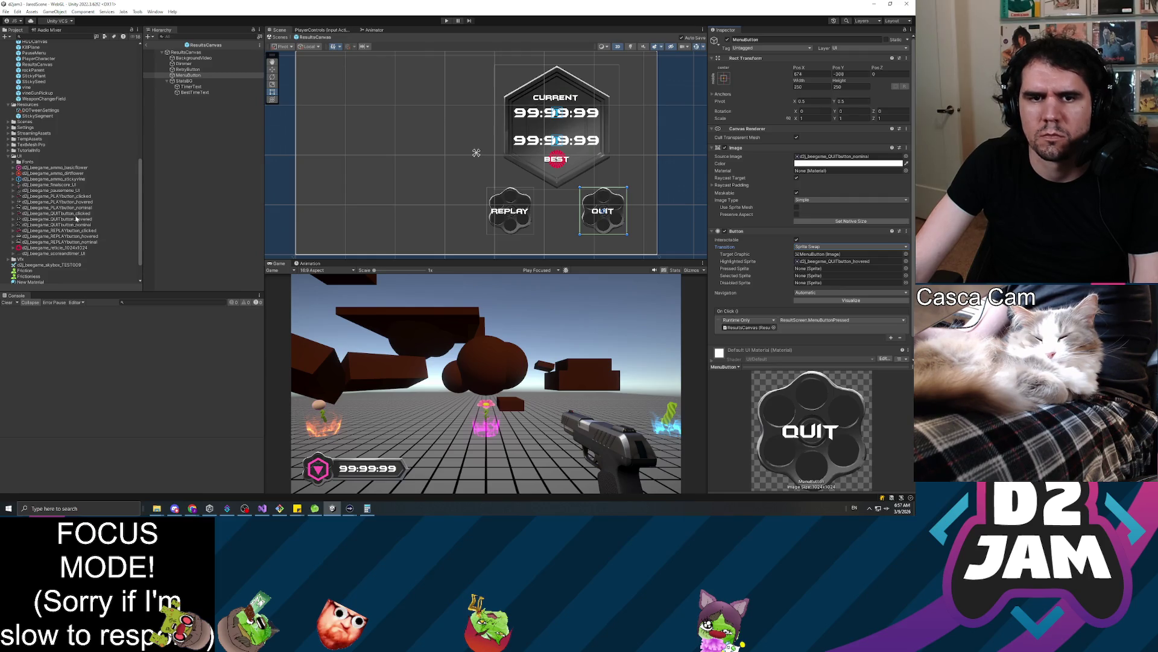
left_click_drag(78, 213, 828, 269)
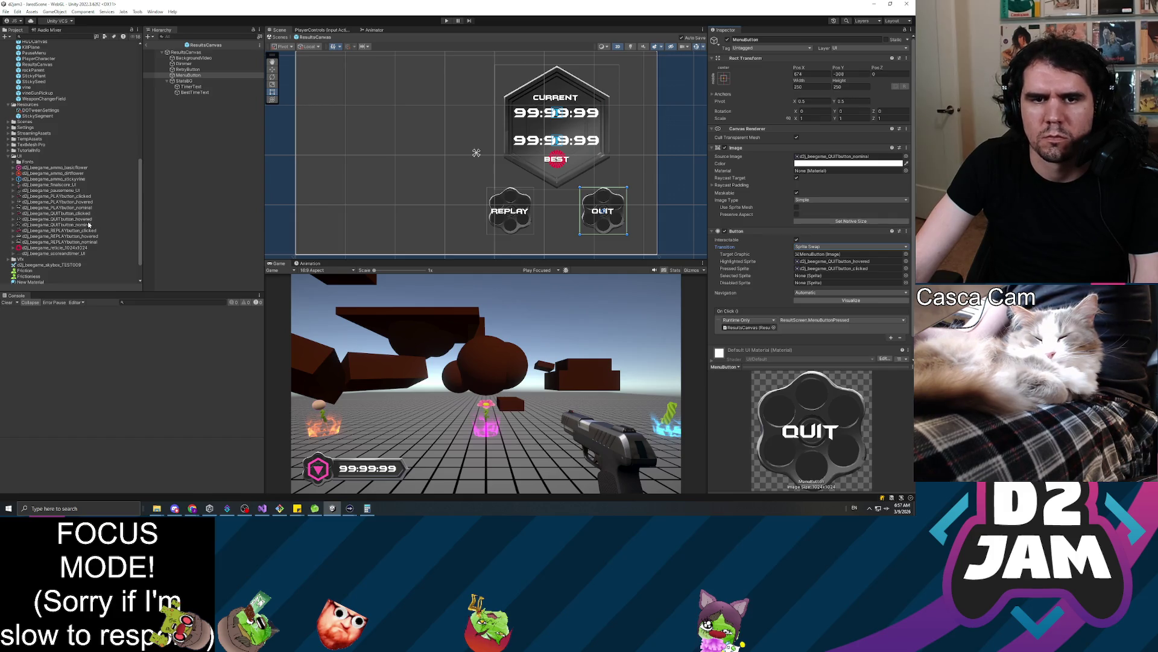
mouse_move(60, 208)
left_mouse_down()
mouse_move(845, 254)
mouse_move(845, 275)
left_mouse_up()
mouse_move(77, 211)
left_mouse_down()
mouse_move(809, 272)
mouse_move(824, 282)
left_mouse_up()
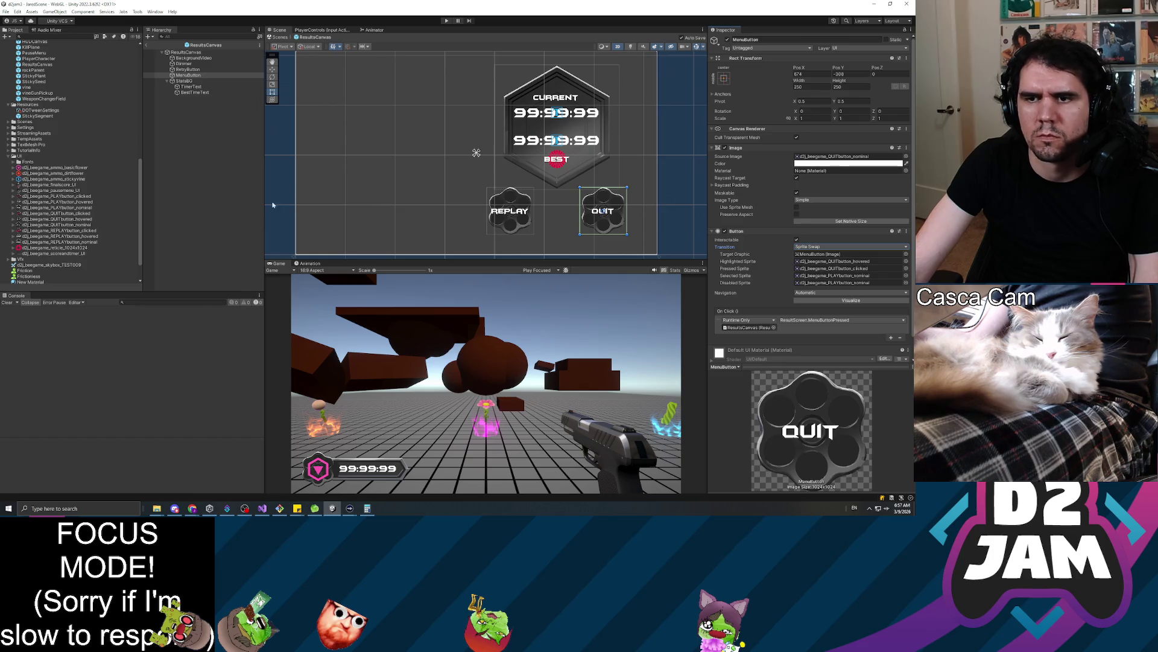
left_click(220, 194)
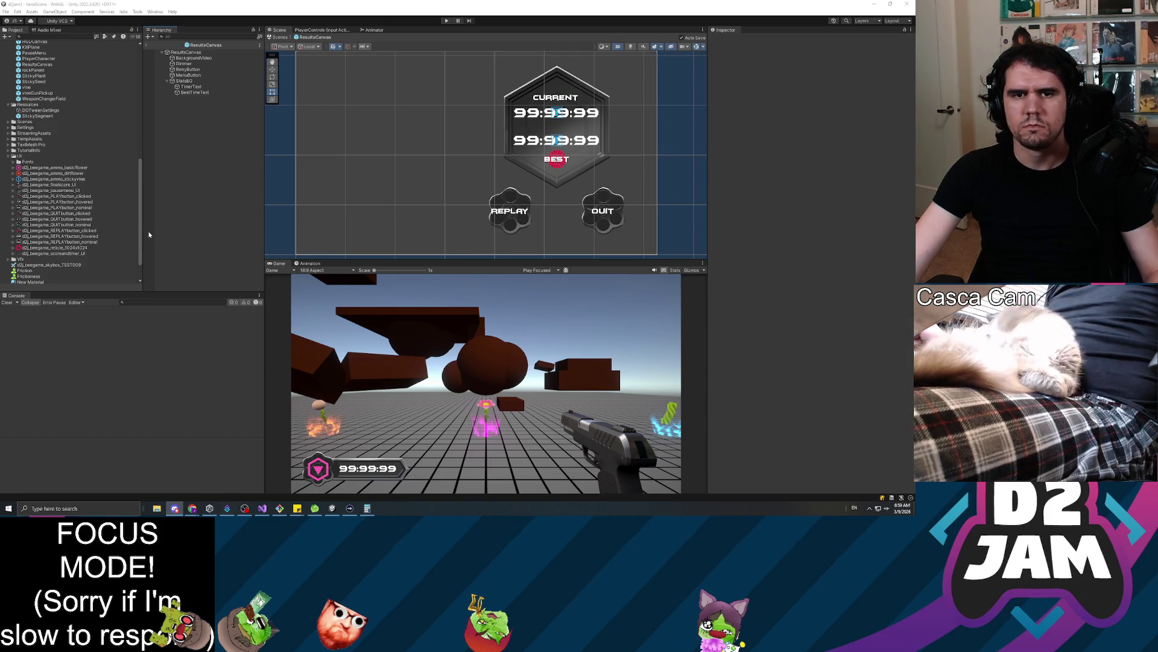
- Collapse Prefabs and open the MainMenu scene, then MainScene, from the Scenes folder
scroll(69, 210, "up", 10)
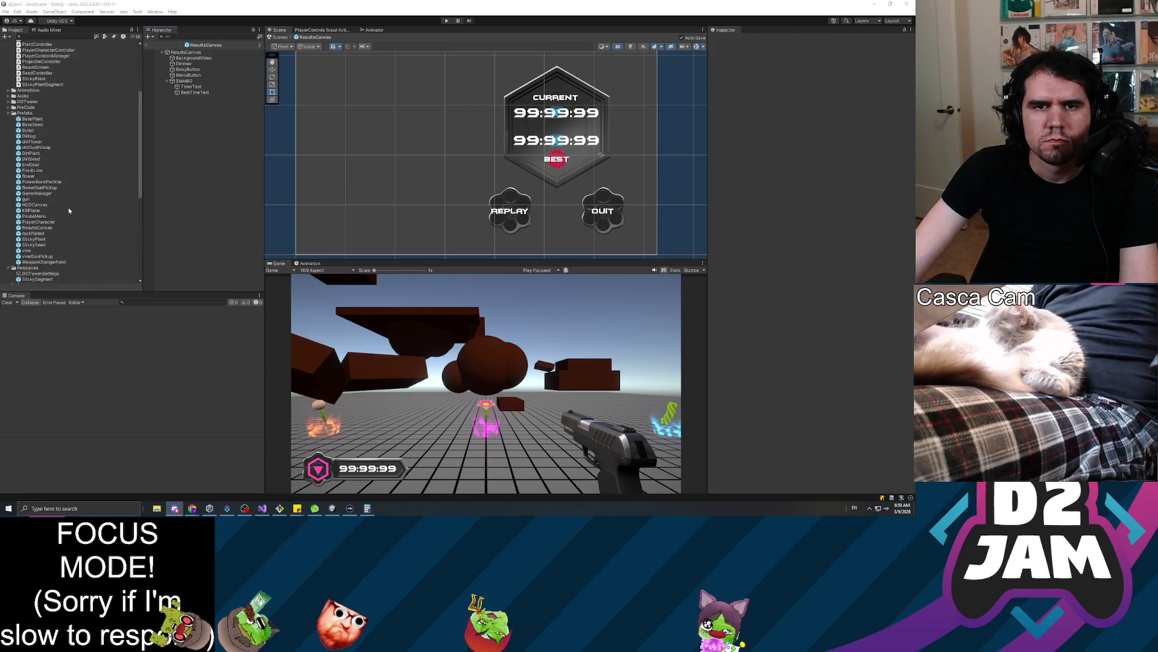
scroll(69, 209, "up", 1)
left_click(9, 134)
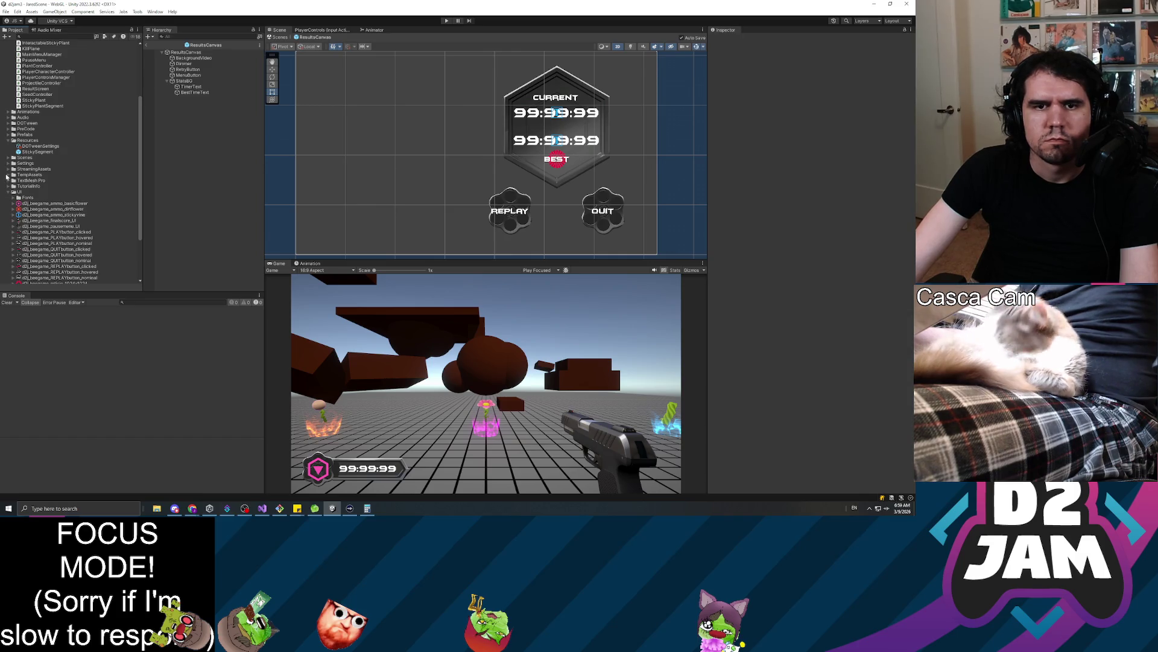
left_click(8, 158)
left_click(33, 174)
double_click(33, 174)
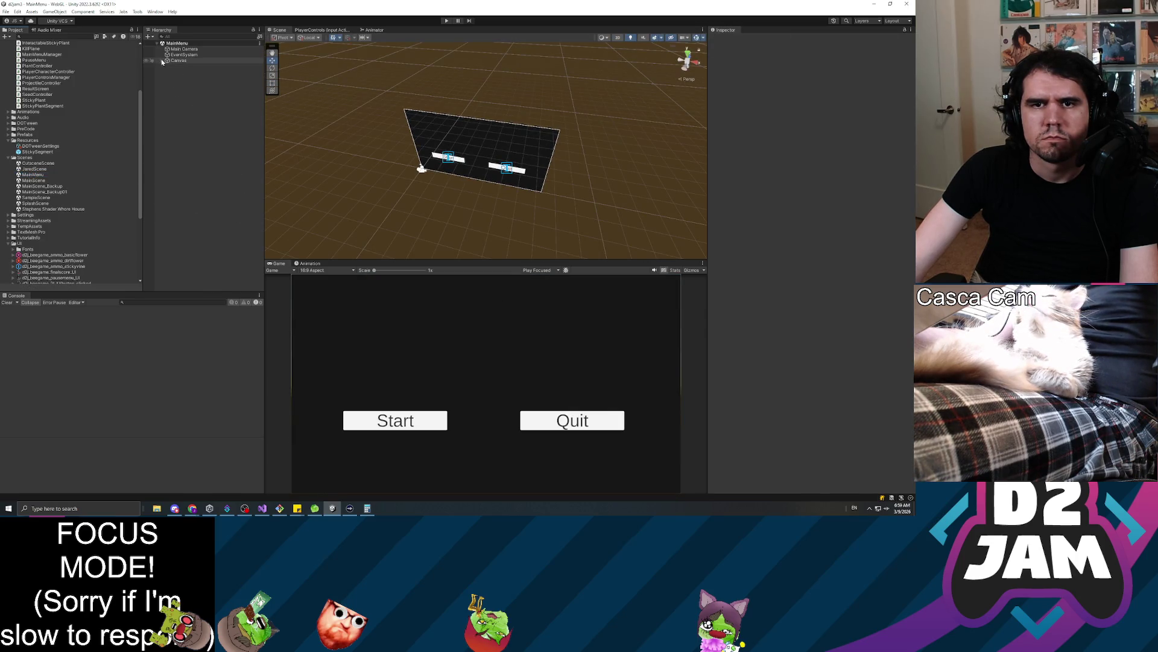
double_click(34, 180)
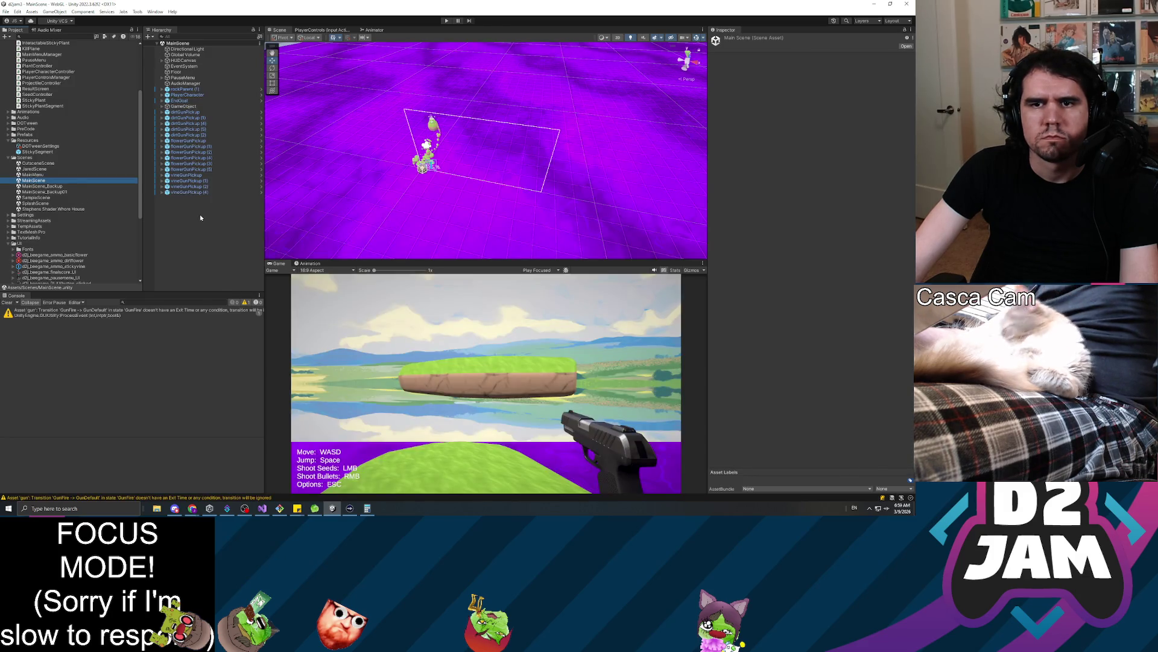
- Frame the empty GameObject in the scene view, then inspect PauseMenu and Global Volume
left_click(187, 108)
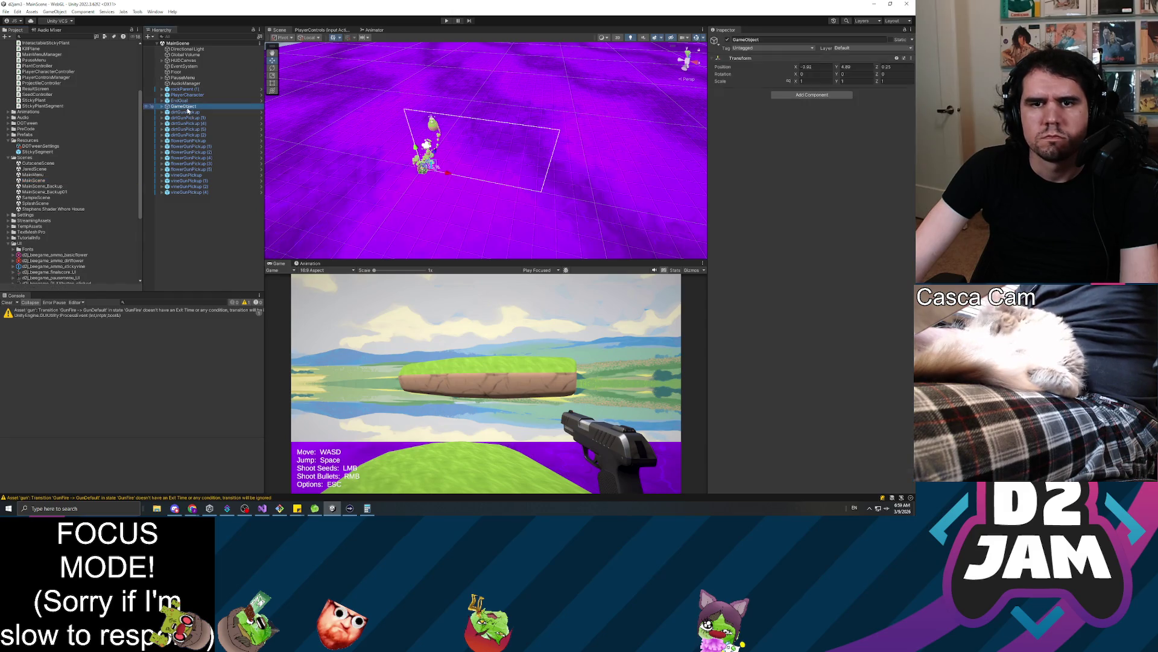
key("f")
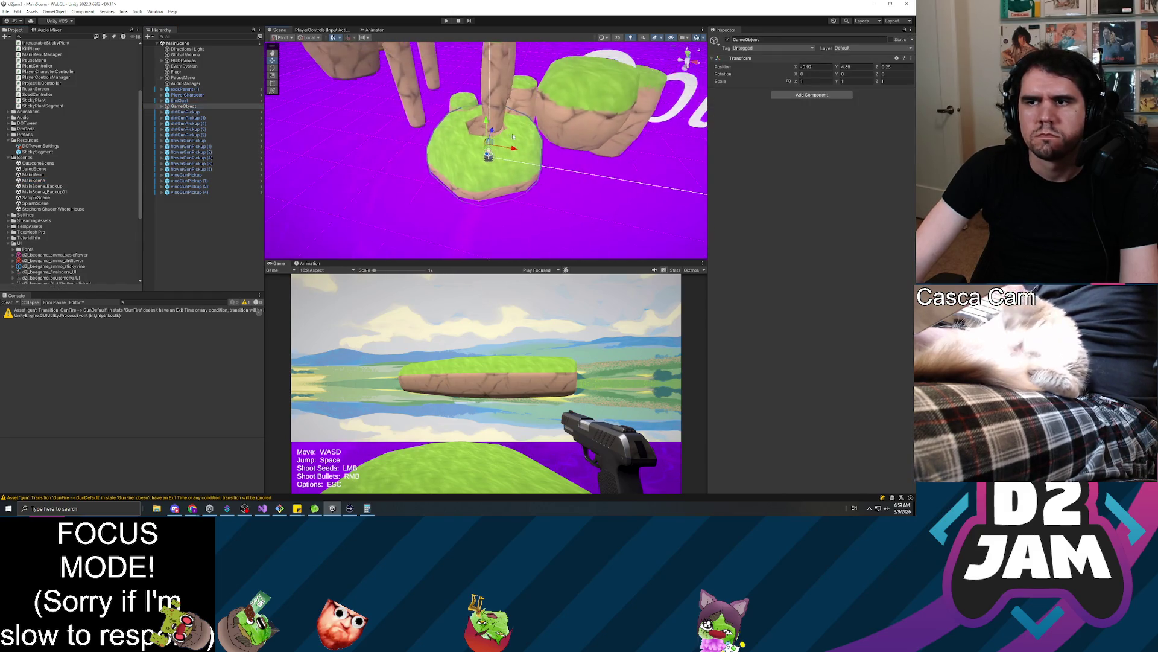
left_click(205, 78)
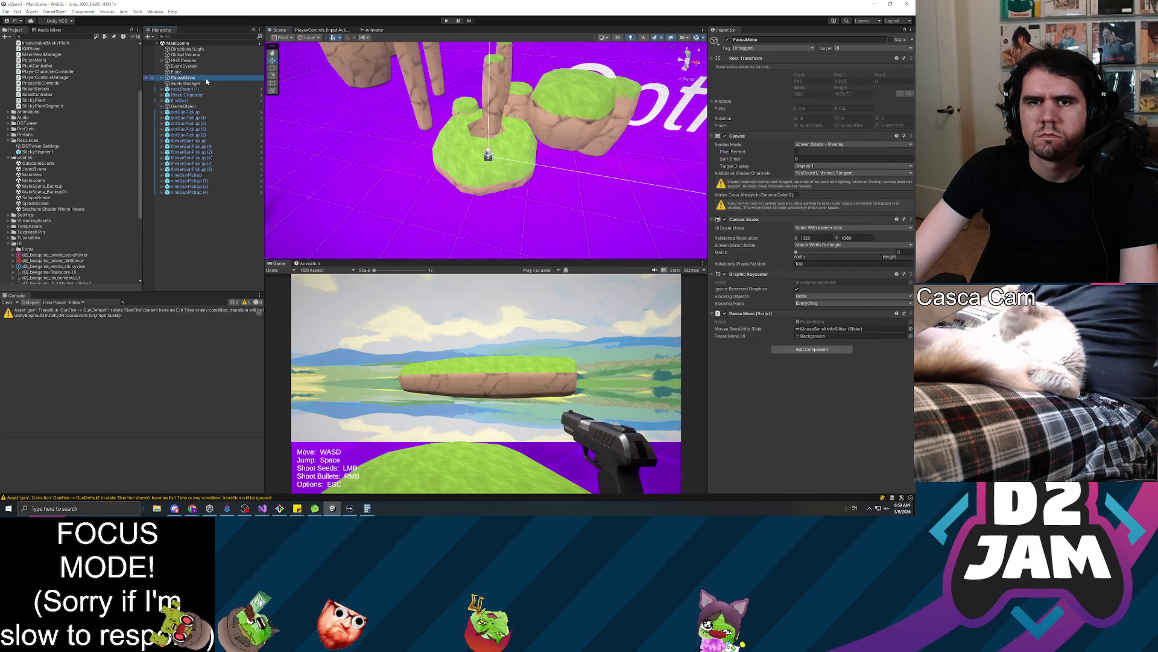
left_click(193, 106)
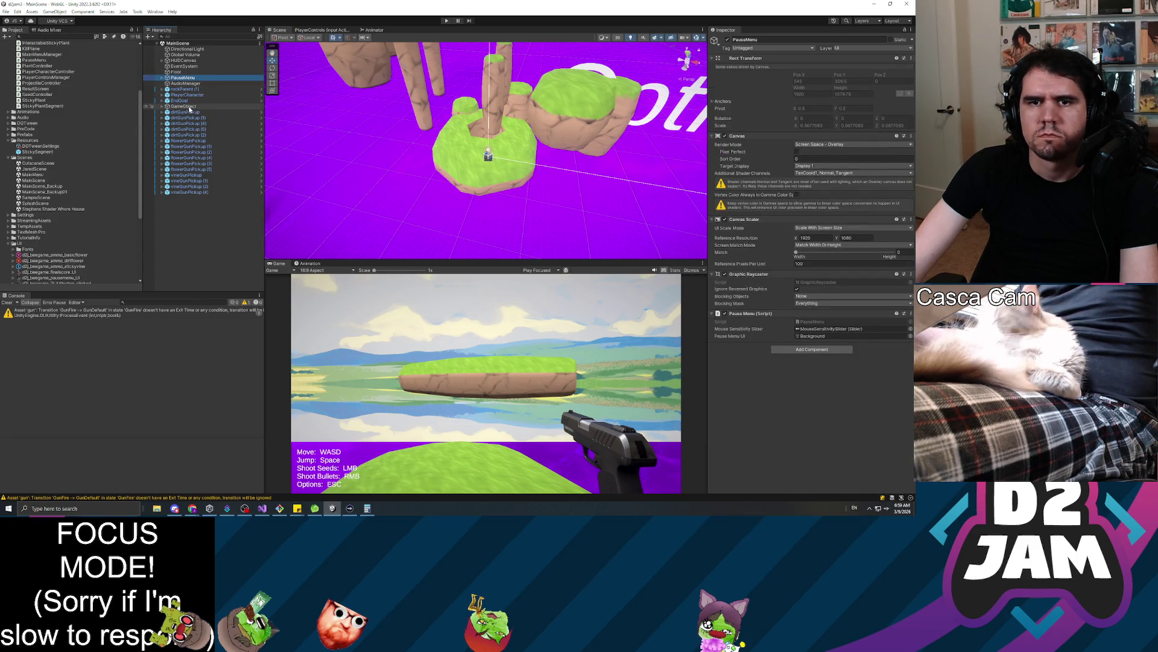
left_click(185, 54)
left_click(223, 217)
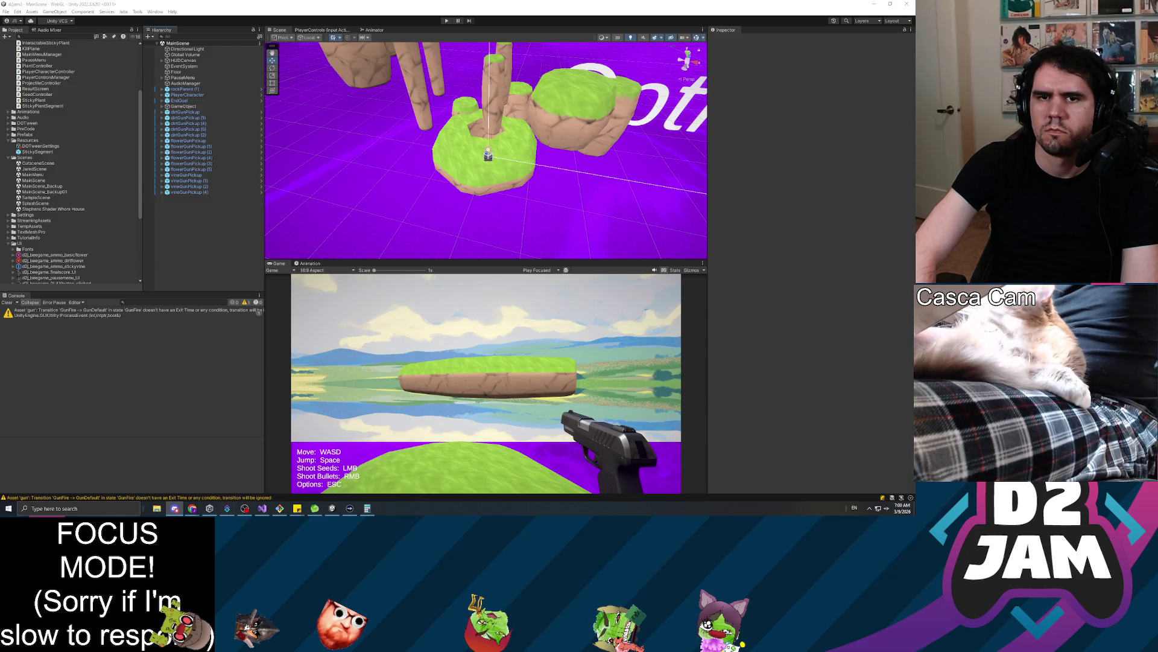
- Search the Hierarchy for 'goal' and frame the EndGoal in the scene view
left_click(206, 36)
type("goal")
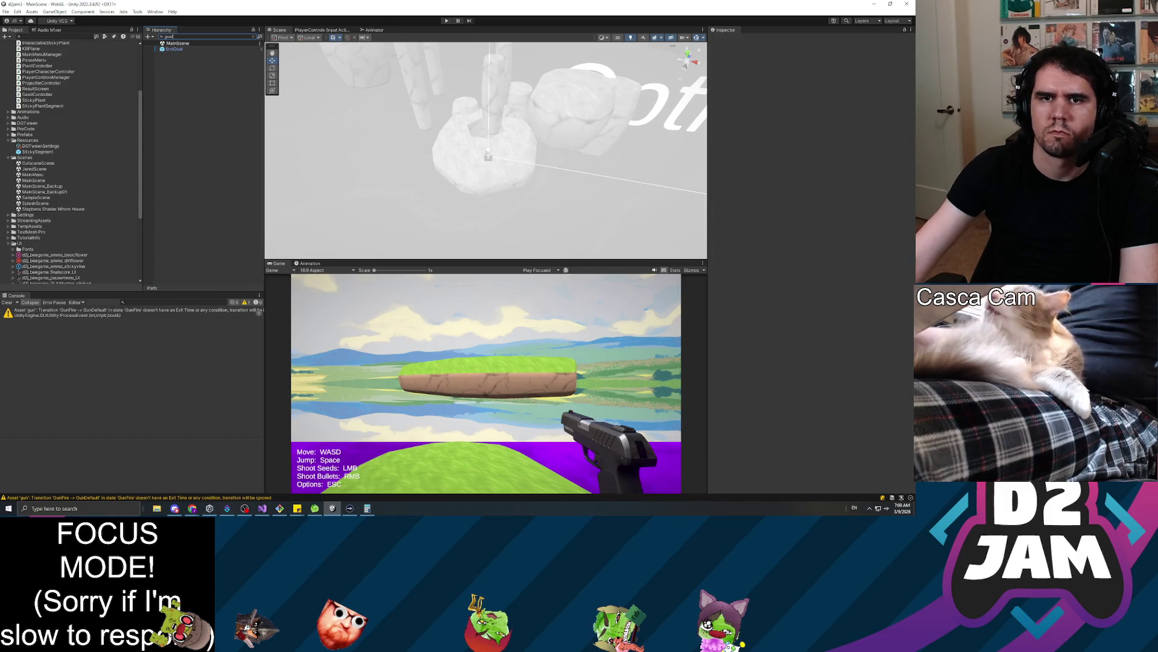
left_click(191, 50)
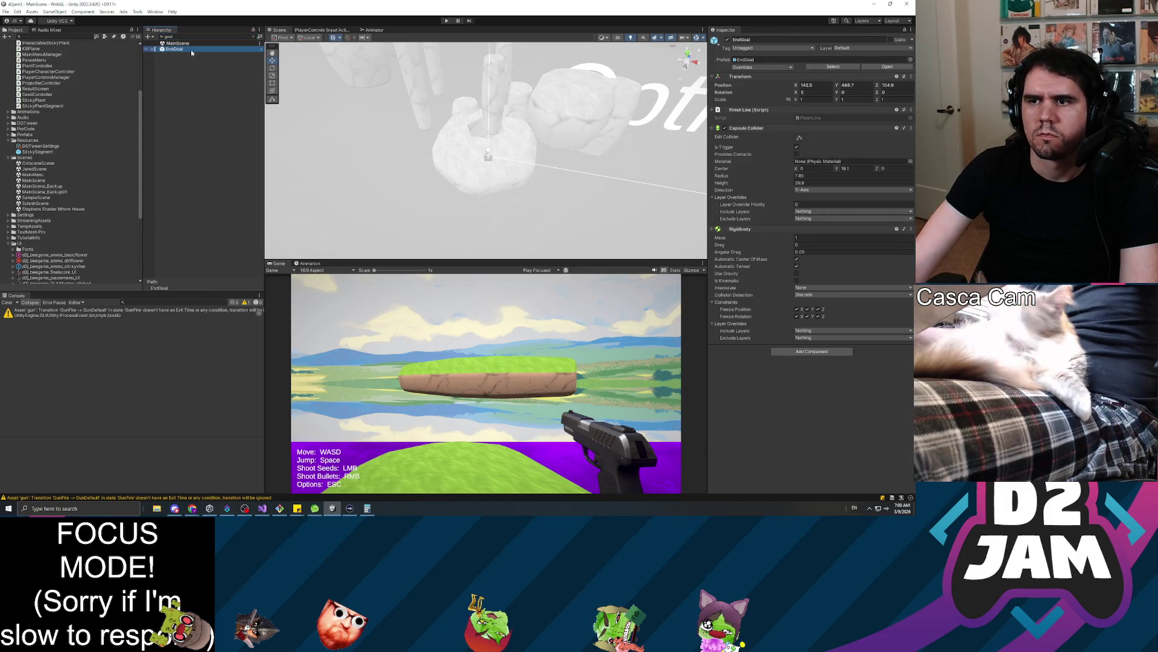
double_click(191, 50)
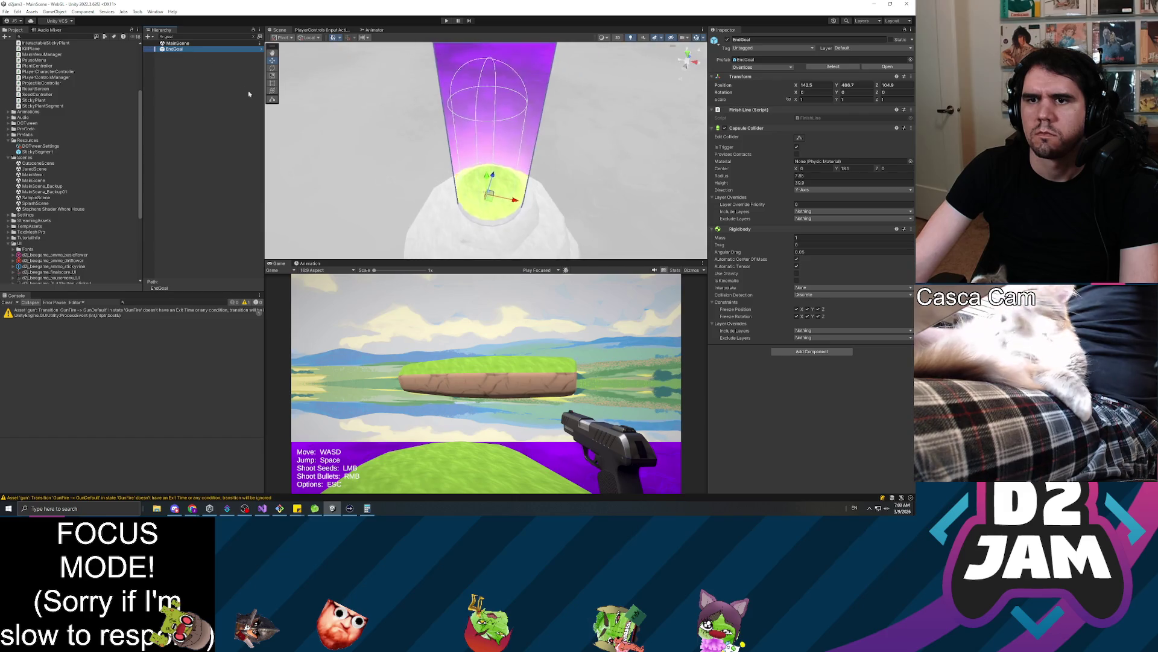
- Select the Floor beneath the goal and clear the Hierarchy search
left_click(601, 195)
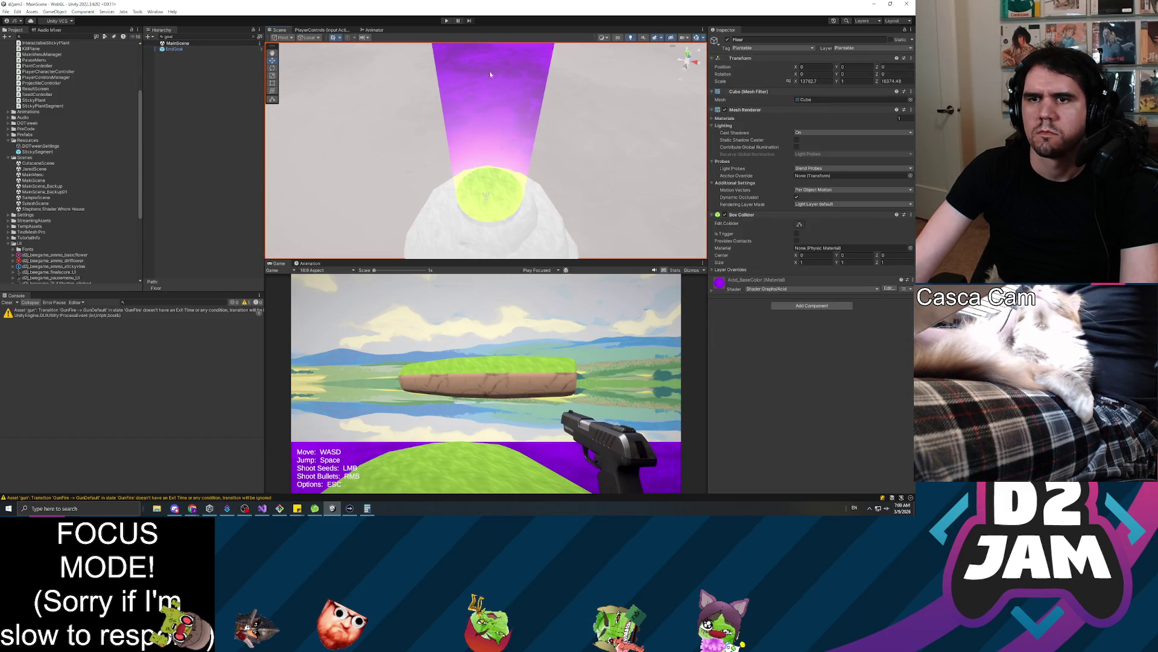
left_click(253, 37)
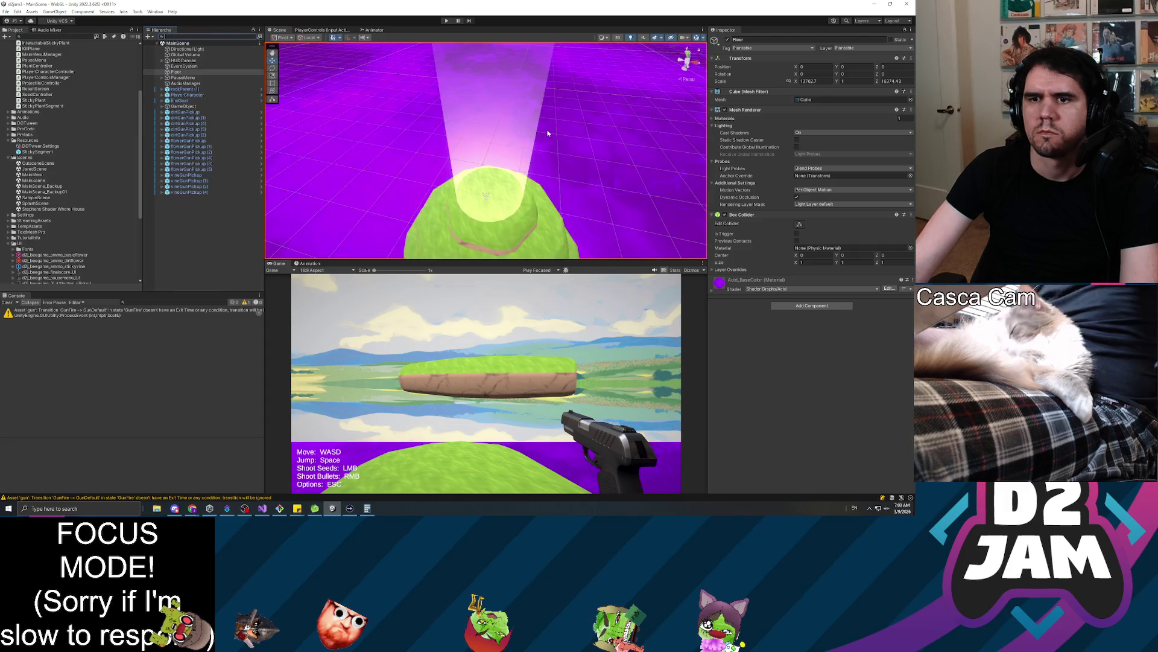
mouse_move(524, 213)
left_mouse_down()
mouse_move(276, 13)
mouse_move(363, 236)
left_mouse_up()
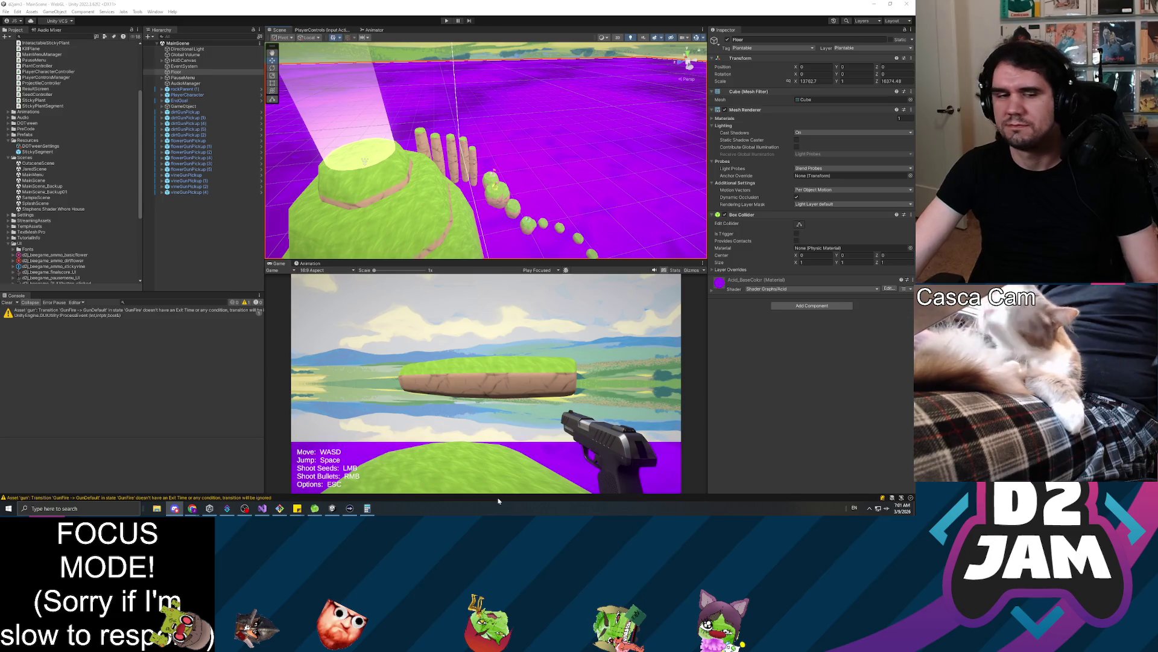
- Return to Unity, reload the externally changed MainScene, and select PauseMenu
key("alt+Tab")
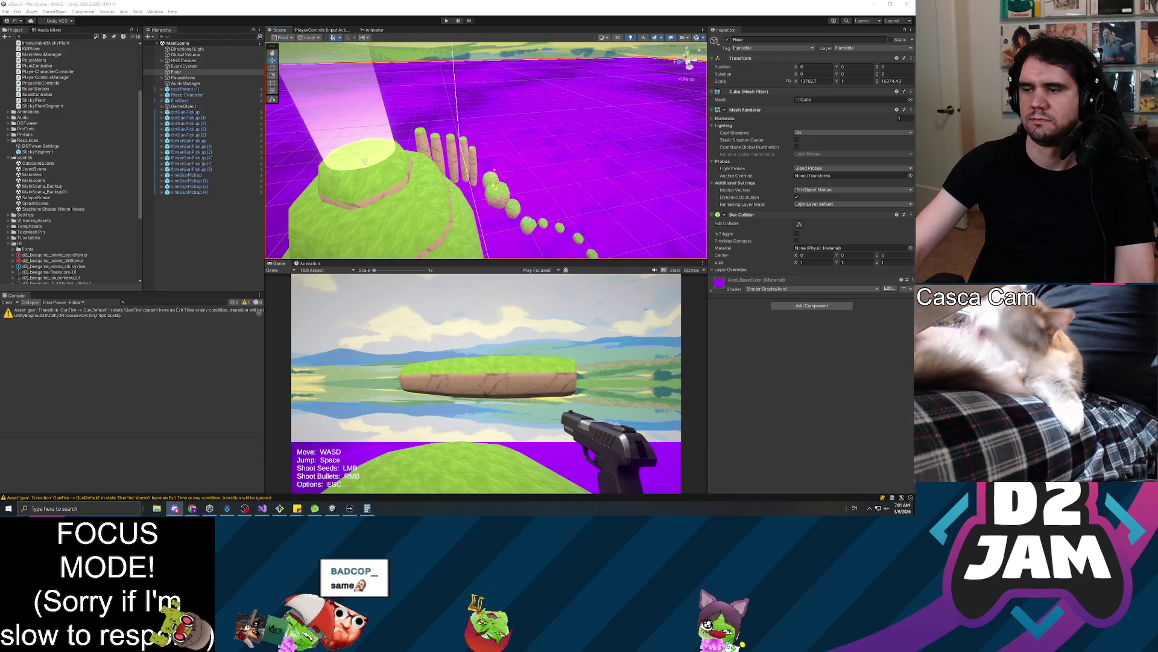
left_click(736, 359)
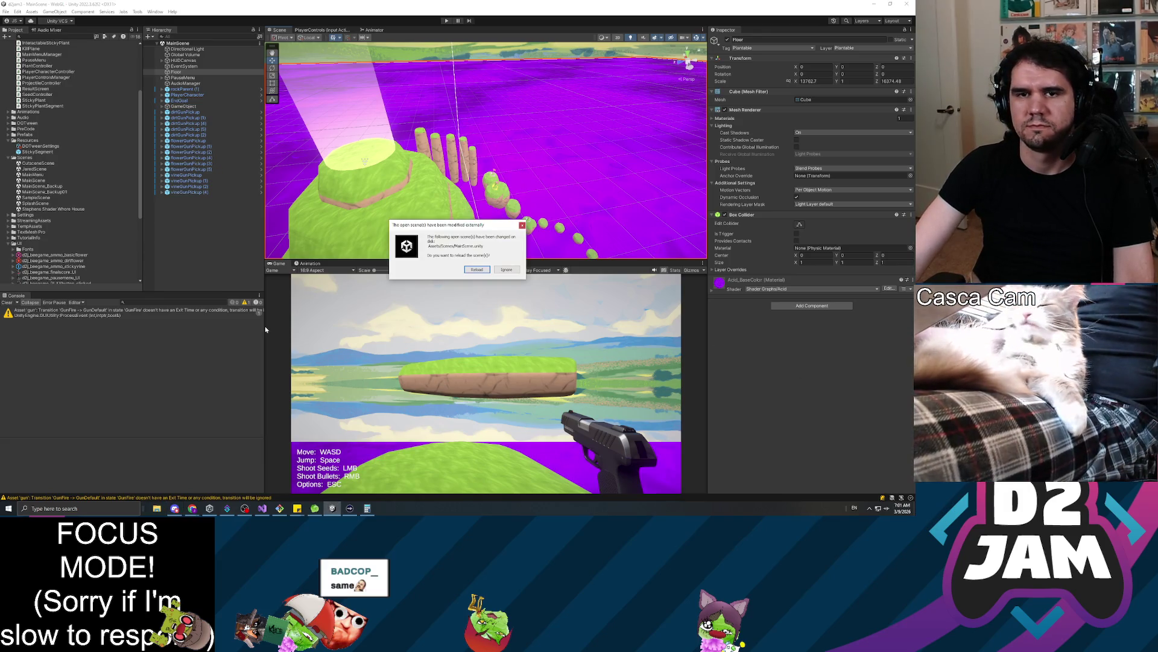
left_click(476, 269)
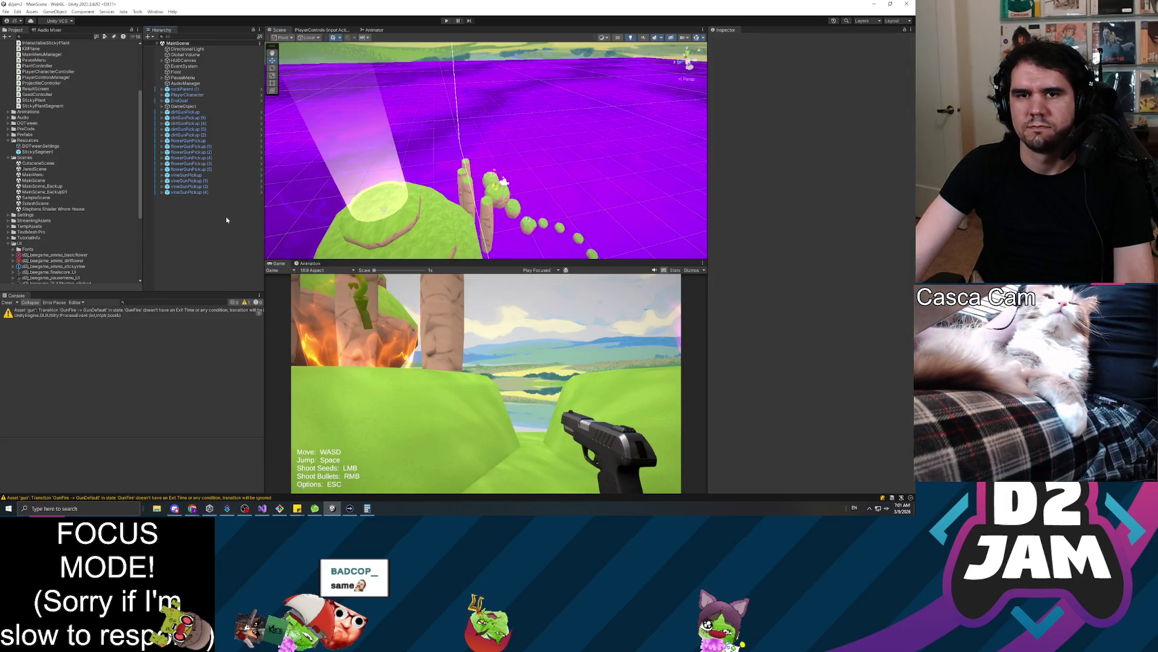
left_click(182, 77)
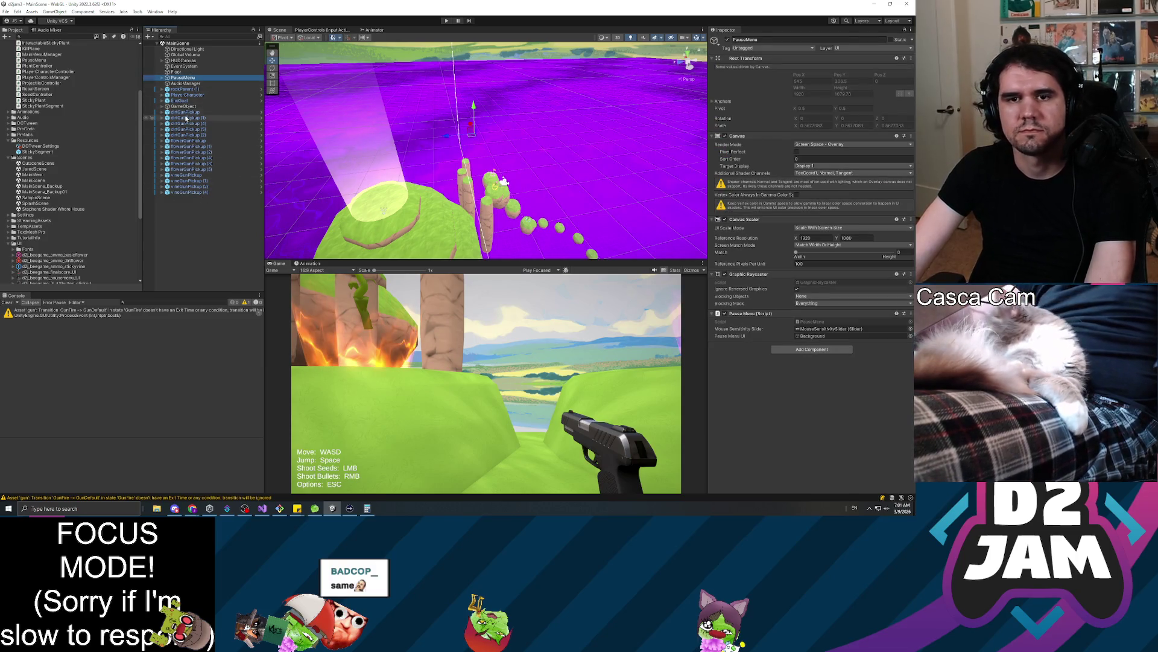
- Delete the PauseMenu and HUDCanvas objects from the scene
key("Delete")
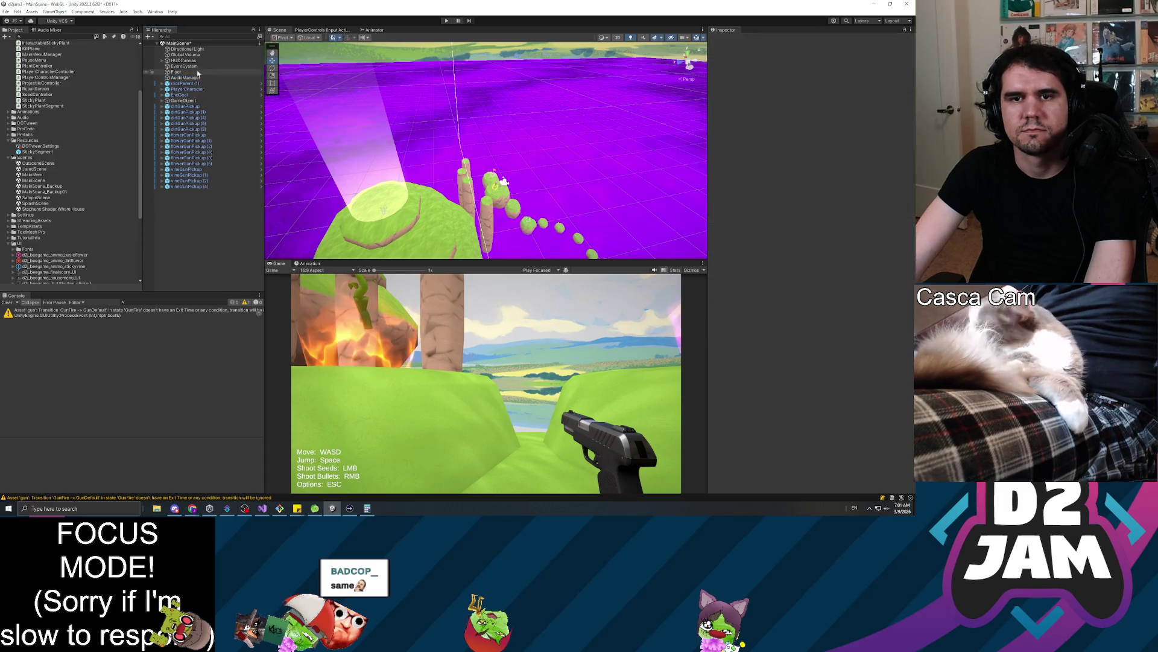
left_click(186, 55)
left_click(187, 60)
key("Delete")
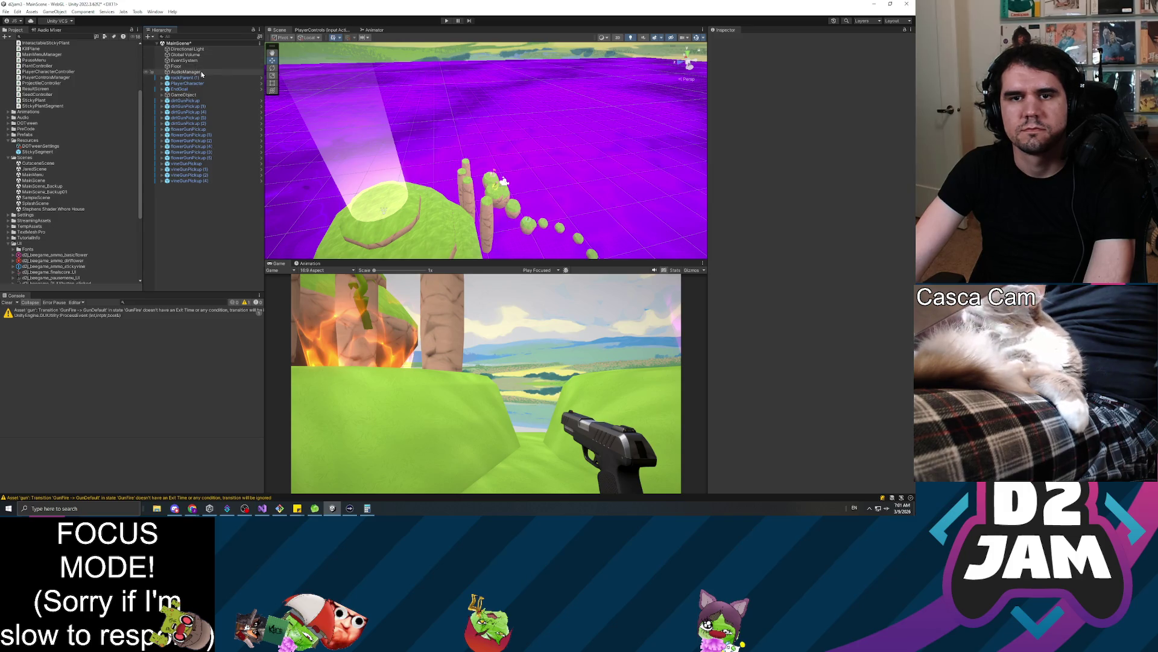
- Check the pit and pit2 children under GameObject, then expand the Prefabs folder
left_click(192, 95)
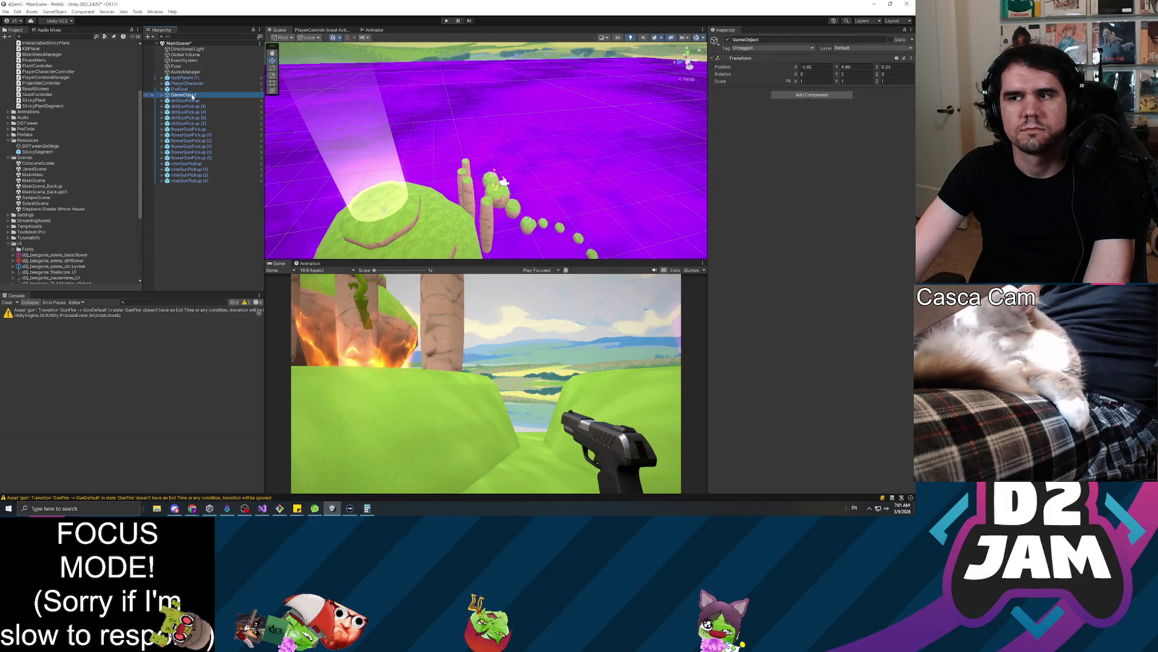
left_click(162, 94)
left_click(184, 106)
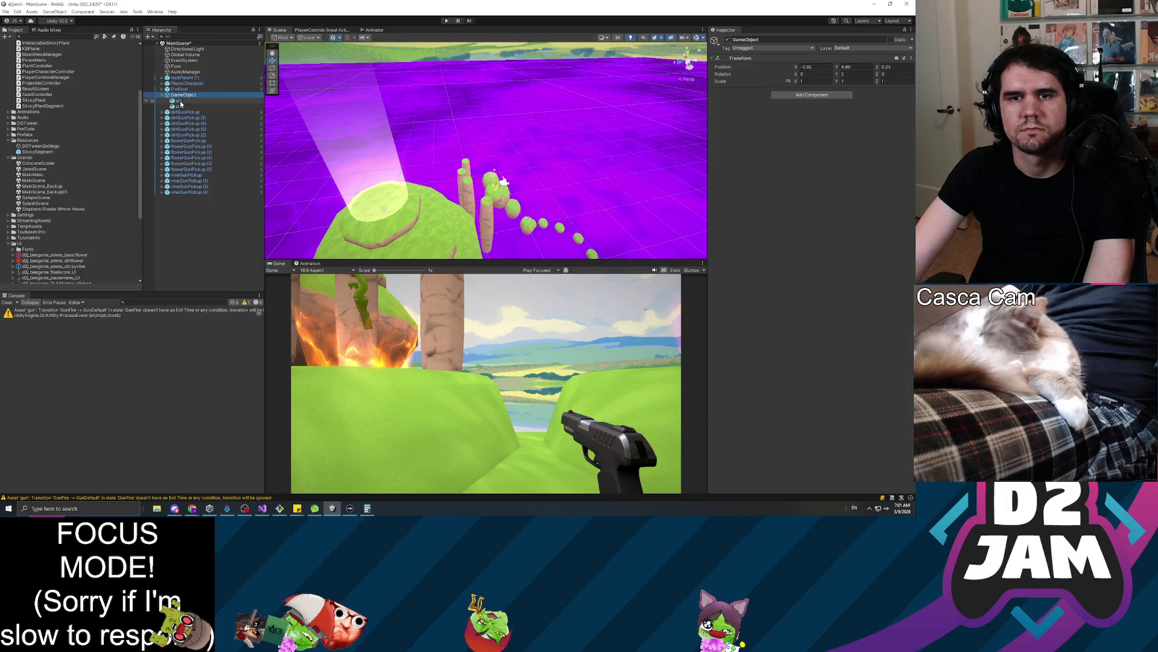
left_click(162, 95)
scroll(109, 140, "down", 3)
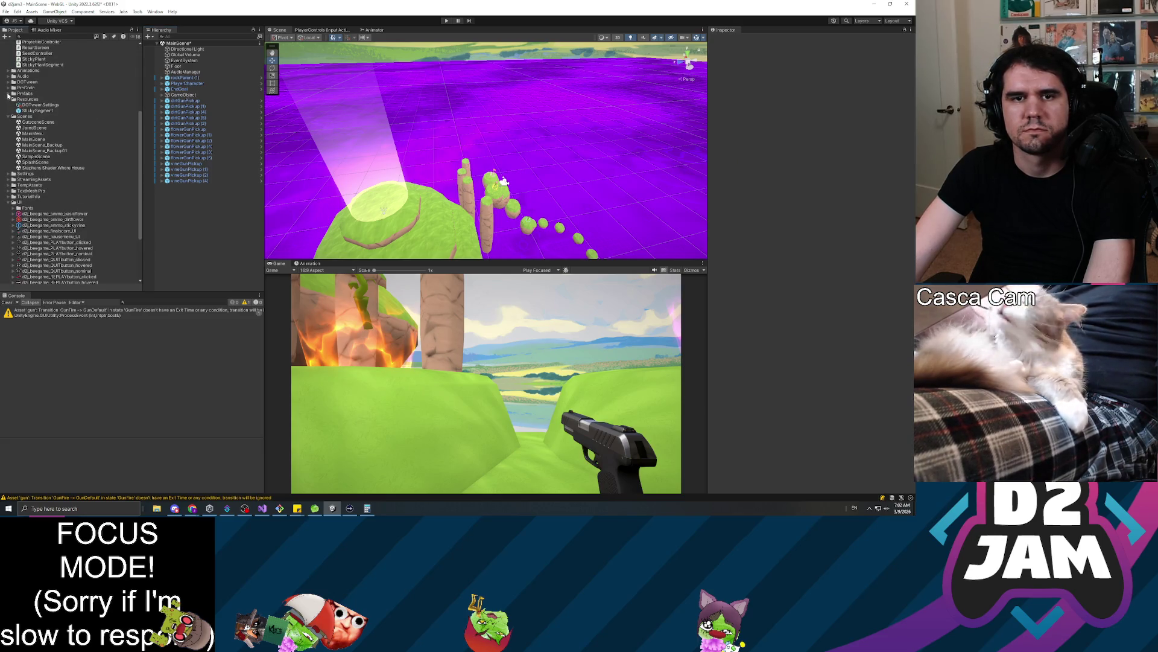
left_click(8, 93)
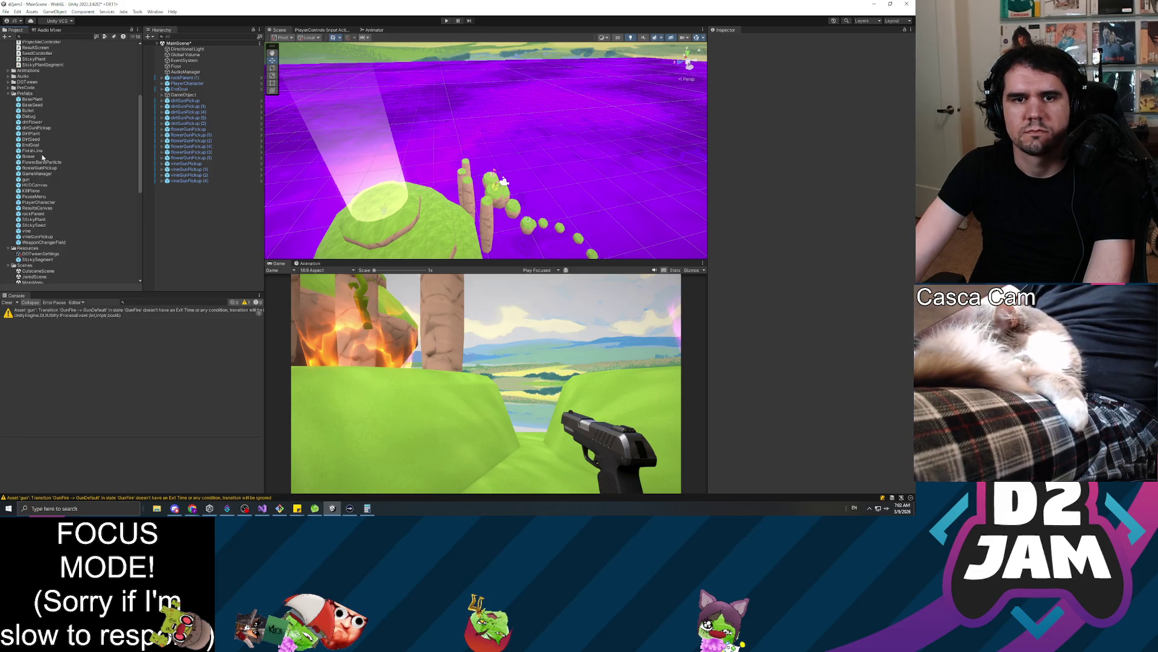
- Drag the HUDCanvas prefab into the Hierarchy and select the new instance
left_click_drag(35, 185, 180, 206)
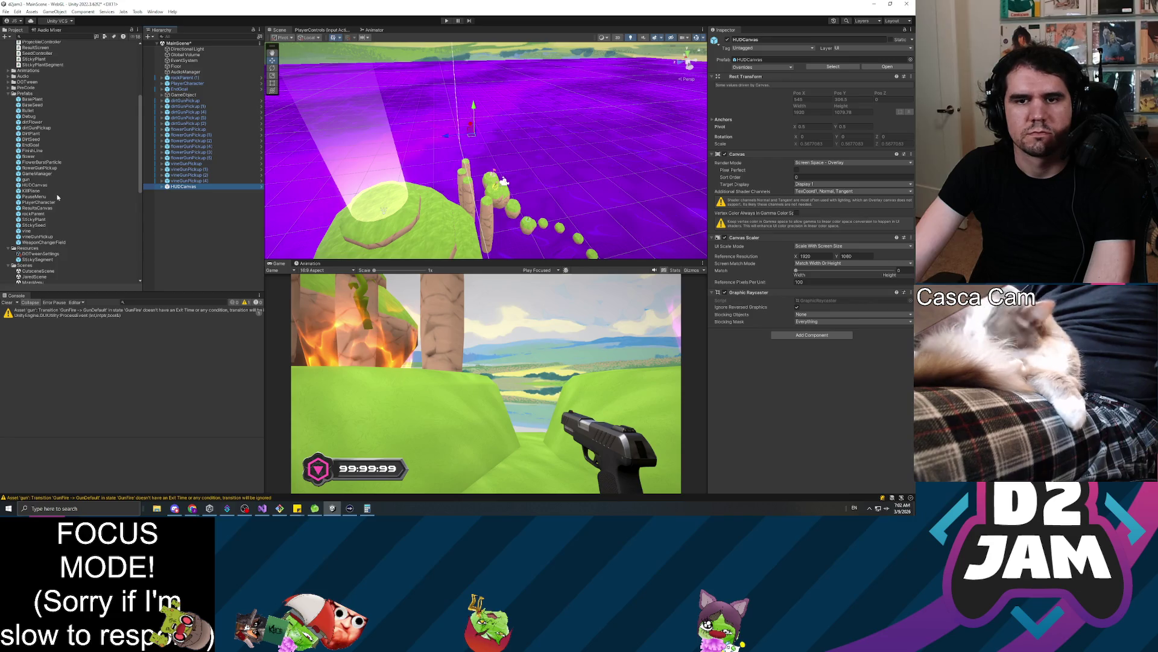
left_click(173, 201)
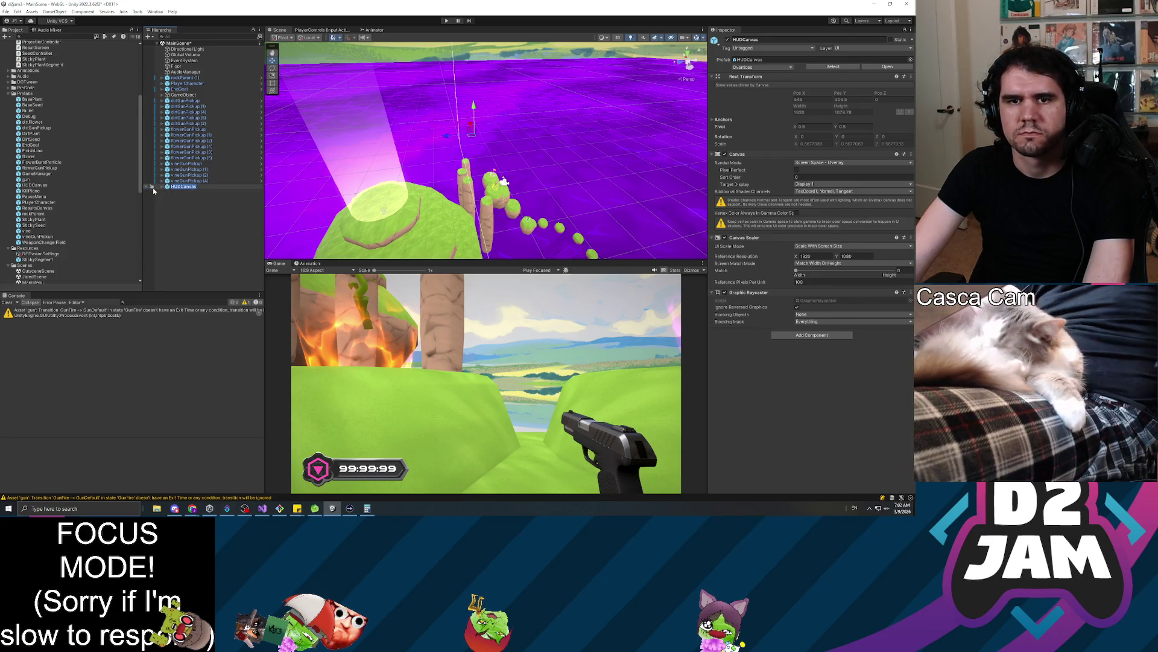
left_click(174, 187)
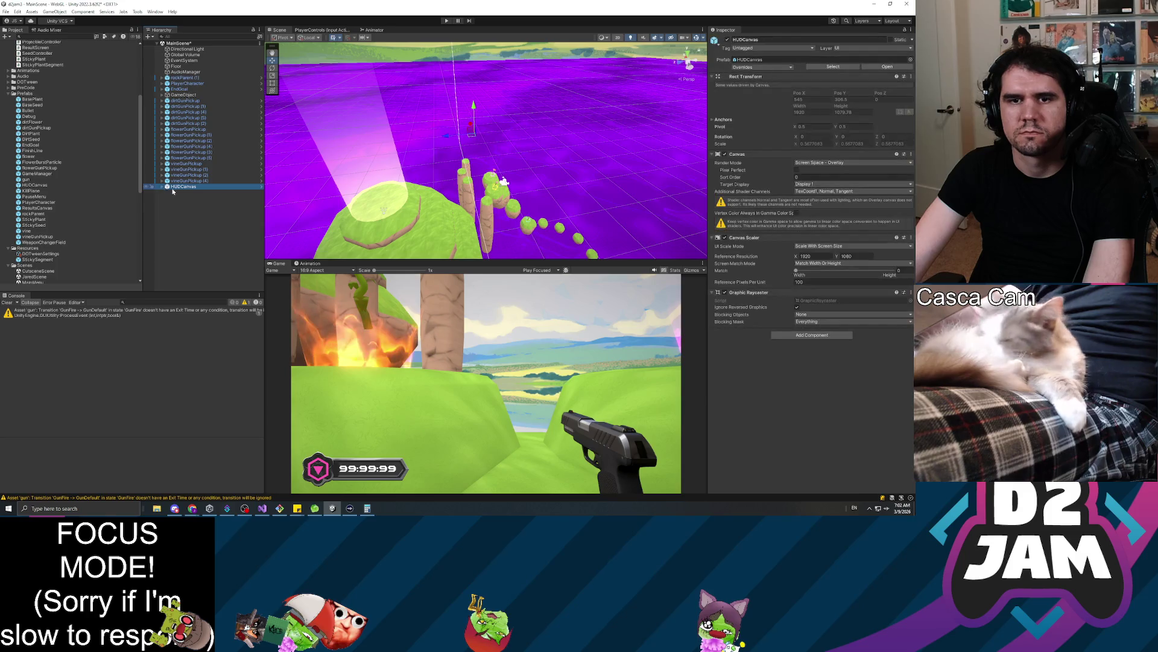
- Inspect HUDCanvas's children: TimerBG, Text (TMP), Crosshair and the instructions element
left_click(165, 189)
left_click(184, 209)
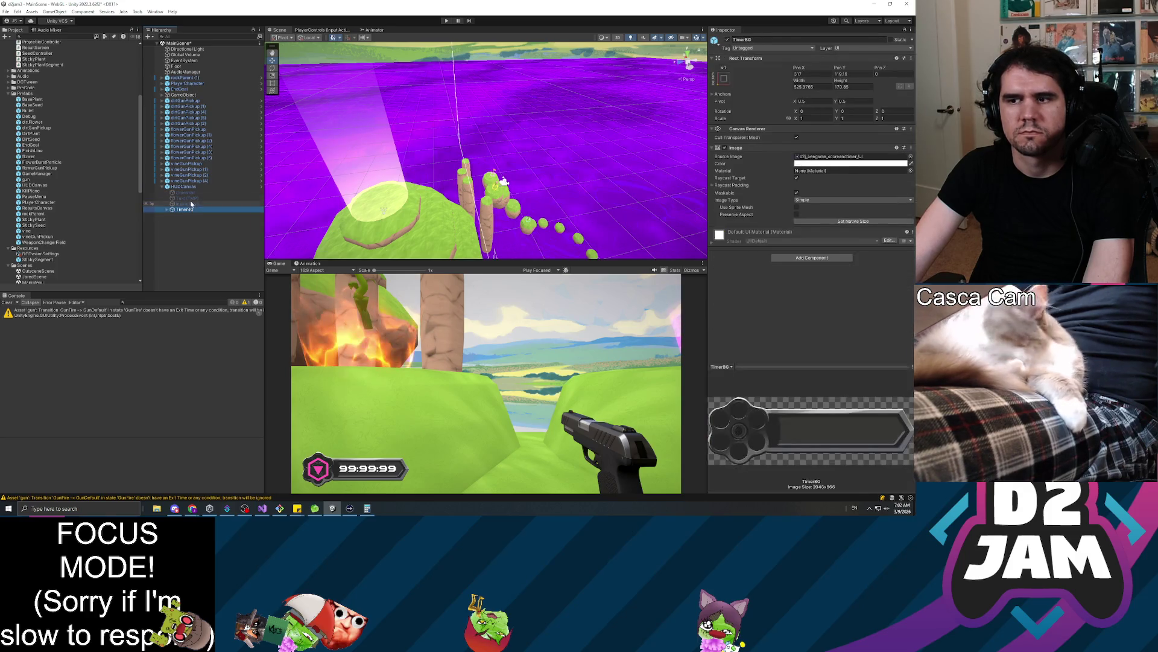
left_click(188, 199)
left_click(194, 204)
left_click(190, 198)
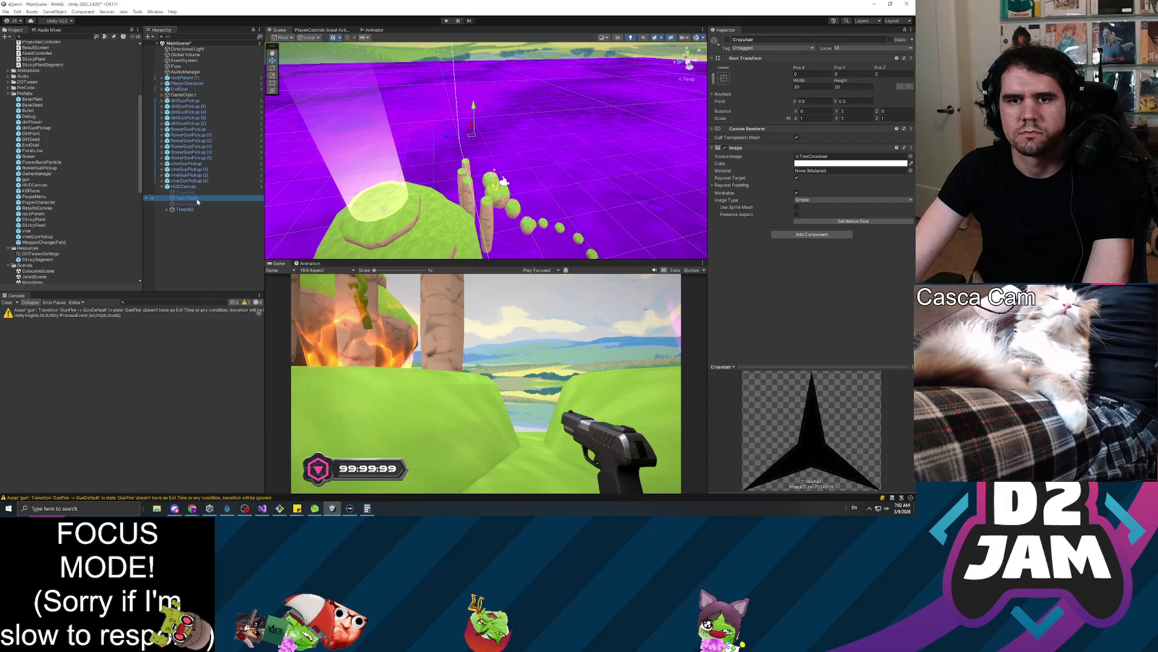
left_click(195, 205)
left_click(172, 256)
left_click(167, 187)
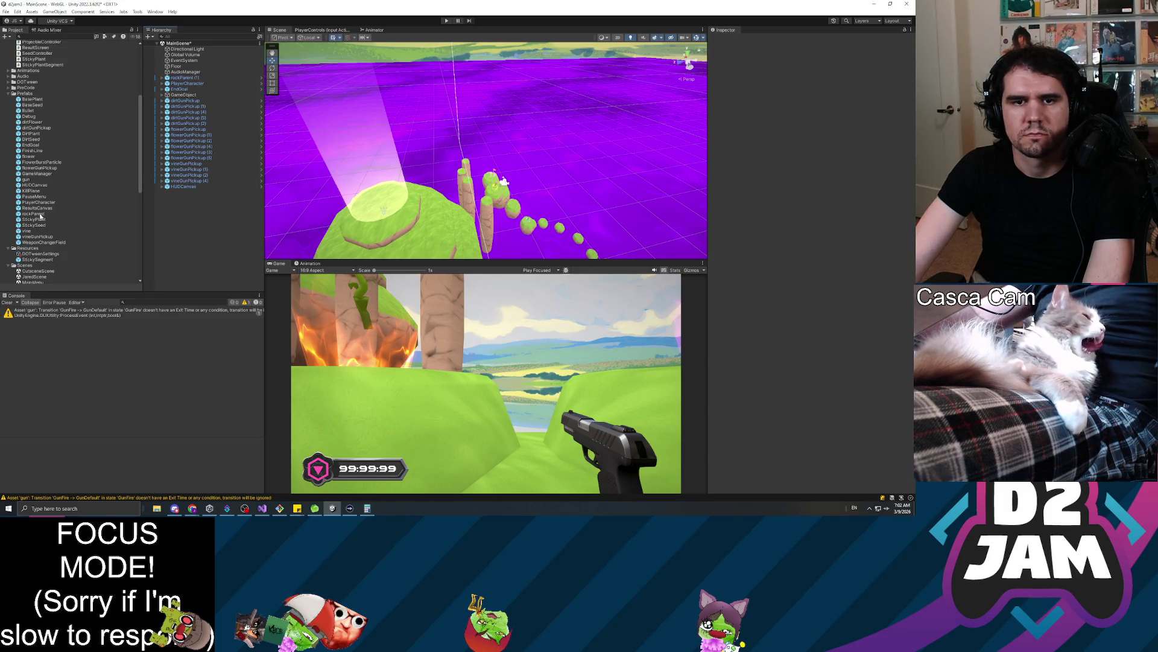
- Add a PauseMenu instance to the Hierarchy and expand HUDCanvas > TimerBG
mouse_move(38, 198)
left_mouse_down()
mouse_move(184, 215)
mouse_move(181, 184)
left_mouse_up()
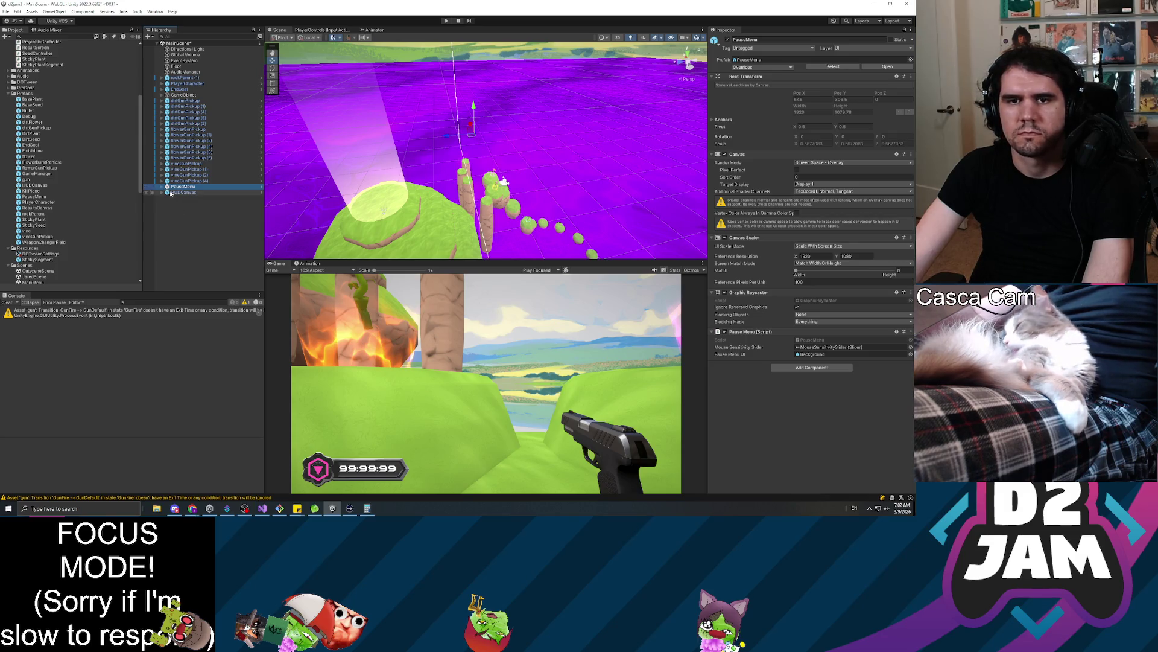
left_click(175, 237)
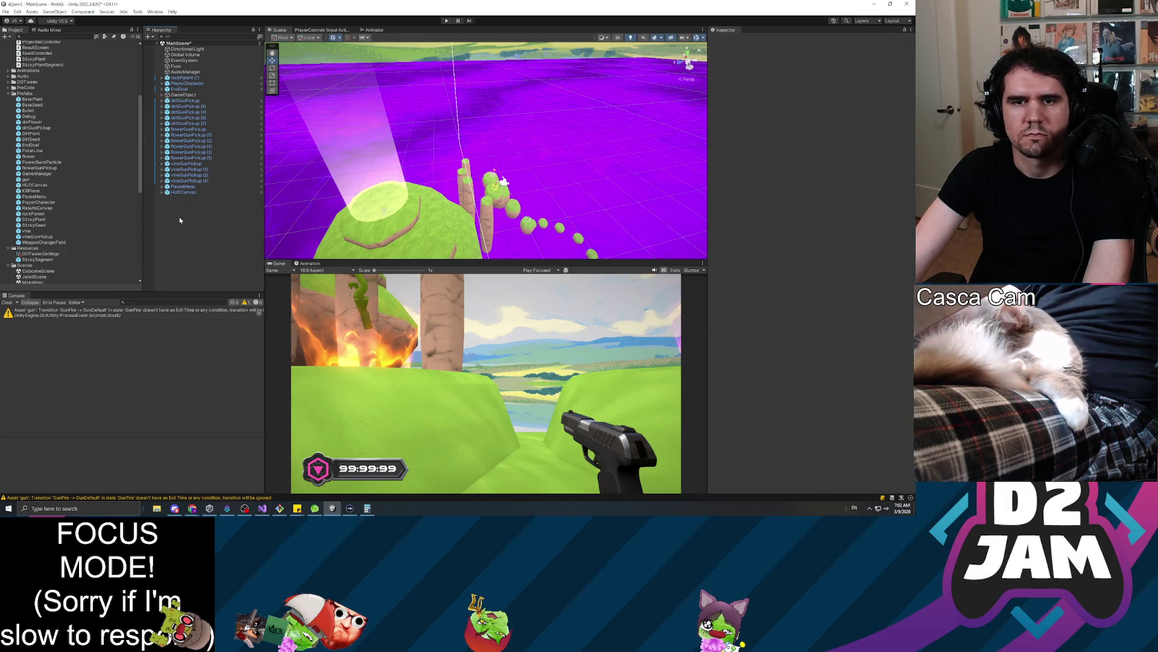
left_click(162, 193)
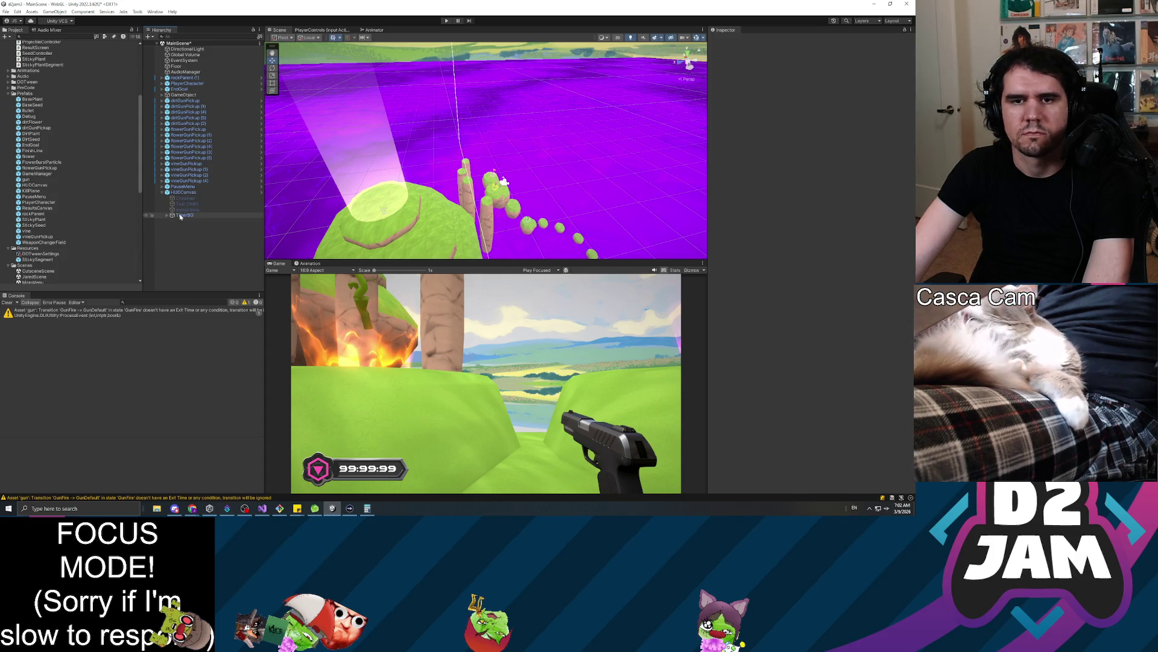
left_click(167, 215)
- Inspect the AmmoImage element, then add a GameManager instance to the scene
left_click(183, 228)
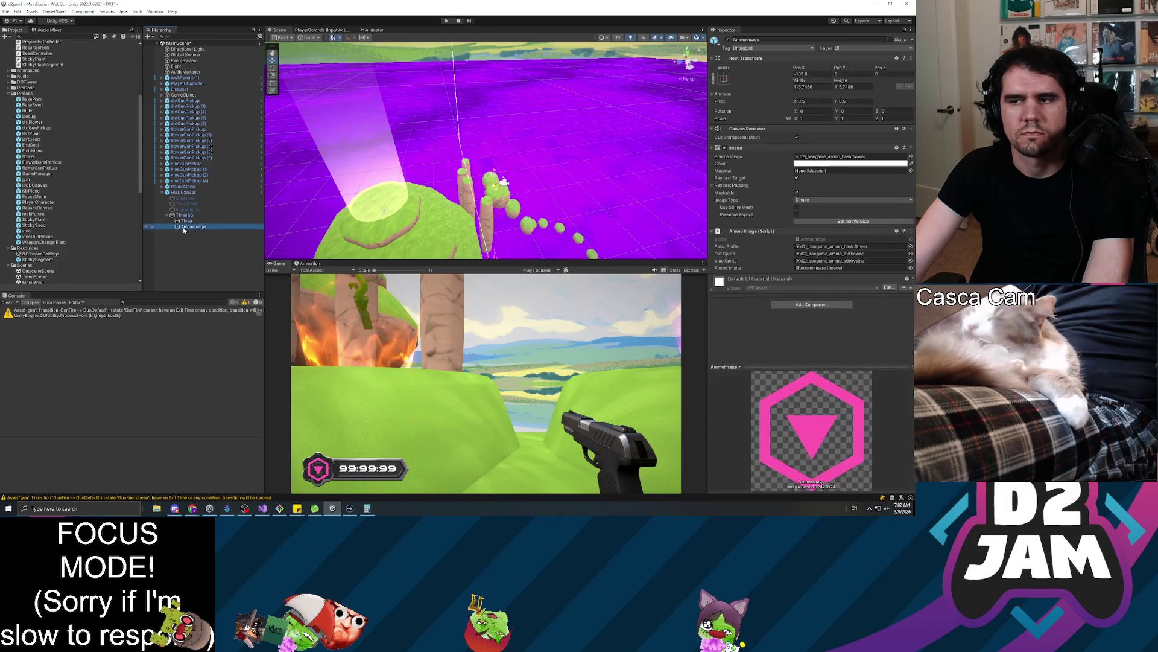
left_click(161, 192)
left_click(186, 240)
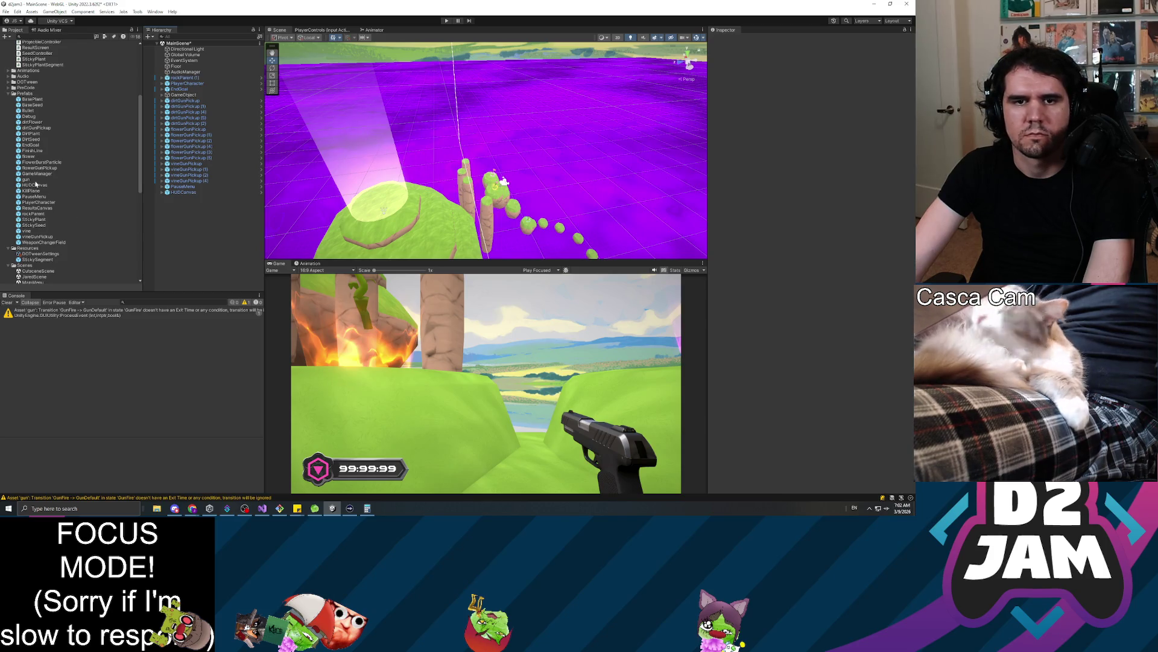
mouse_move(40, 175)
left_mouse_down()
mouse_move(160, 224)
mouse_move(196, 213)
left_mouse_up()
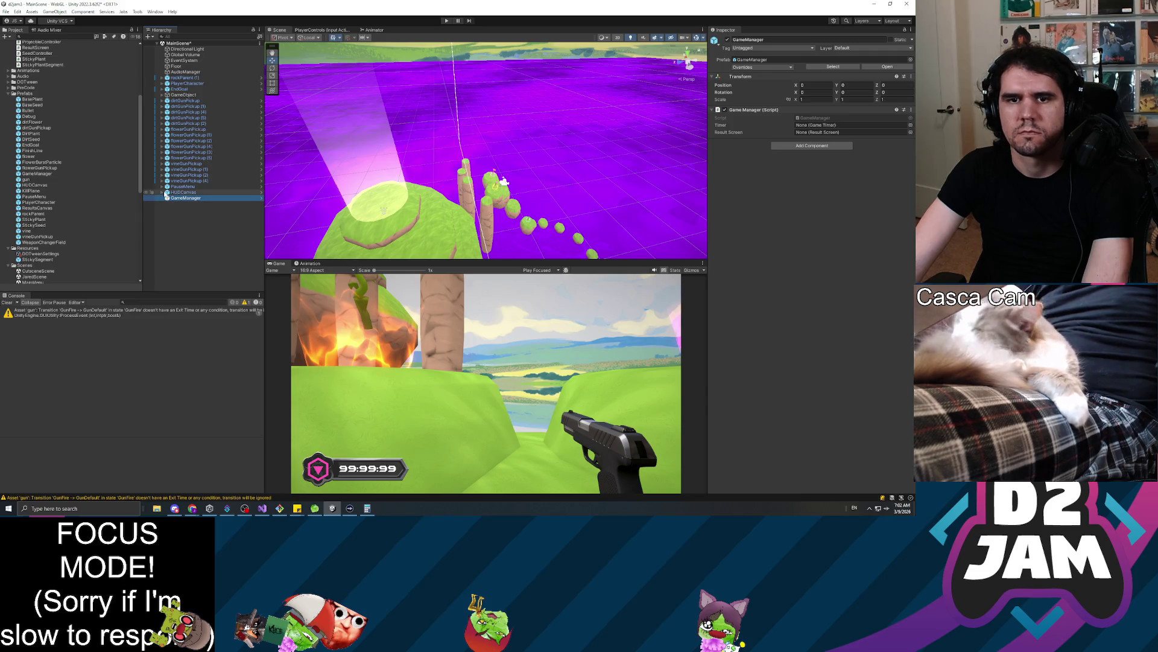
- Assign HUDCanvas's Timer object to the GameManager's Timer field, then select the ResultsCanvas prefab
left_click(161, 193)
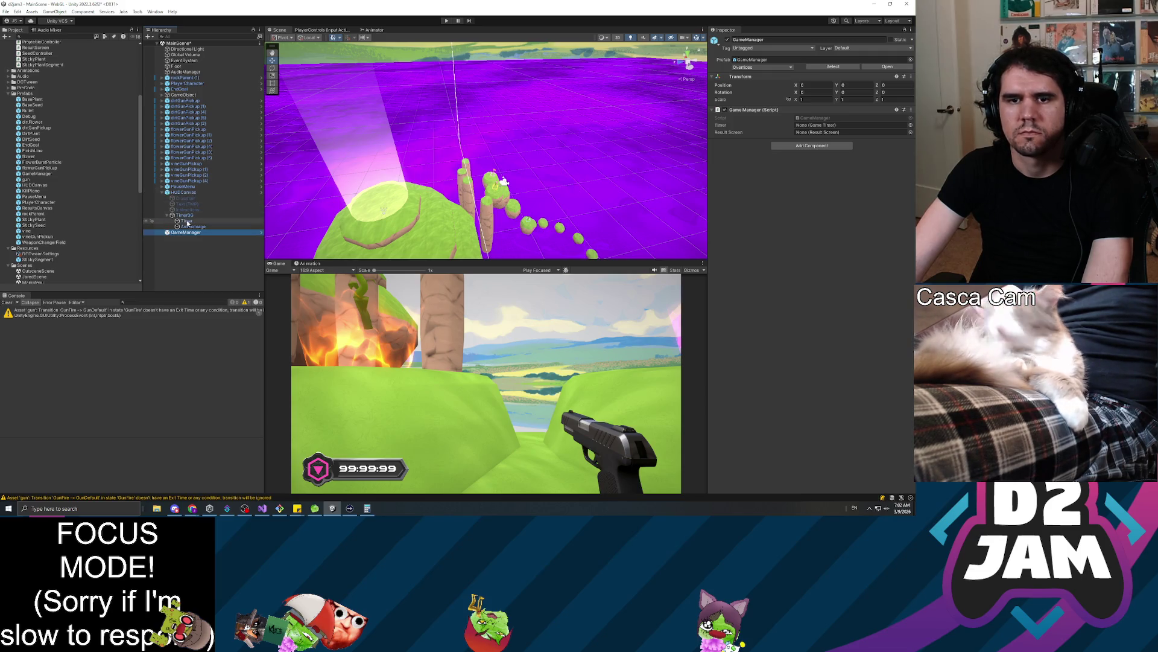
left_click_drag(190, 225, 845, 126)
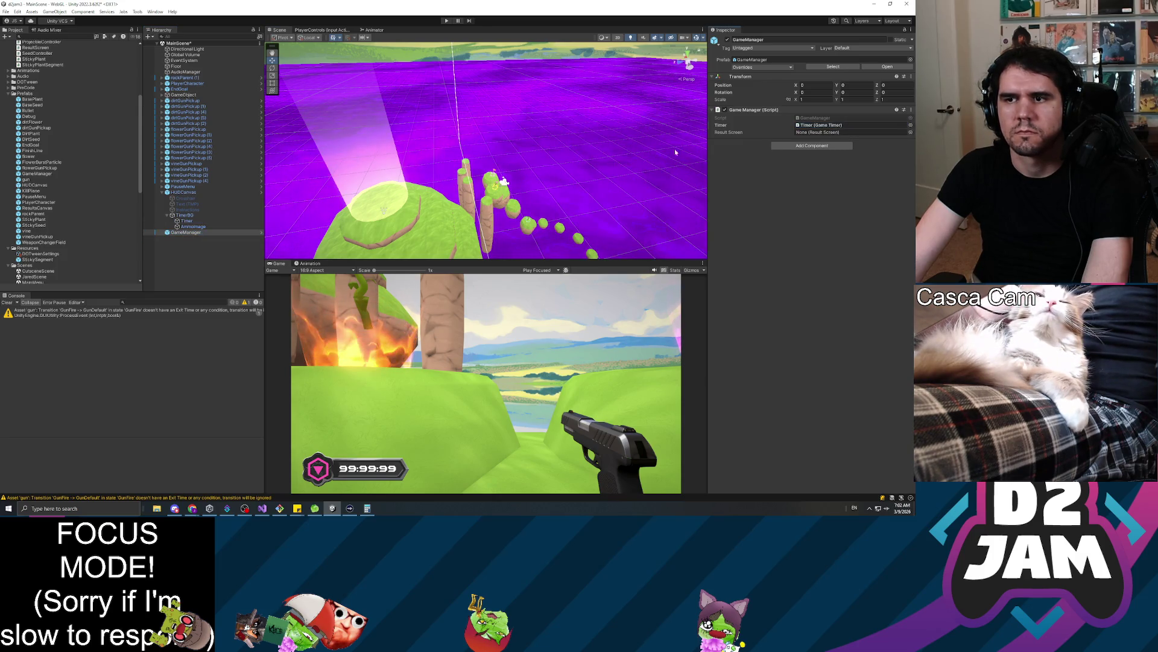
left_click(162, 193)
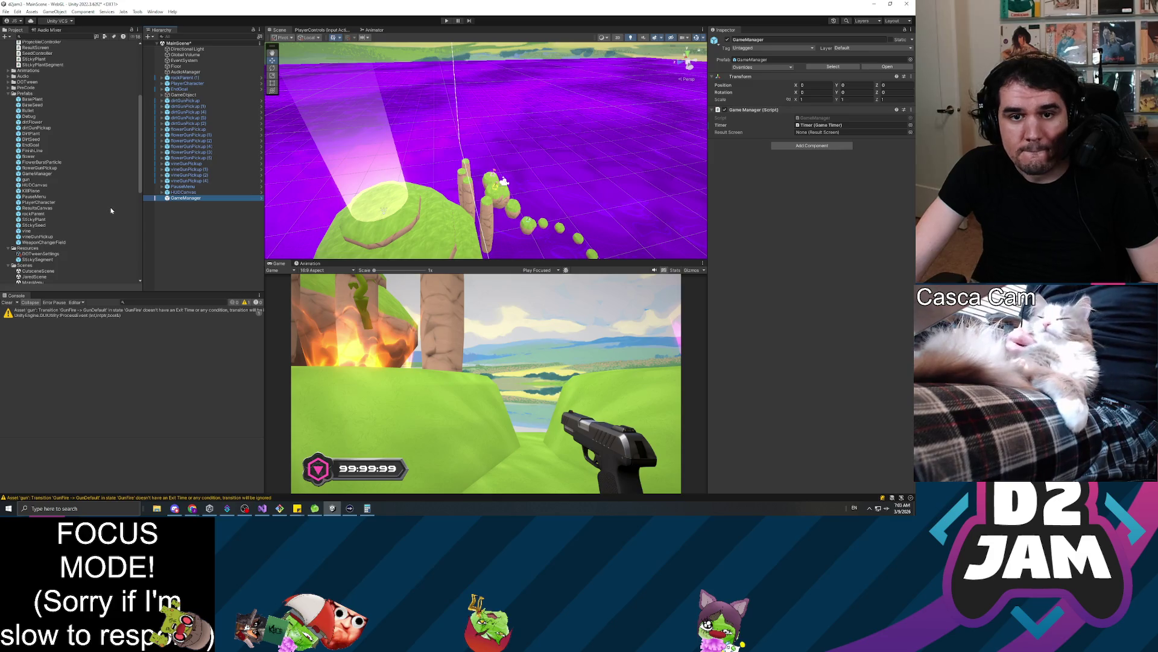
left_click(50, 207)
- Place ResultsCanvas in the Hierarchy, deactivate it, and drag it into GameManager's Result Screen field
mouse_move(50, 207)
left_mouse_down()
mouse_move(192, 196)
mouse_move(180, 199)
left_mouse_up()
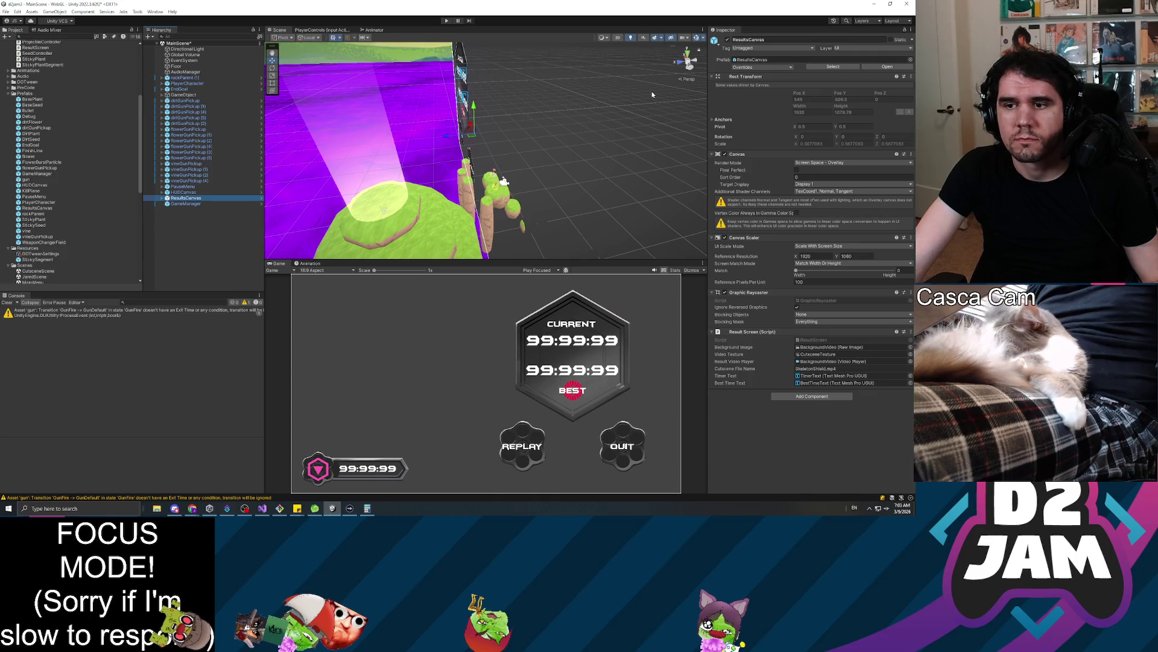
left_click(727, 39)
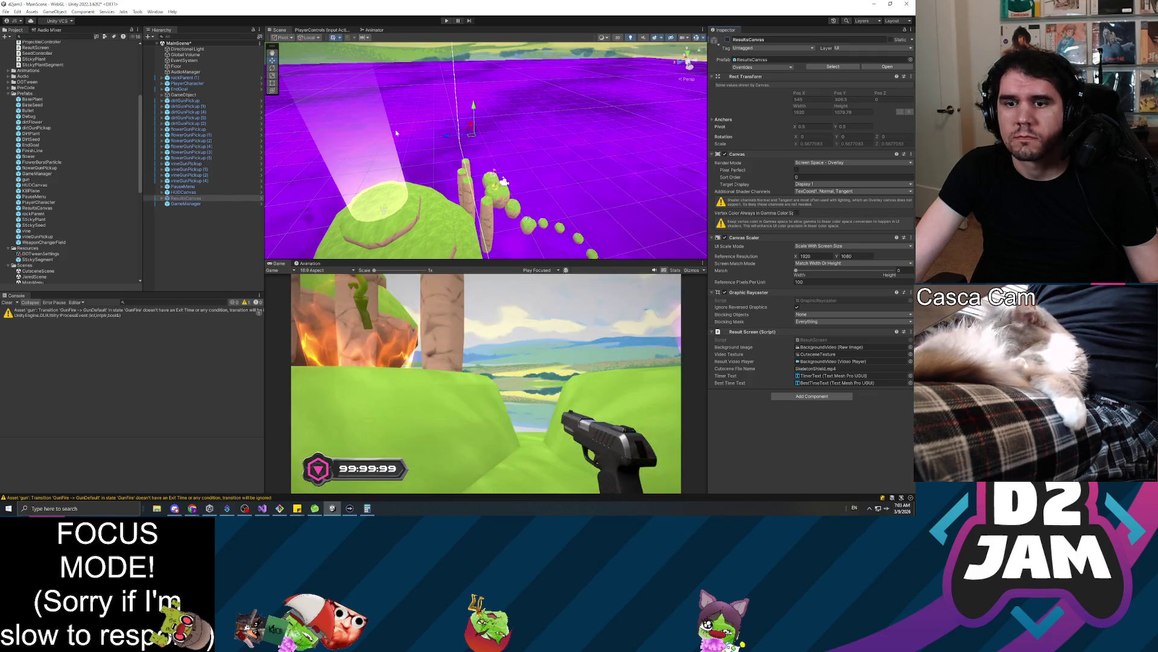
left_click(189, 203)
left_click_drag(187, 199, 844, 132)
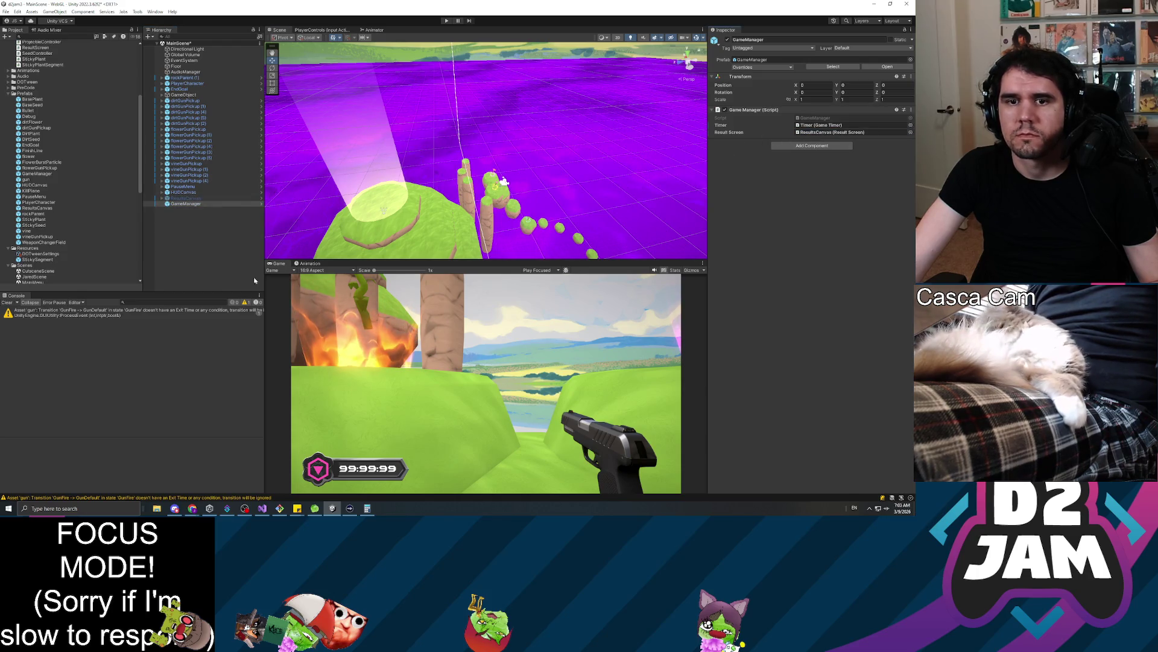
left_click(196, 246)
- Save MainScene with Ctrl+S, browse the prefabs to KillPlane, and start a Hierarchy search
key("ctrl+s")
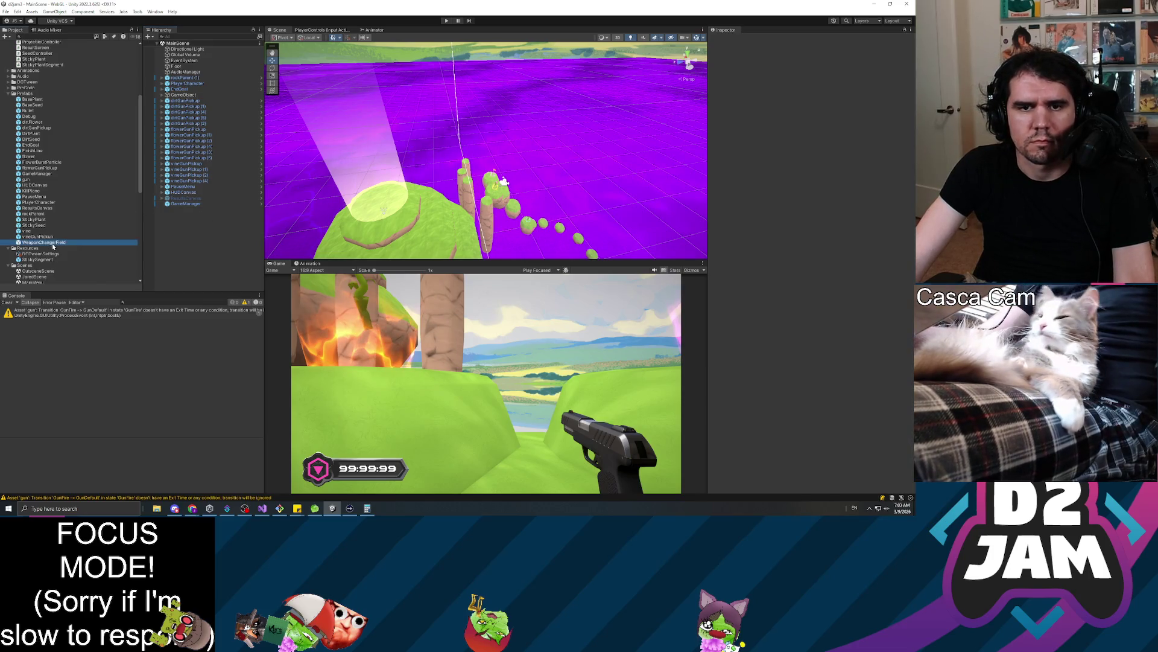
left_click(53, 243)
key("Up")
key("Up")
key("Up")
key("Up")
key("Up")
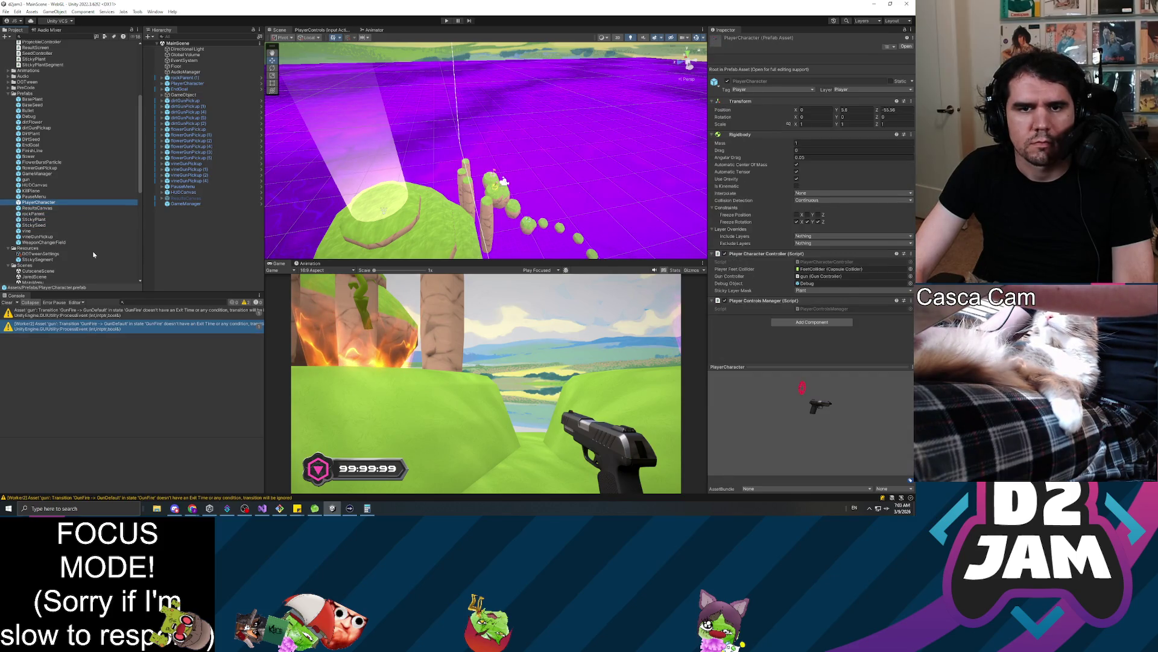
key("Up")
key("Up")
key("Up")
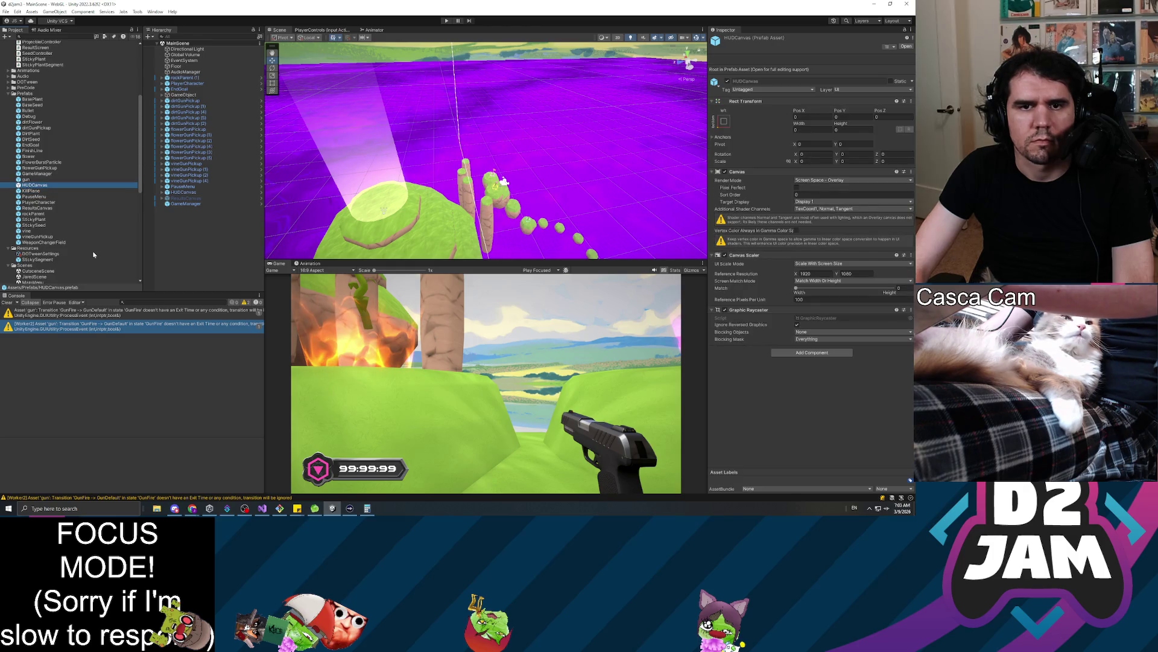
left_click(40, 192)
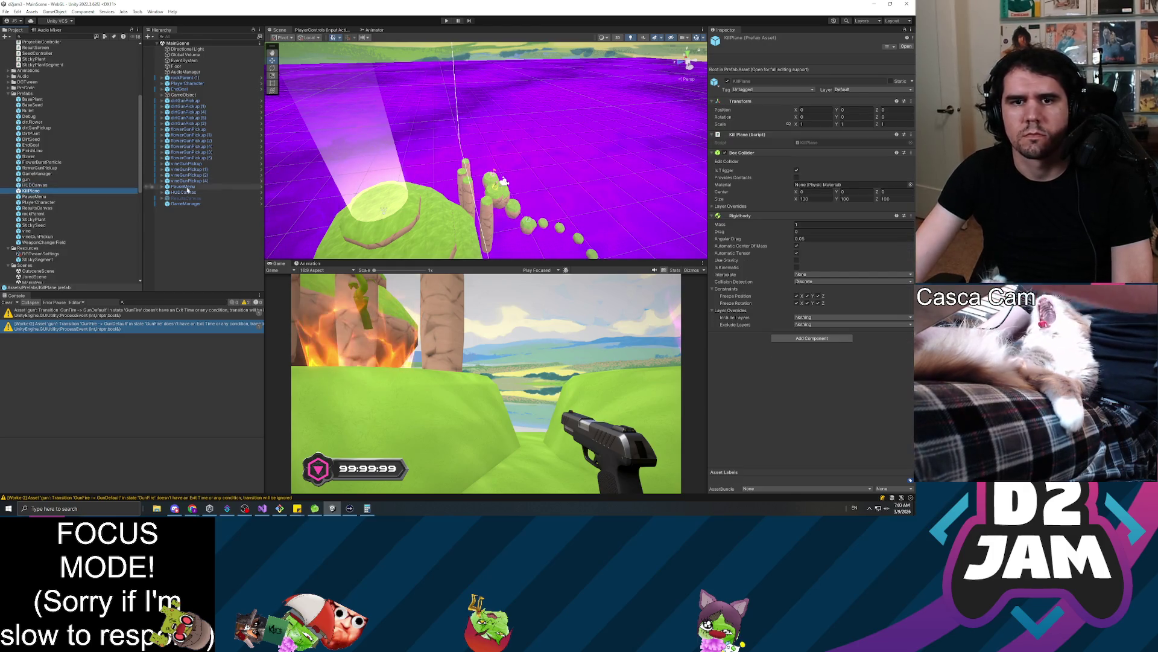
left_click(205, 36)
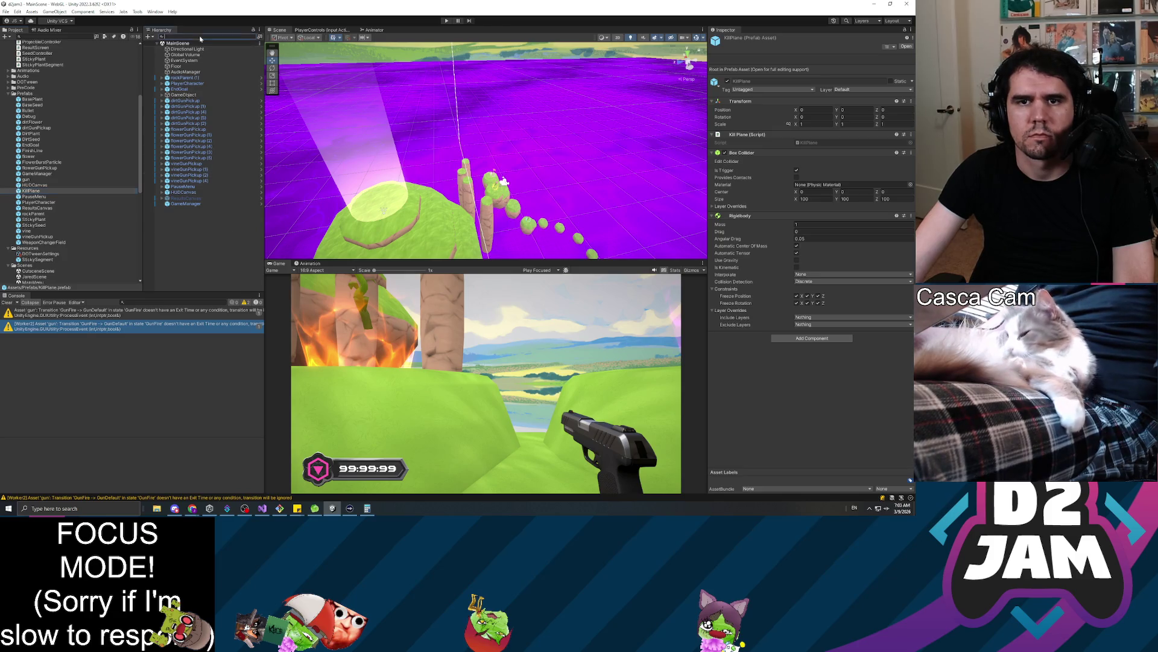
- Place the KillPlane prefab from the Prefabs folder into MainScene and frame it in view
type("Kill")
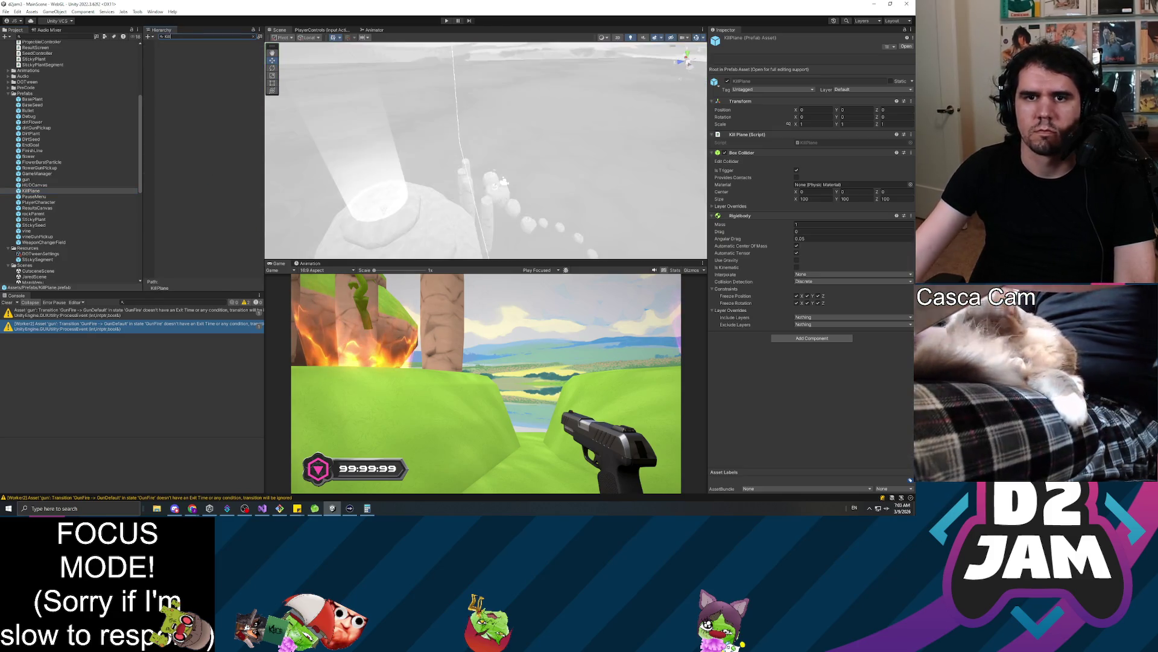
key("BackSpace")
key("BackSpace")
key("BackSpace")
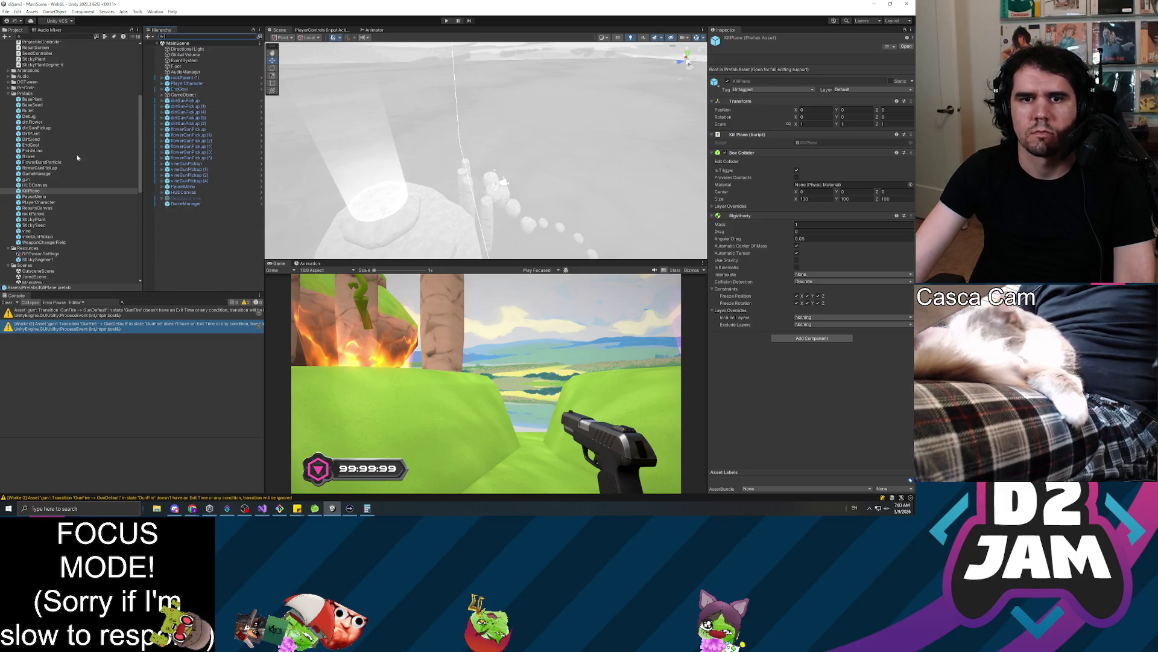
mouse_move(603, 181)
left_mouse_down()
mouse_move(623, 299)
mouse_move(598, 314)
left_mouse_up()
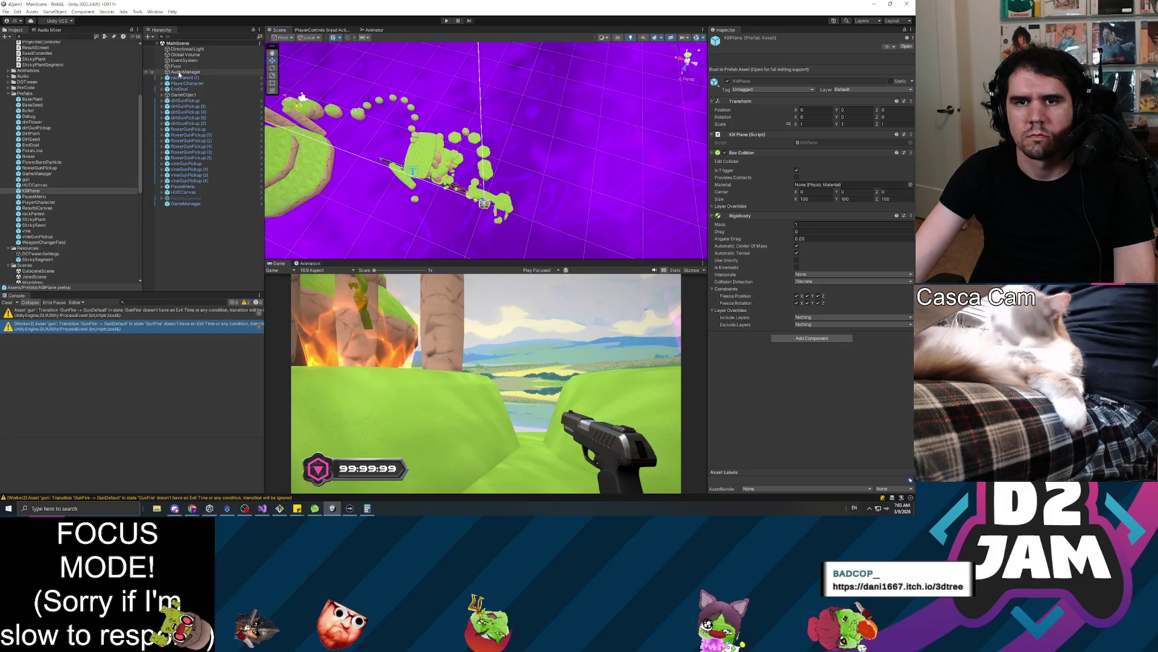
left_click(190, 96)
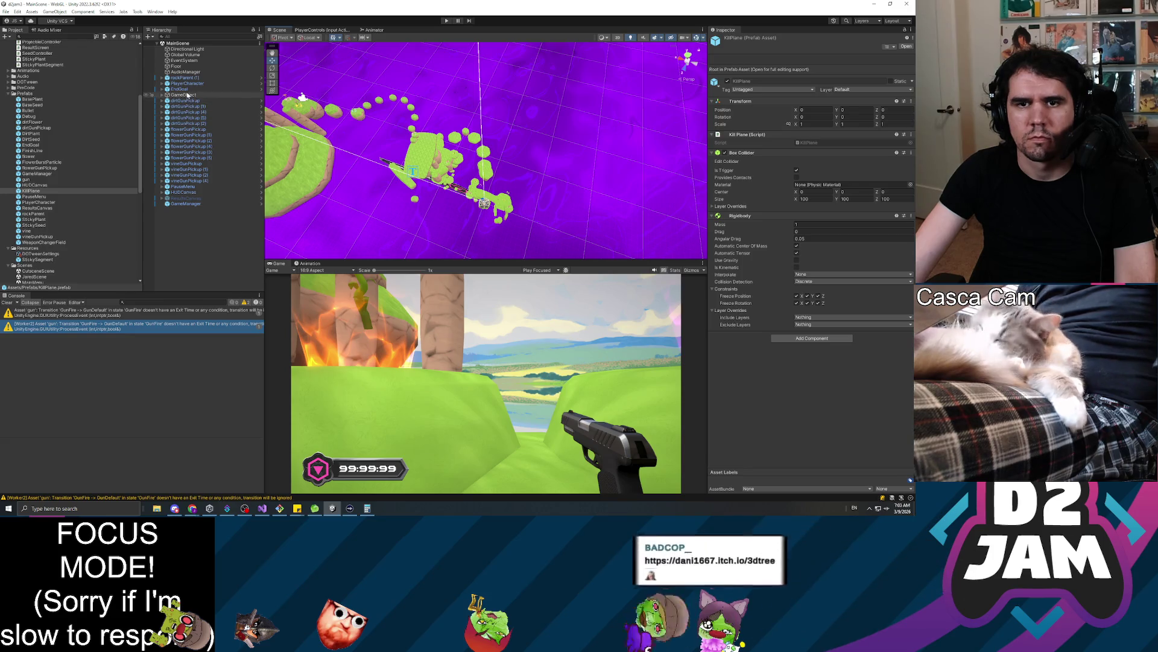
key("f")
mouse_move(404, 134)
left_mouse_down()
mouse_move(565, 130)
mouse_move(453, 92)
mouse_move(275, 86)
mouse_move(382, 97)
mouse_move(279, 65)
mouse_move(148, 115)
left_mouse_up()
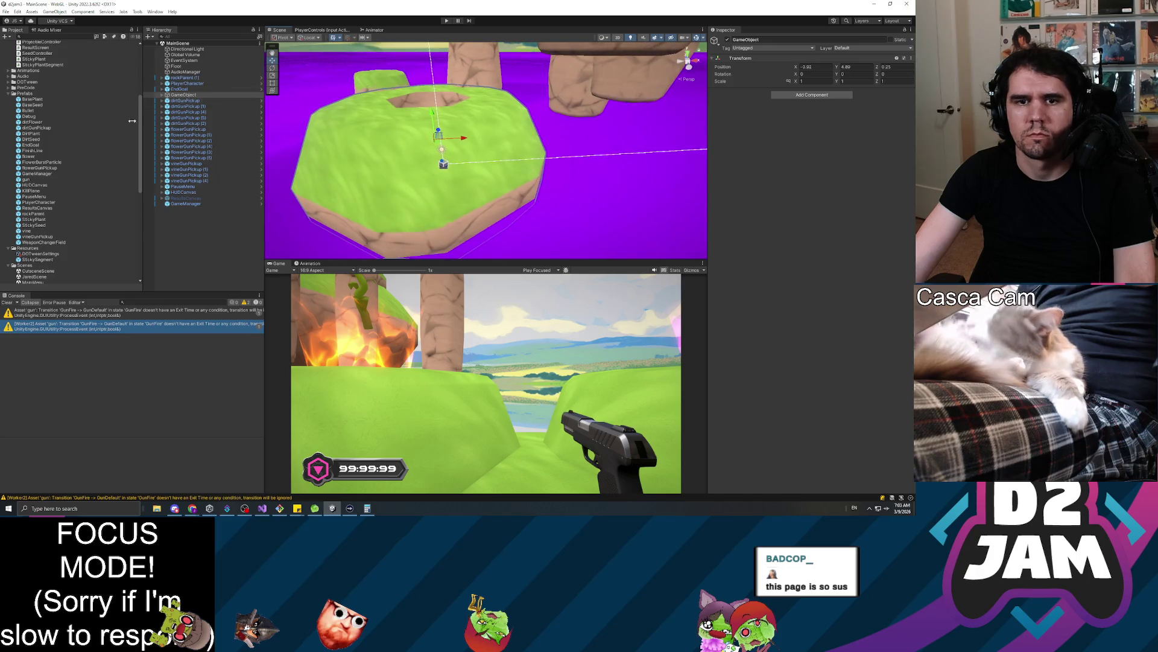
mouse_move(309, 176)
left_mouse_down()
mouse_move(543, 211)
mouse_move(491, 237)
mouse_move(531, 205)
mouse_move(457, 228)
mouse_move(240, 165)
mouse_move(206, 173)
mouse_move(37, 107)
left_mouse_up()
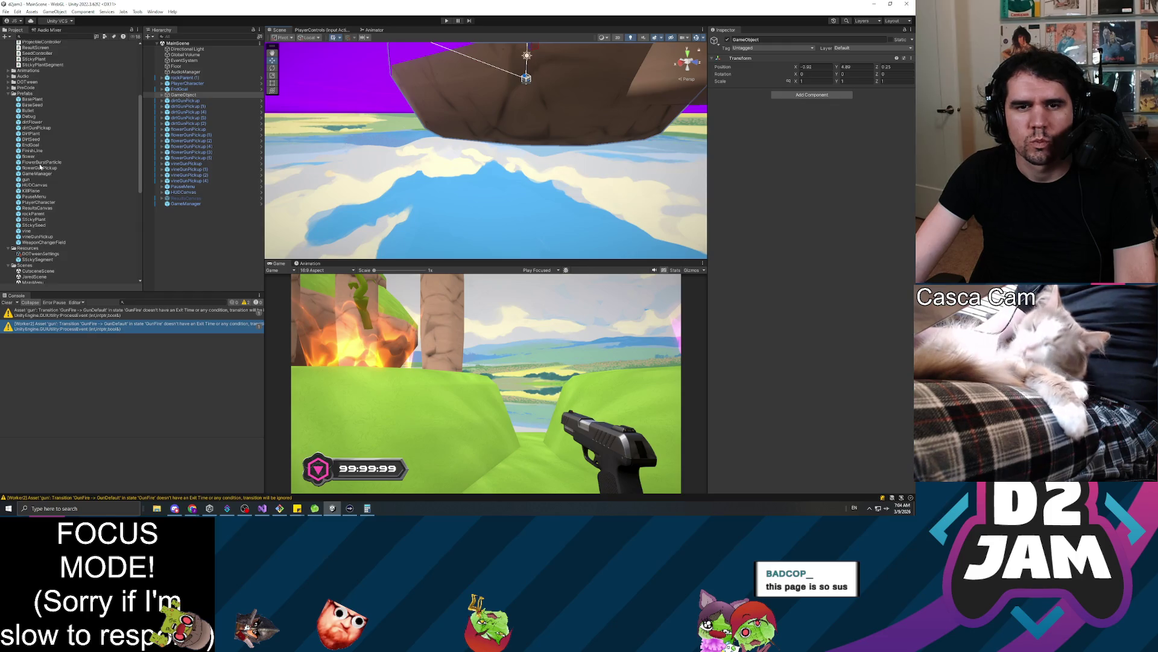
left_click(37, 190)
left_click_drag(38, 190, 178, 238)
key("f")
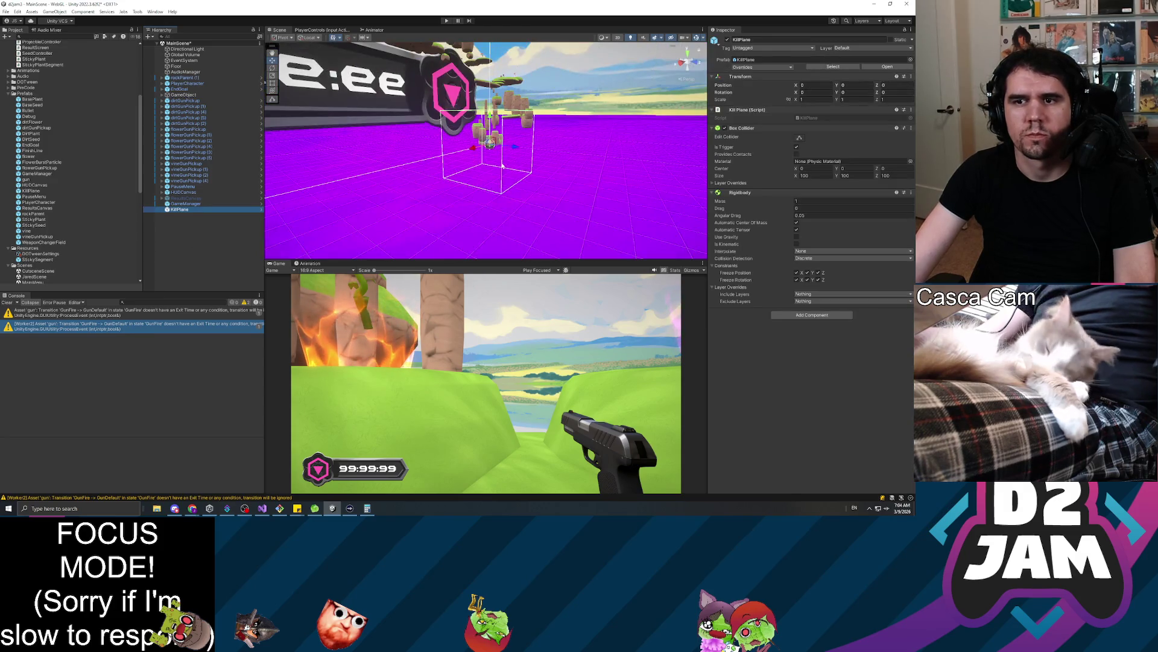
- Move the KillPlane below the level and start entering its Box Collider size values
left_click_drag(490, 121, 490, 160)
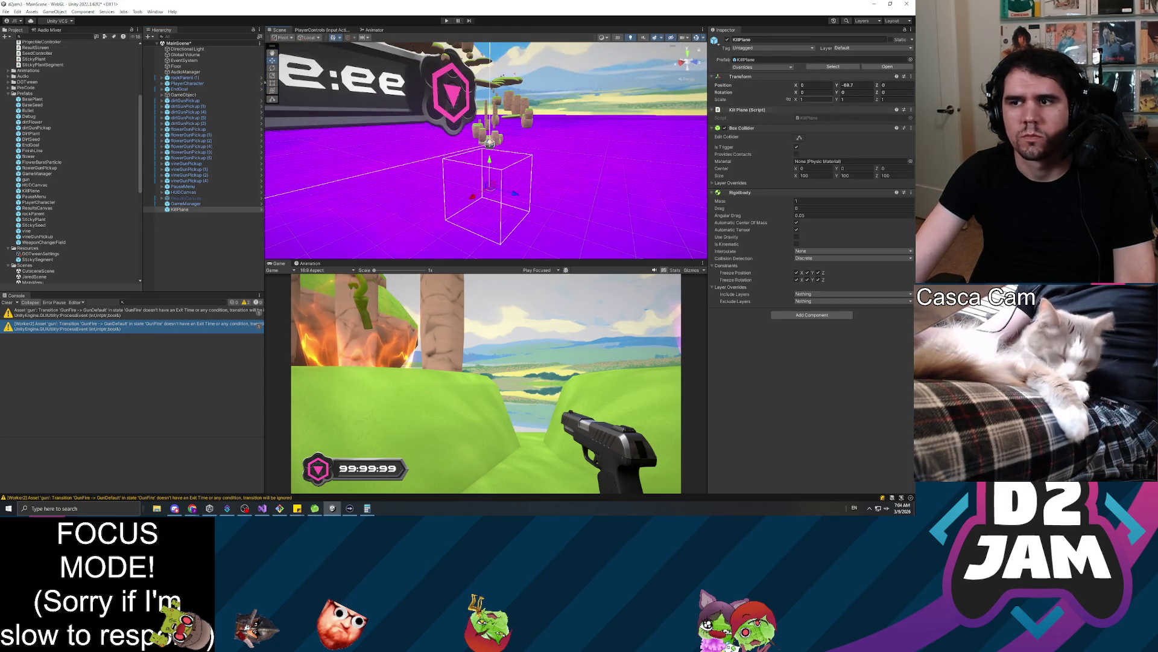
left_click(802, 175)
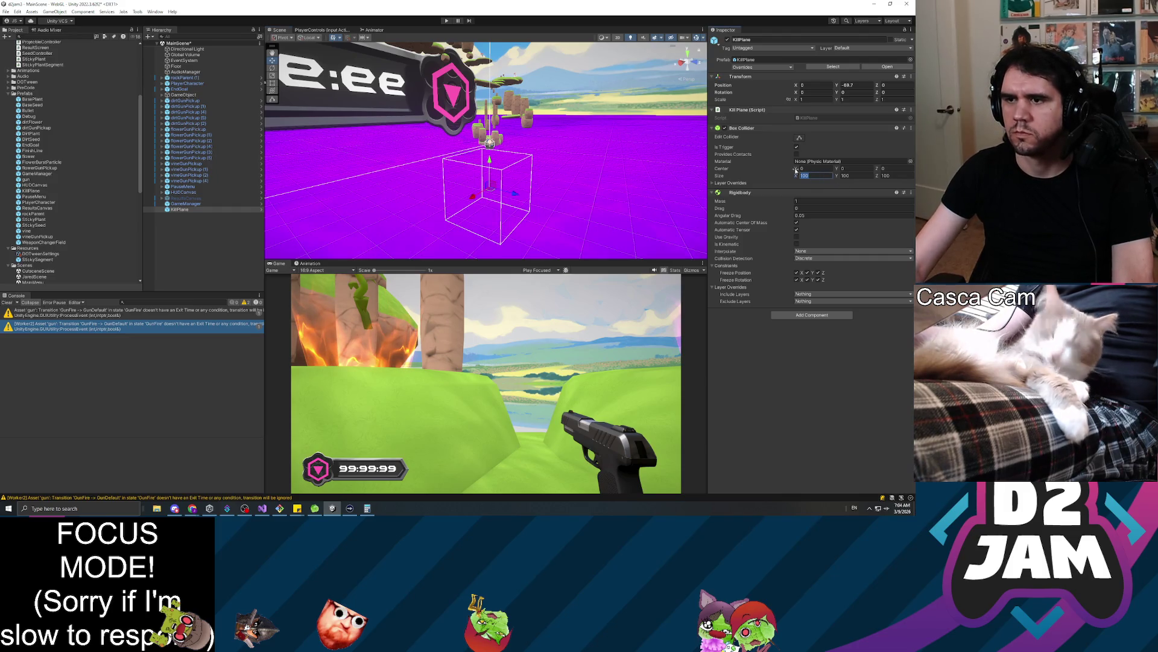
key("Return")
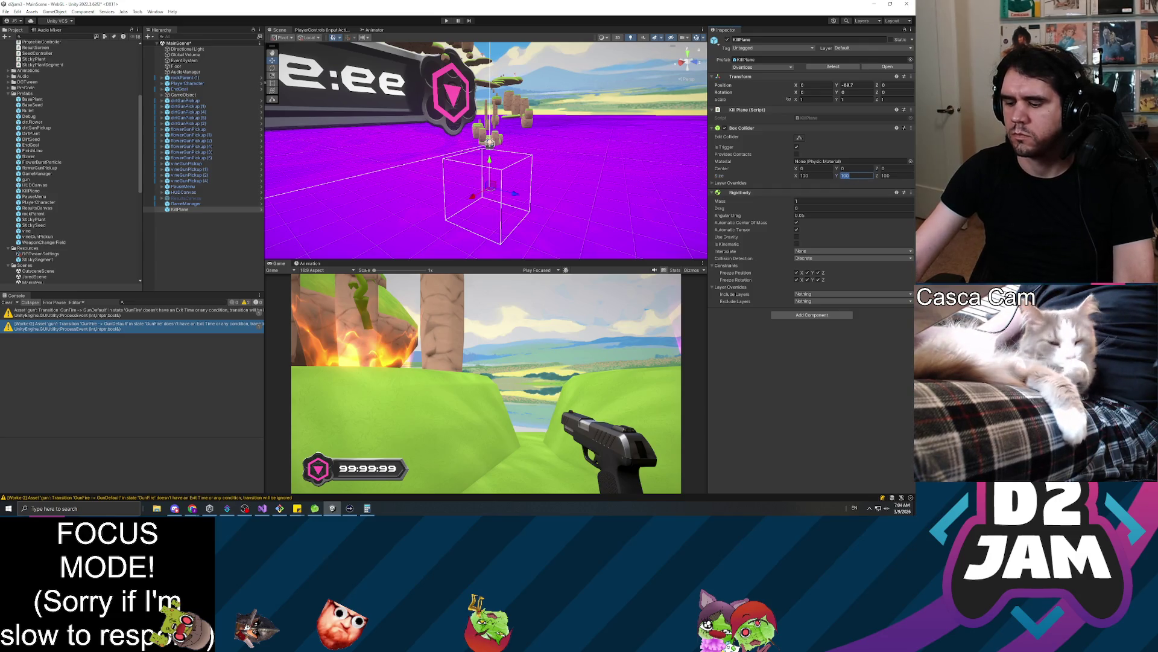
type("10")
scroll(482, 189, "up", 5)
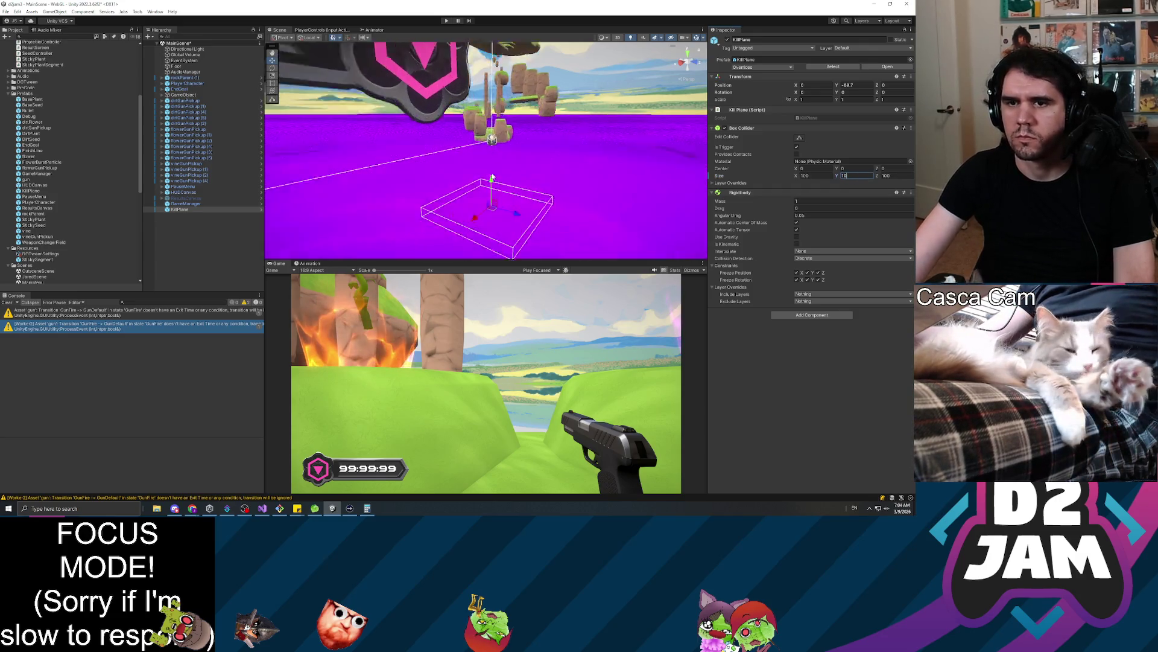
mouse_move(489, 223)
left_mouse_down()
mouse_move(492, 164)
mouse_move(658, 154)
mouse_move(673, 173)
mouse_move(670, 238)
left_mouse_up()
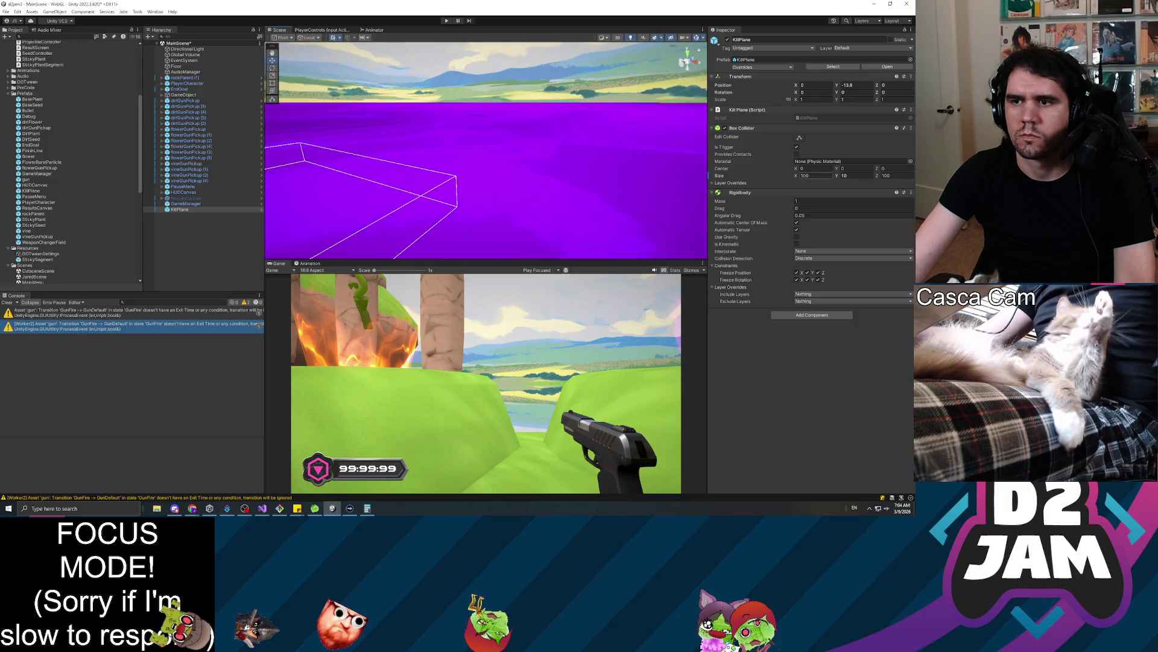
type("50")
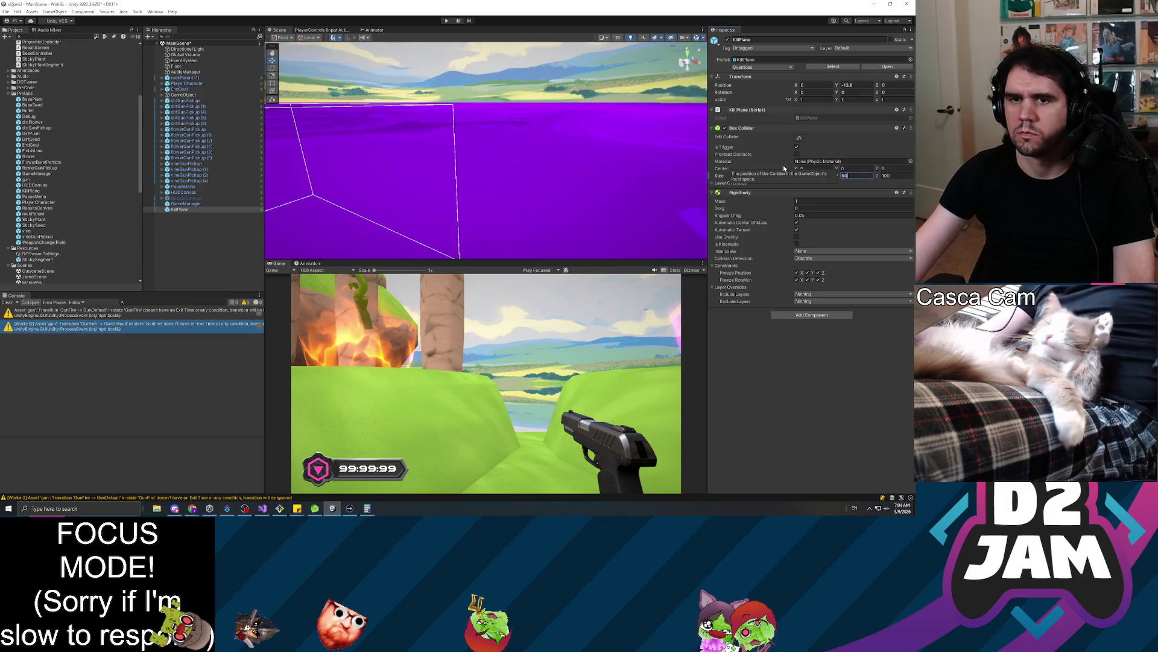
- Reselect the KillPlane and drag it down to about Y -35.8
left_click_drag(439, 211, 404, 170)
left_click(404, 170)
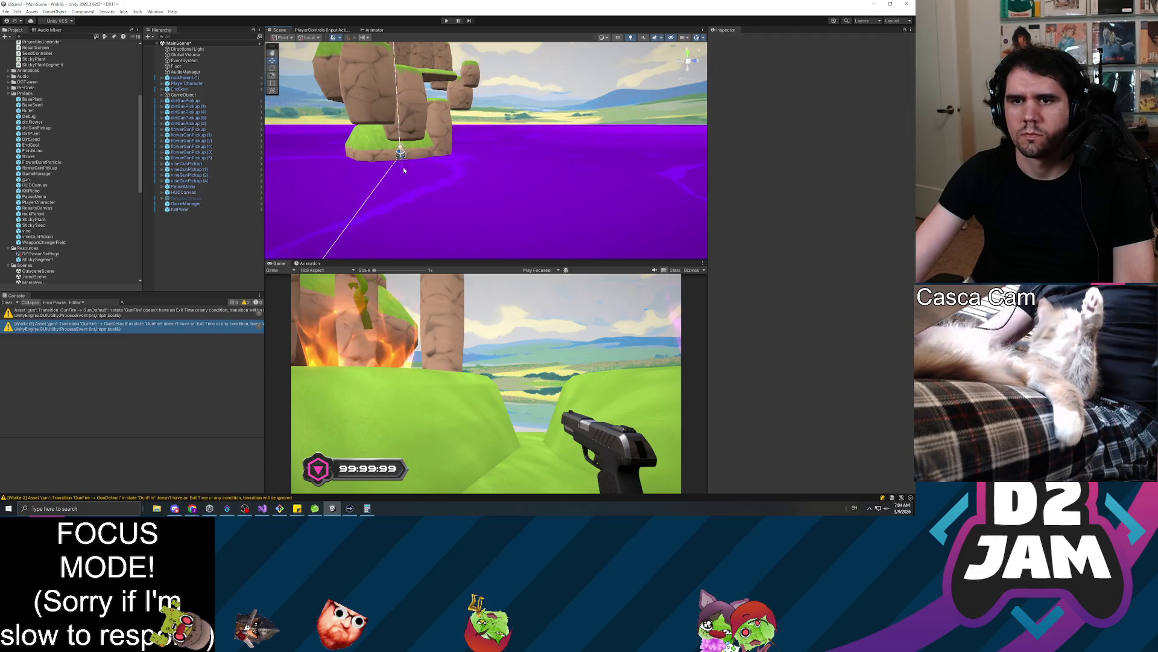
left_click(180, 209)
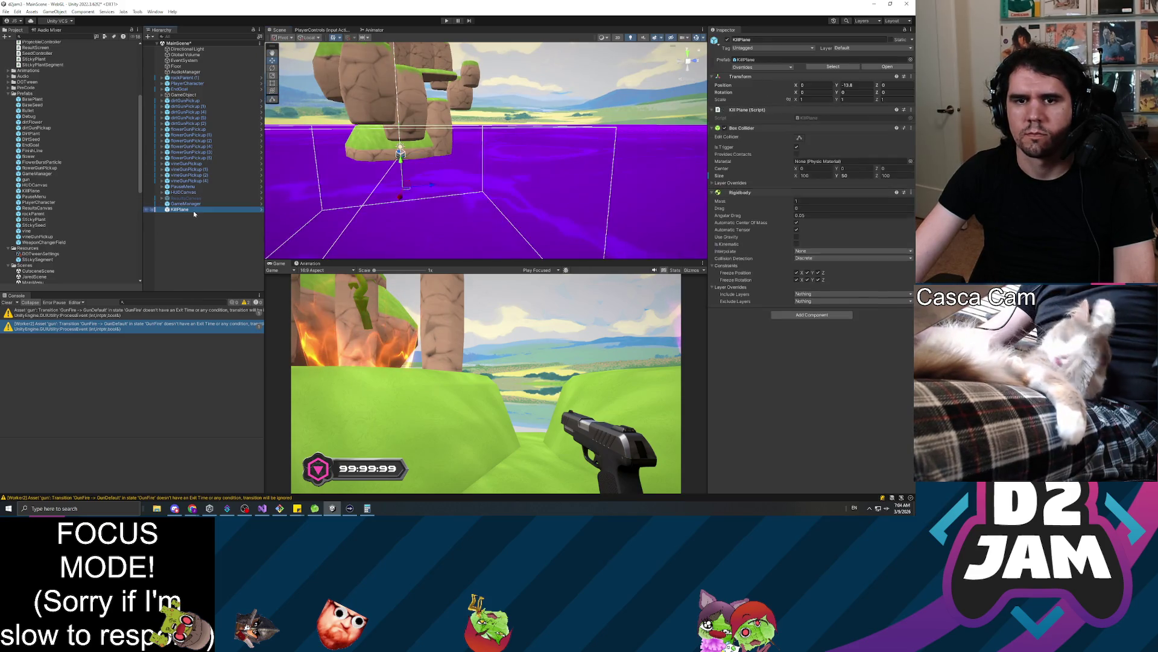
mouse_move(403, 171)
left_mouse_down()
mouse_move(404, 227)
mouse_move(351, 176)
mouse_move(547, 200)
mouse_move(636, 166)
mouse_move(857, 154)
mouse_move(675, 171)
left_mouse_up()
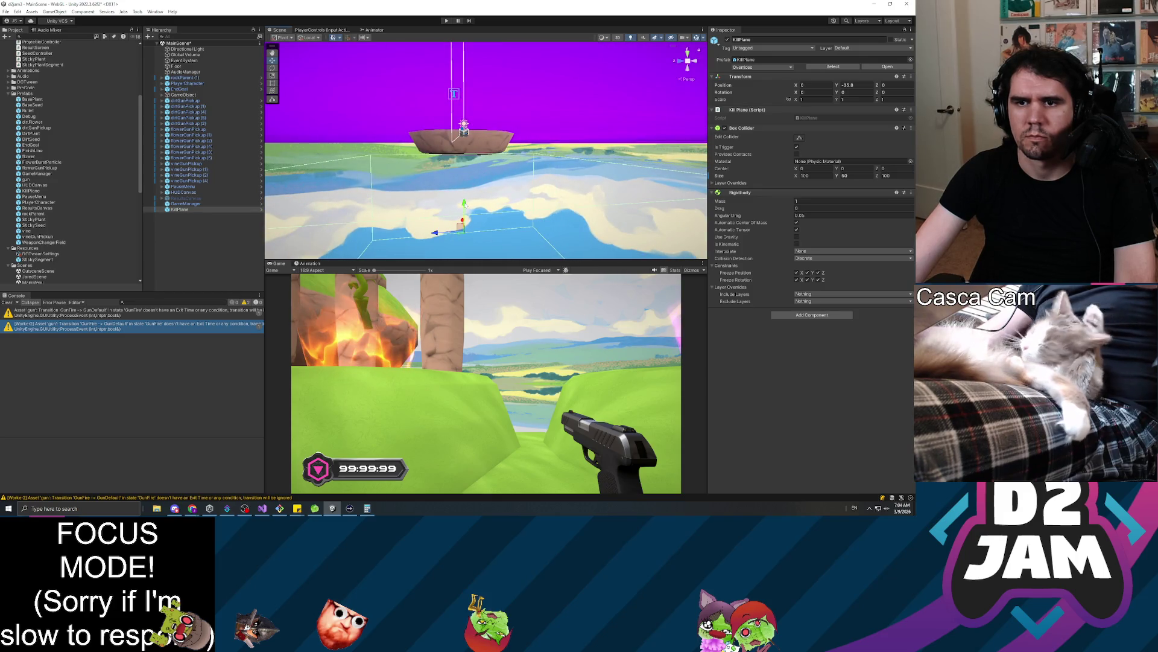
- Set the KillPlane's Box Collider size to X 1000, Y 50, Z 1000
type("0")
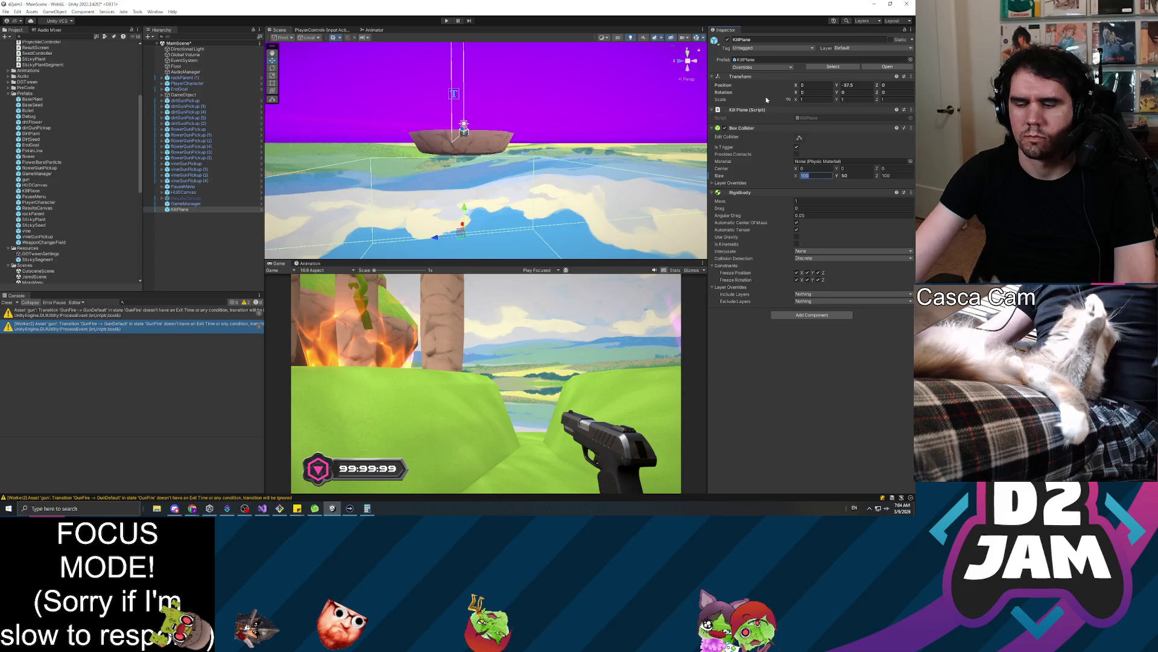
key("Tab")
type("1000")
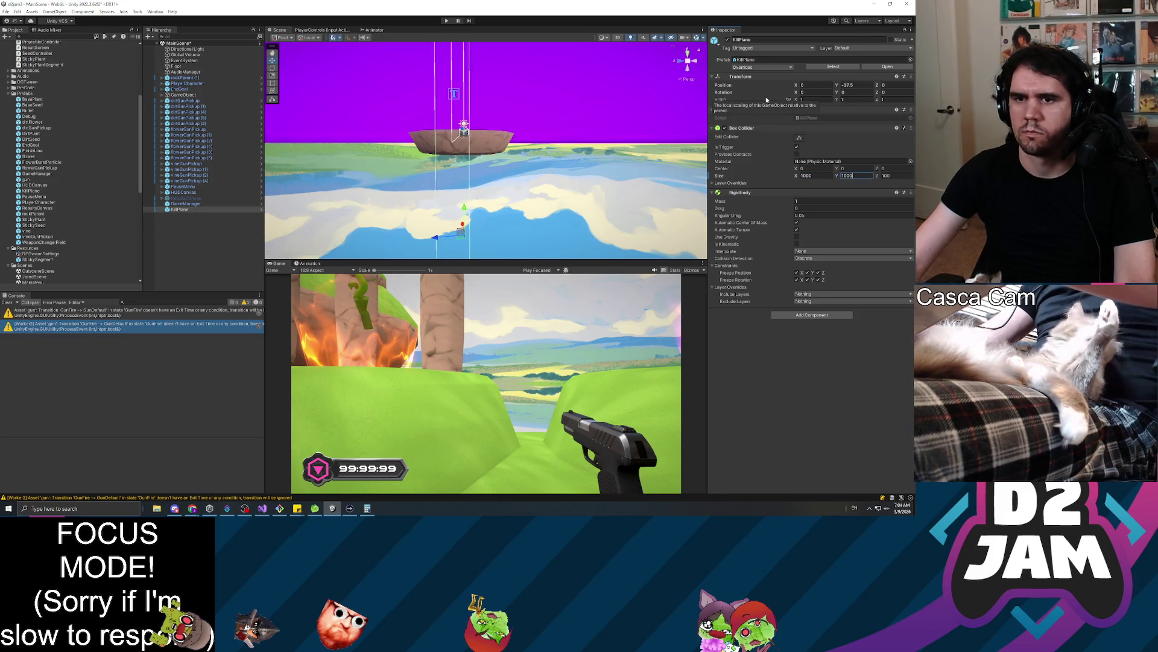
key("BackSpace")
key("BackSpace")
key("BackSpace")
type("50")
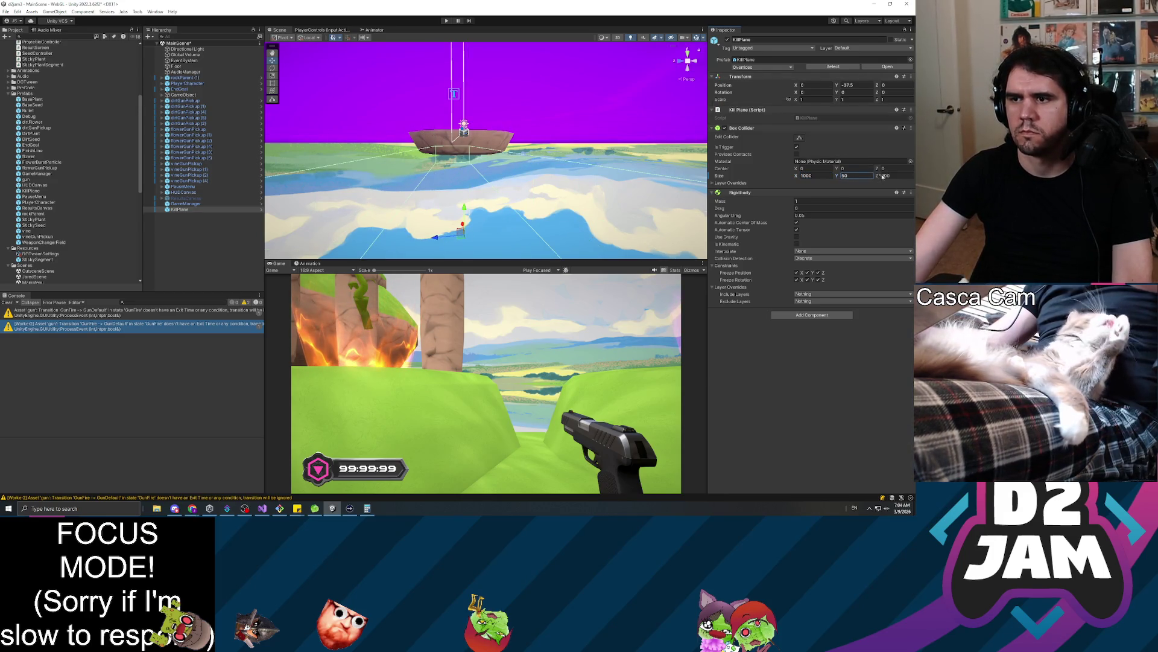
type("1000")
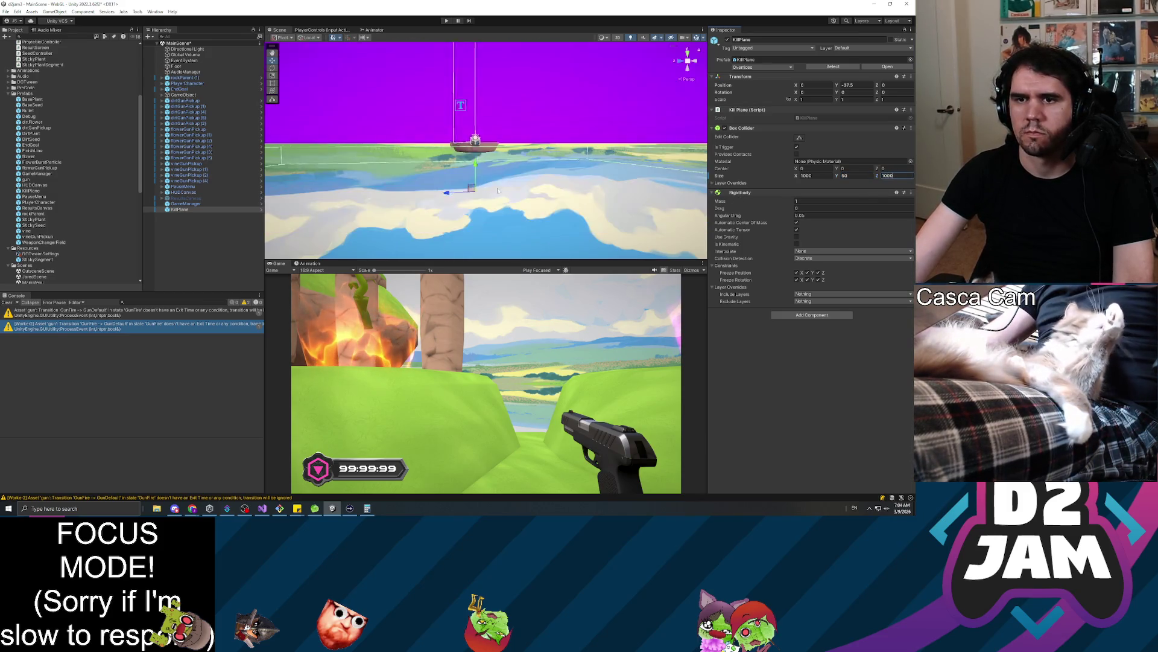
mouse_move(490, 175)
left_mouse_down()
mouse_move(447, 156)
mouse_move(443, 222)
mouse_move(466, 262)
mouse_move(491, 39)
mouse_move(650, 117)
left_mouse_up()
- Reselect KillPlane and sink it far below the islands to about Y -154.9
mouse_move(641, 160)
left_mouse_down()
mouse_move(582, 206)
mouse_move(546, 258)
mouse_move(582, 193)
left_mouse_up()
mouse_move(779, 107)
left_mouse_down()
mouse_move(235, 67)
mouse_move(394, 82)
mouse_move(451, 183)
mouse_move(478, 169)
mouse_move(465, 240)
left_mouse_up()
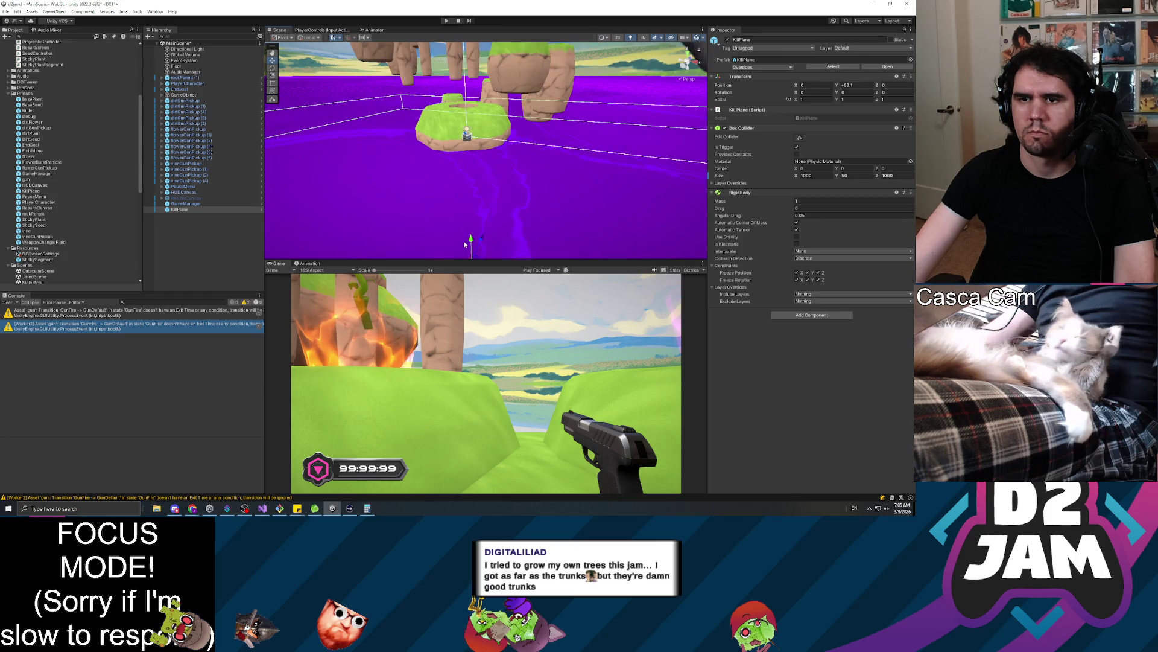
left_click(468, 237)
left_click(196, 209)
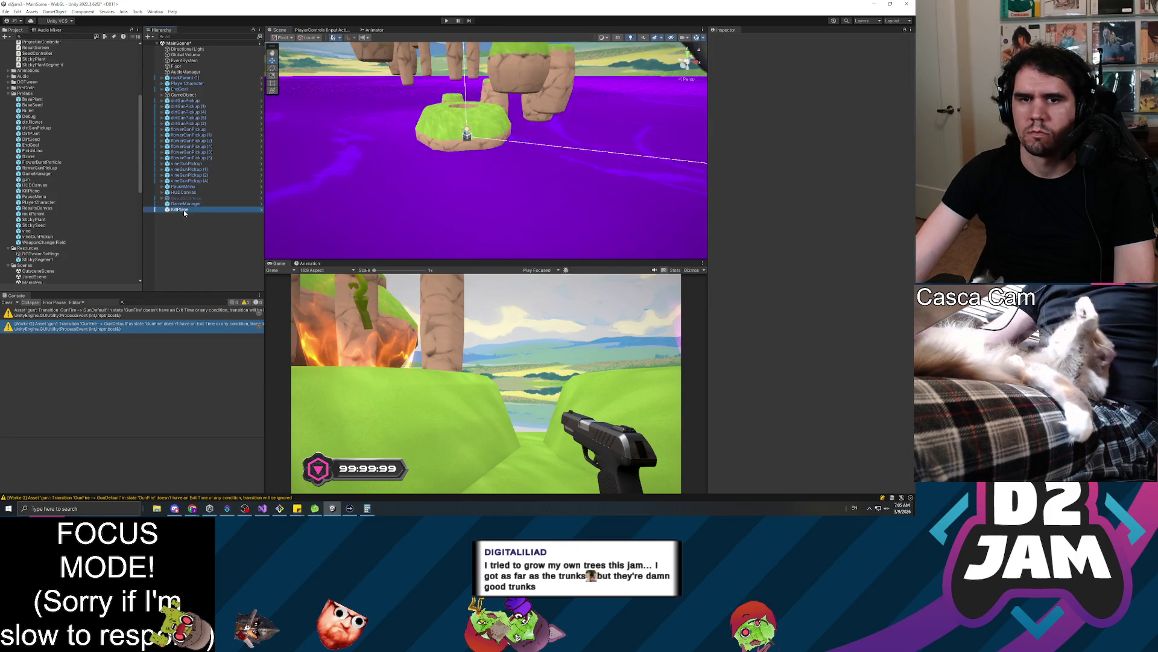
mouse_move(469, 192)
left_mouse_down()
mouse_move(468, 241)
mouse_move(461, 207)
left_mouse_up()
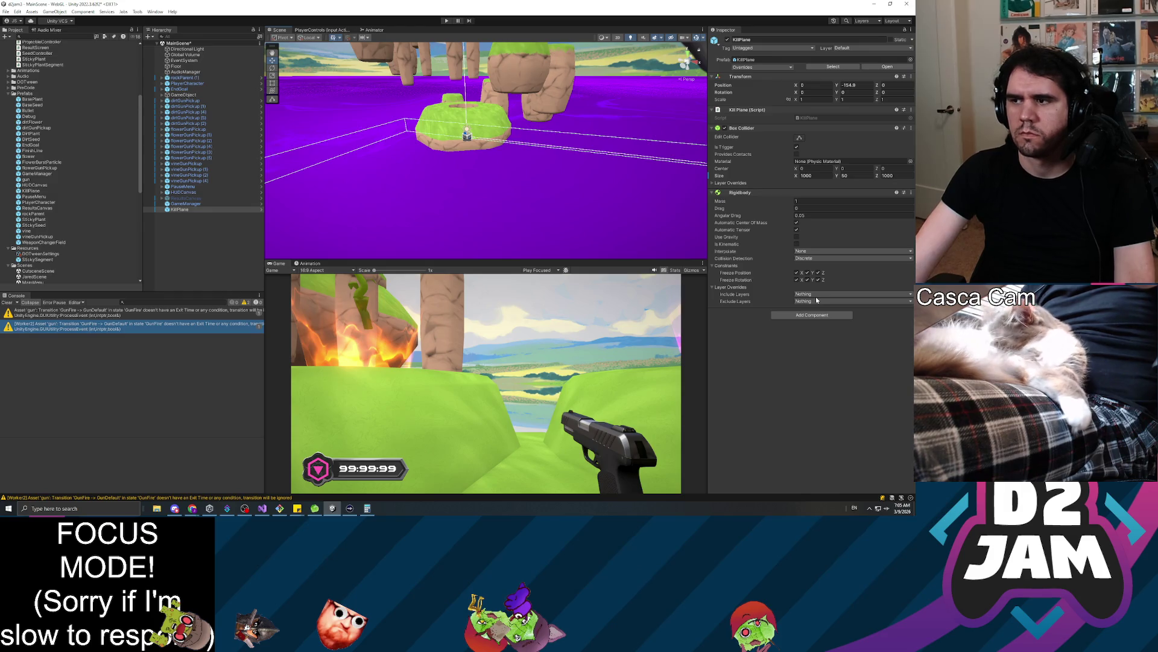
left_click(803, 201)
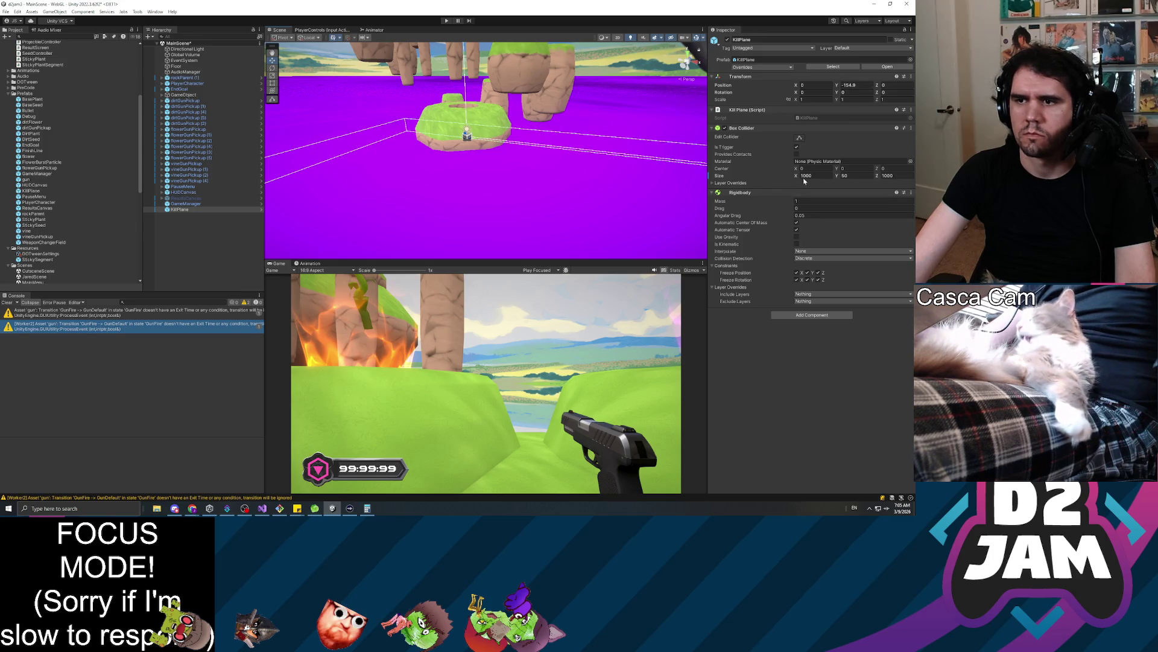
scroll(513, 150, "down", 10)
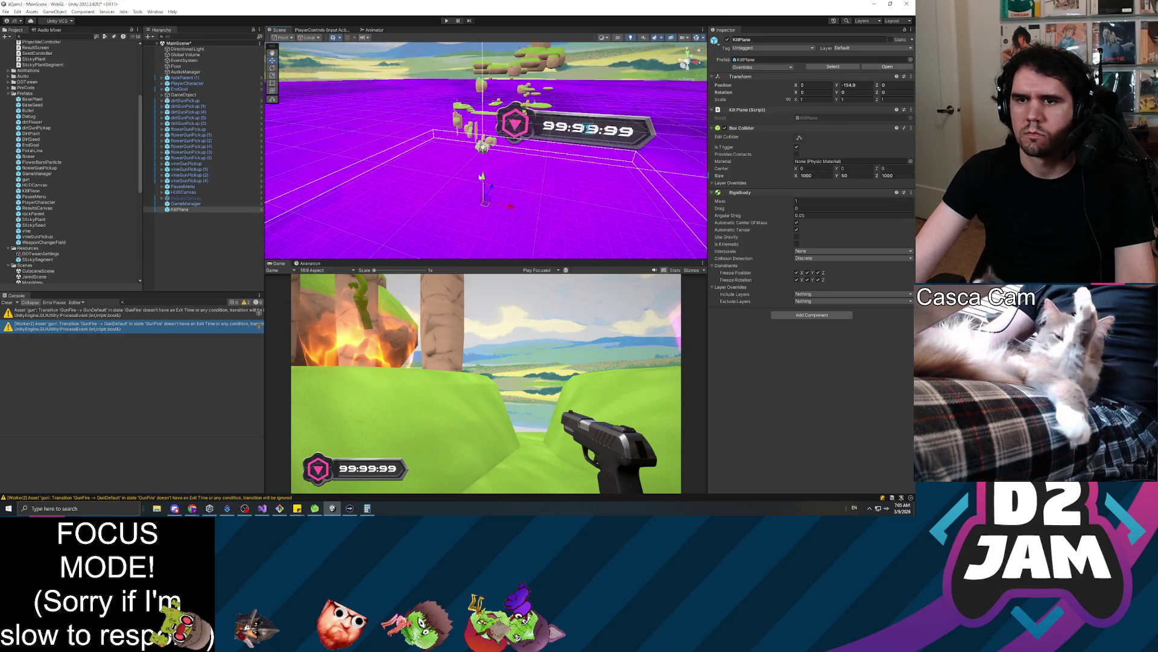
- Switch to a flat 2D side view and raise the KillPlane to about Y -51
scroll(484, 178, "down", 3)
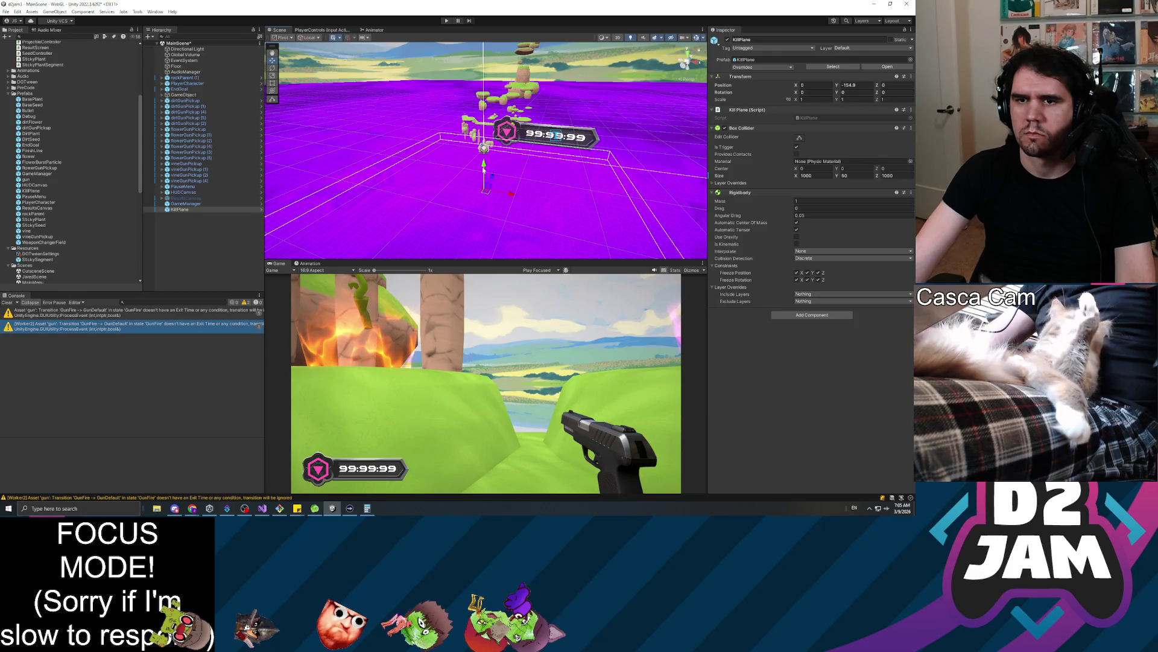
mouse_move(483, 170)
left_mouse_down()
mouse_move(486, 103)
mouse_move(495, 79)
mouse_move(524, 64)
mouse_move(528, 148)
left_mouse_up()
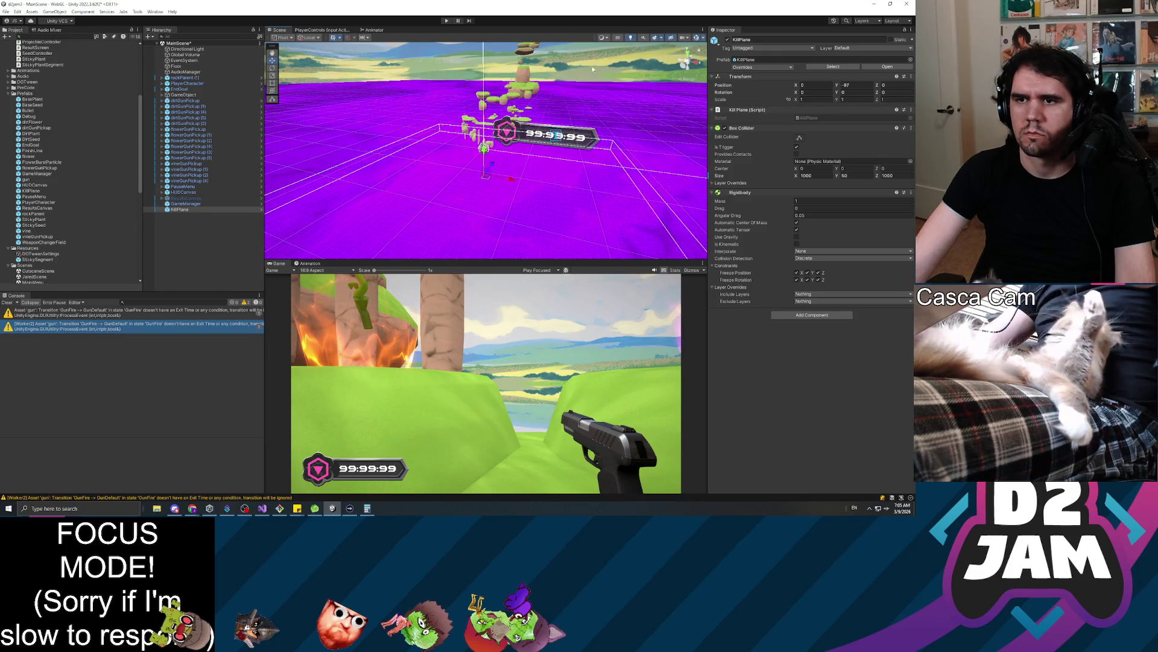
key("2")
scroll(519, 159, "up", 5)
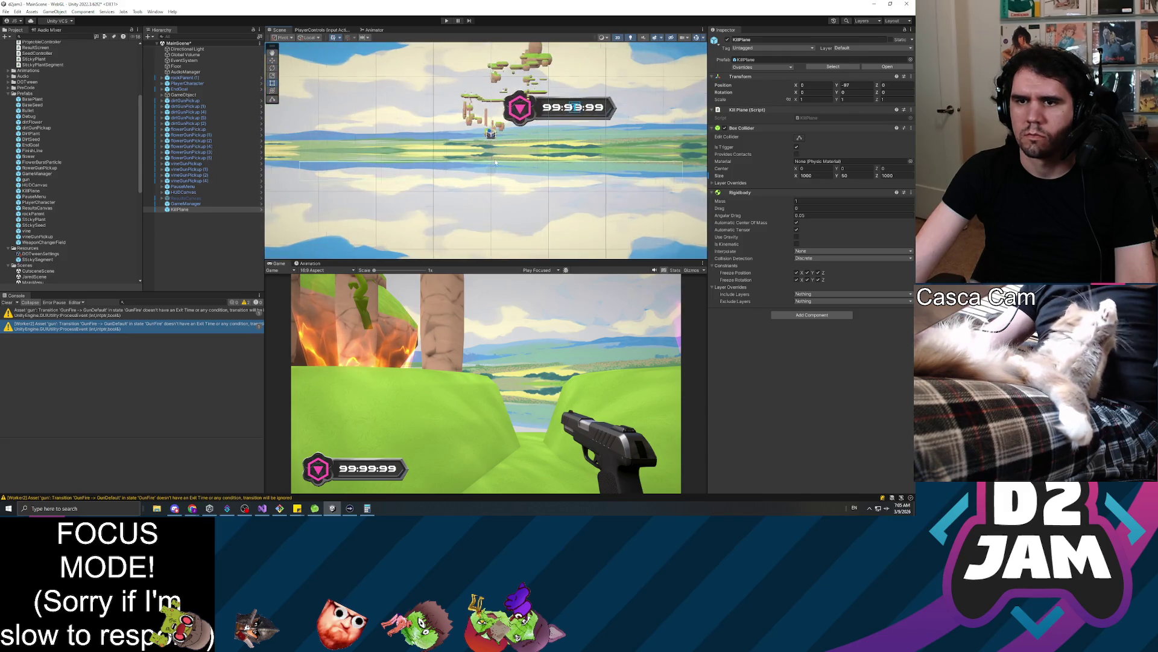
scroll(524, 156, "down", 3)
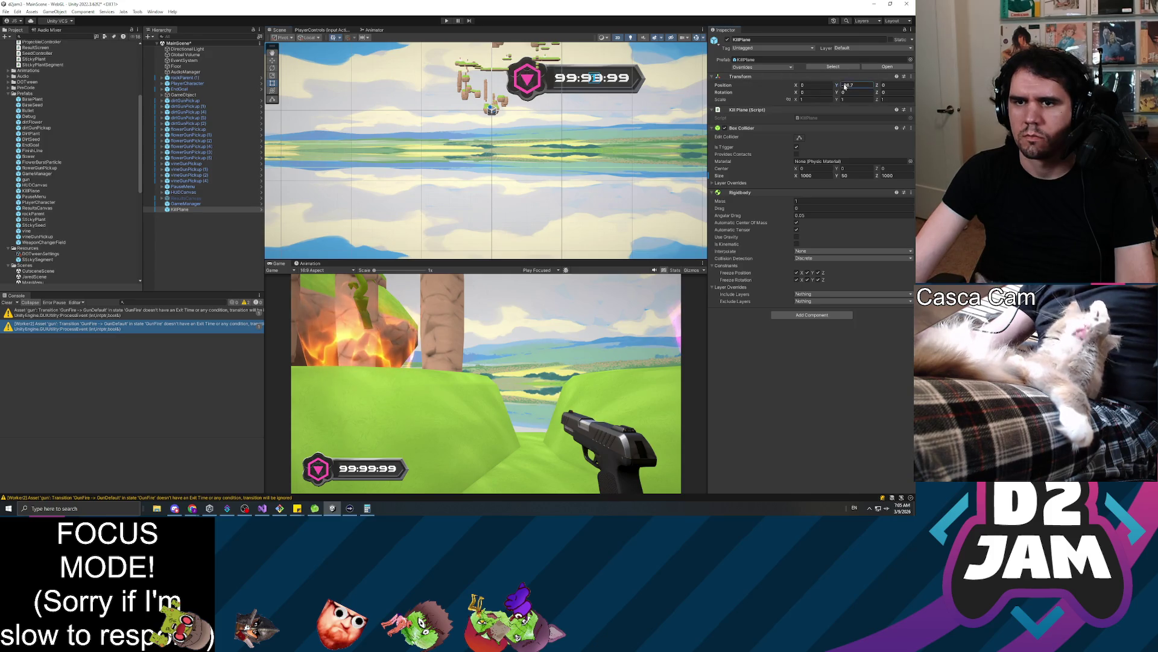
left_click_drag(861, 87, 886, 88)
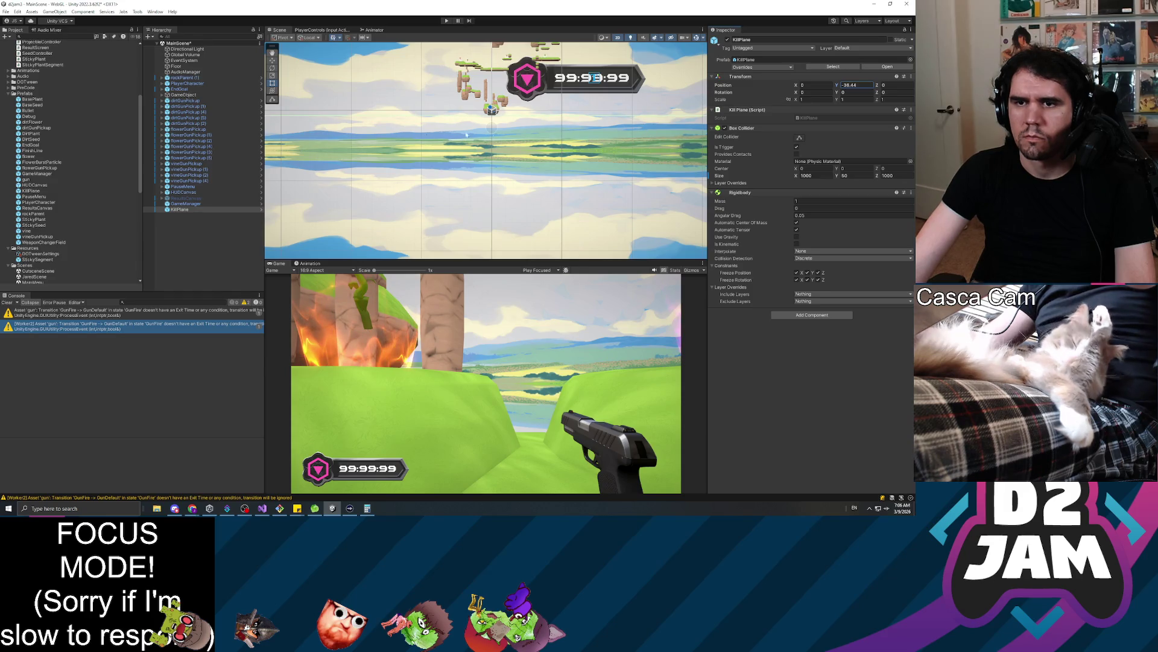
- Nudge the KillPlane up to about Y -33.5, just beneath the lowest rock island
scroll(494, 127, "up", 3)
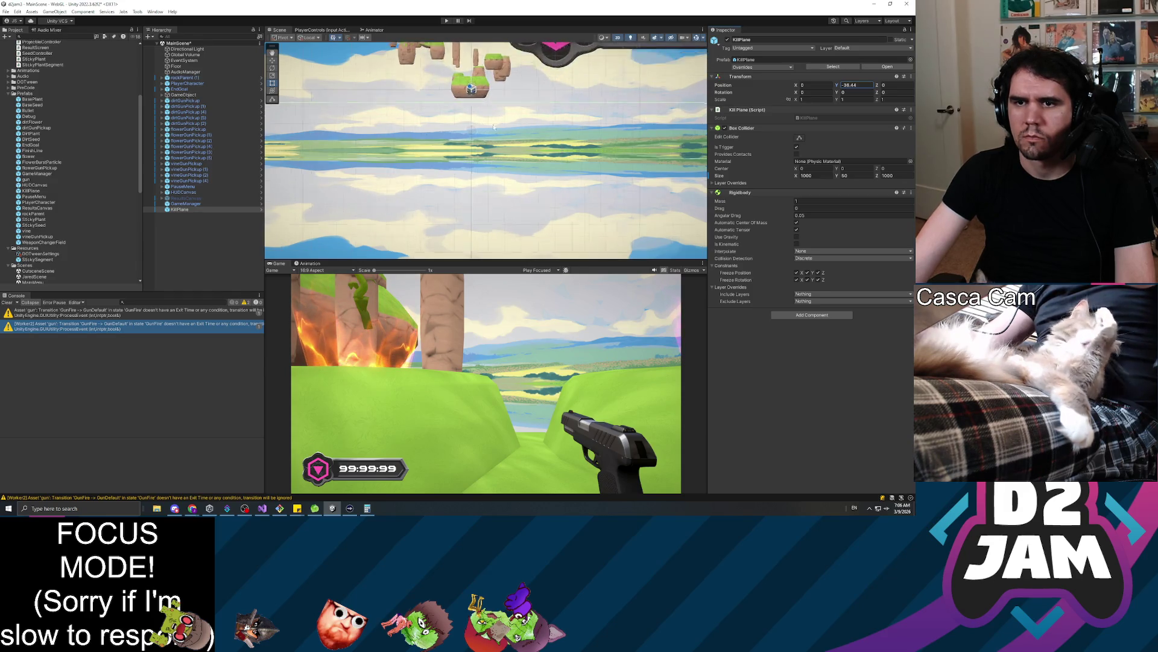
scroll(548, 102, "up", 5)
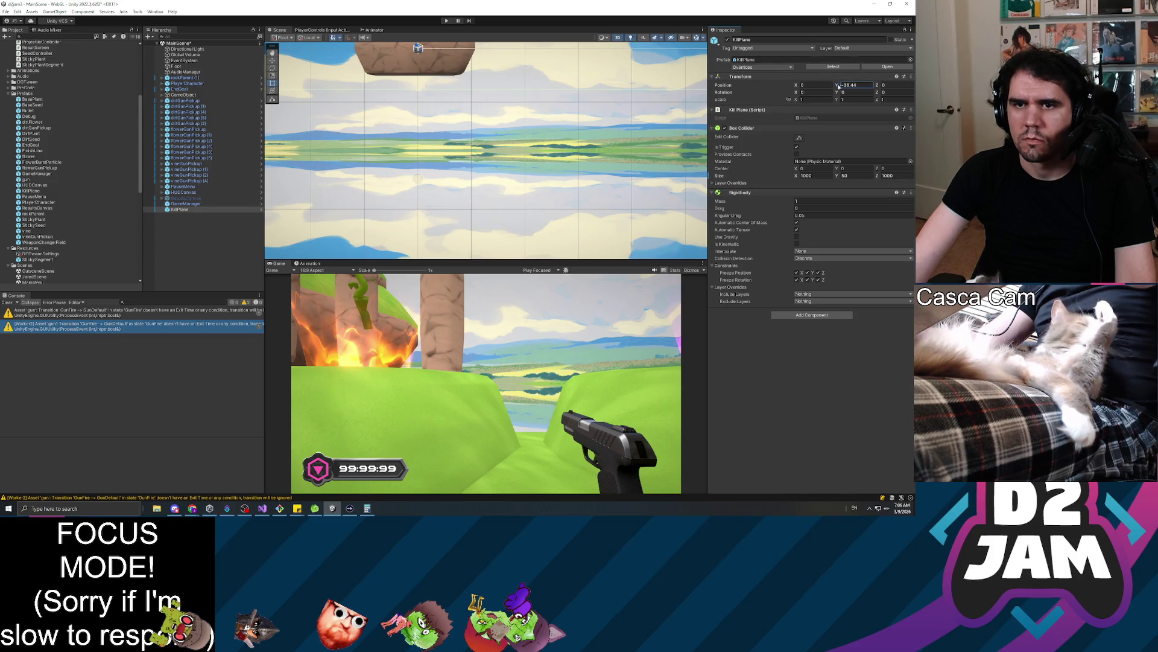
left_click_drag(838, 87, 844, 88)
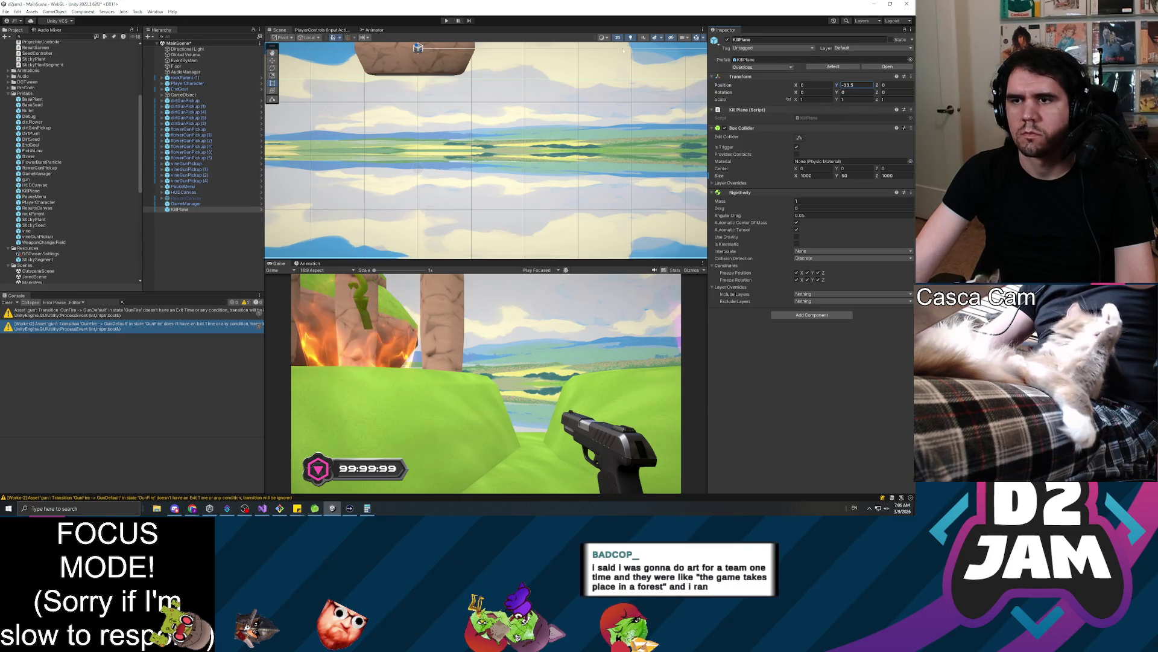
mouse_move(543, 156)
left_mouse_down()
mouse_move(574, 125)
mouse_move(561, 114)
mouse_move(332, 26)
left_mouse_up()
scroll(321, 185, "up", 6)
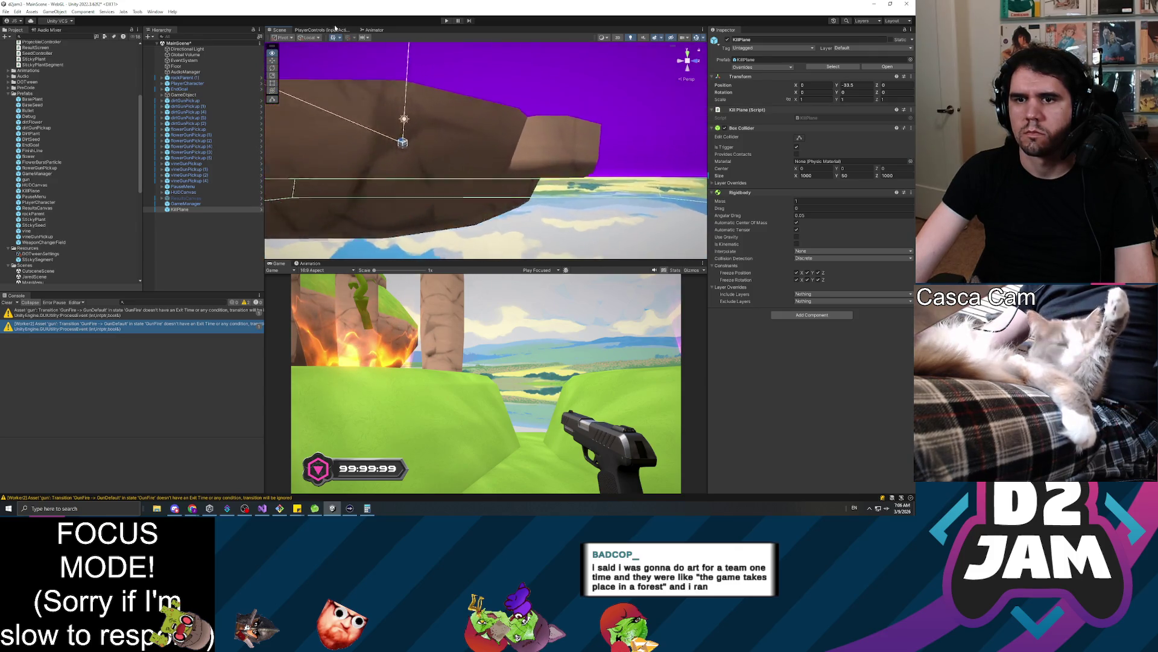
scroll(321, 186, "down", 2)
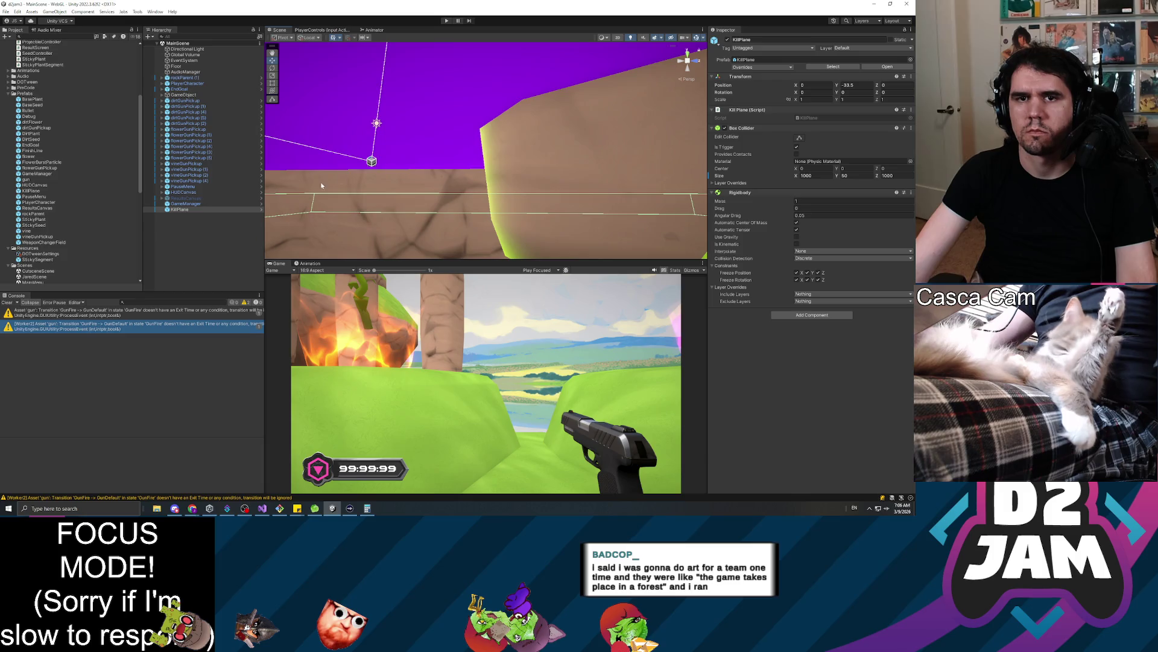
key("alt+Tab")
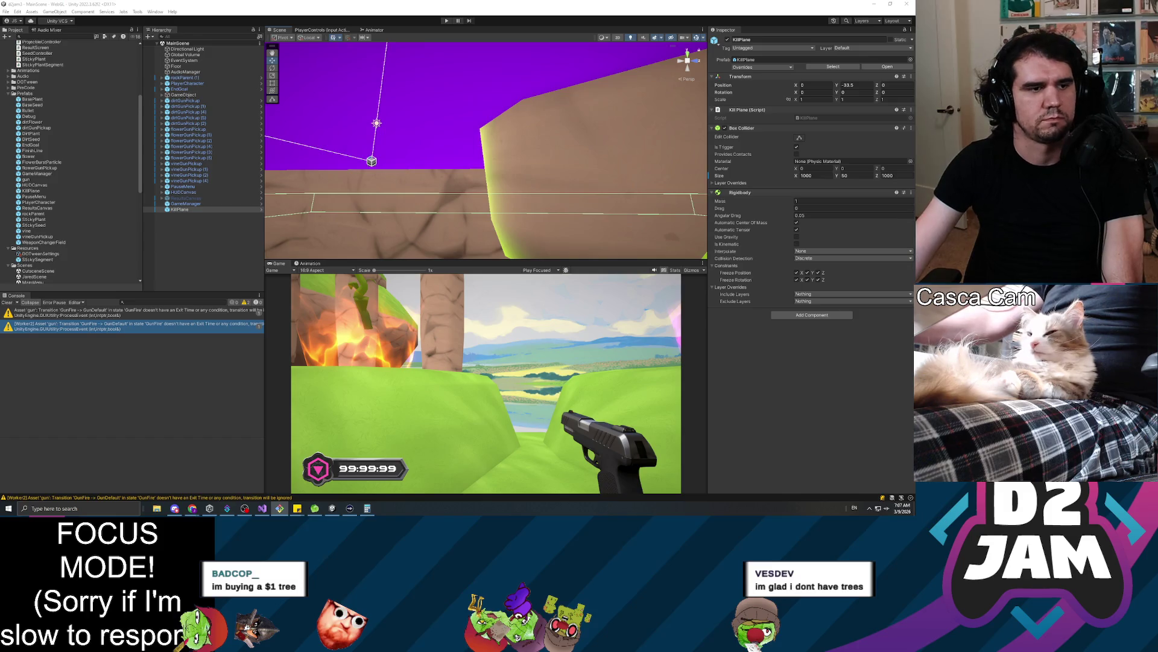
- Switch from Unity to Discord, then to the browser showing the Imgur post
key("alt+Tab")
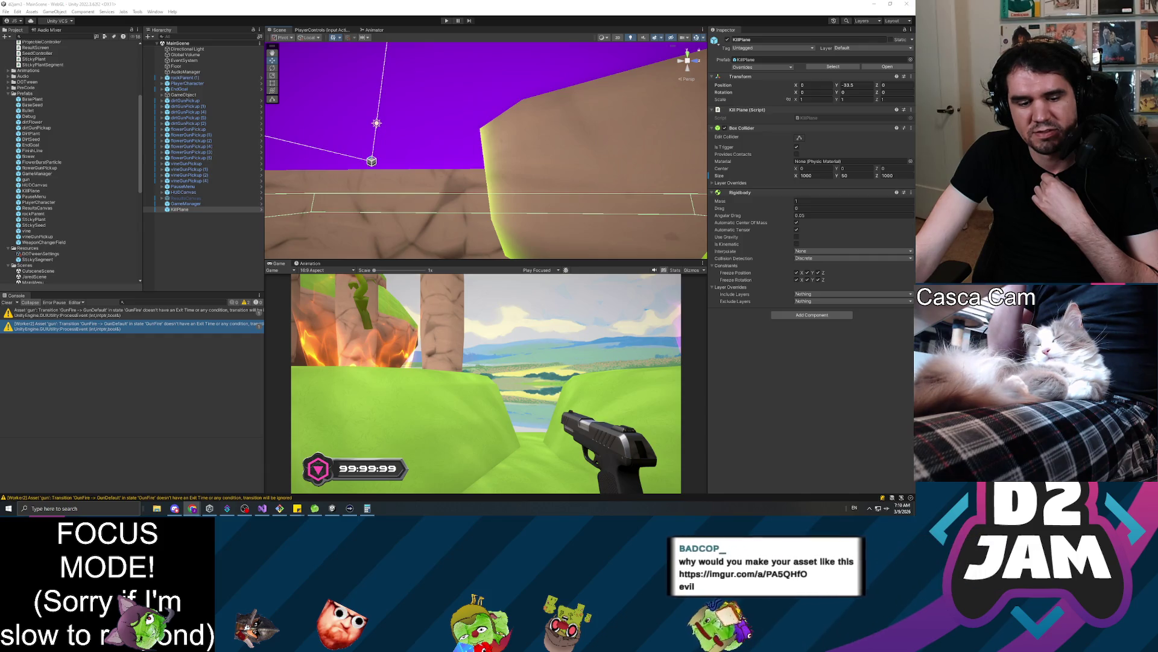
left_click(192, 508)
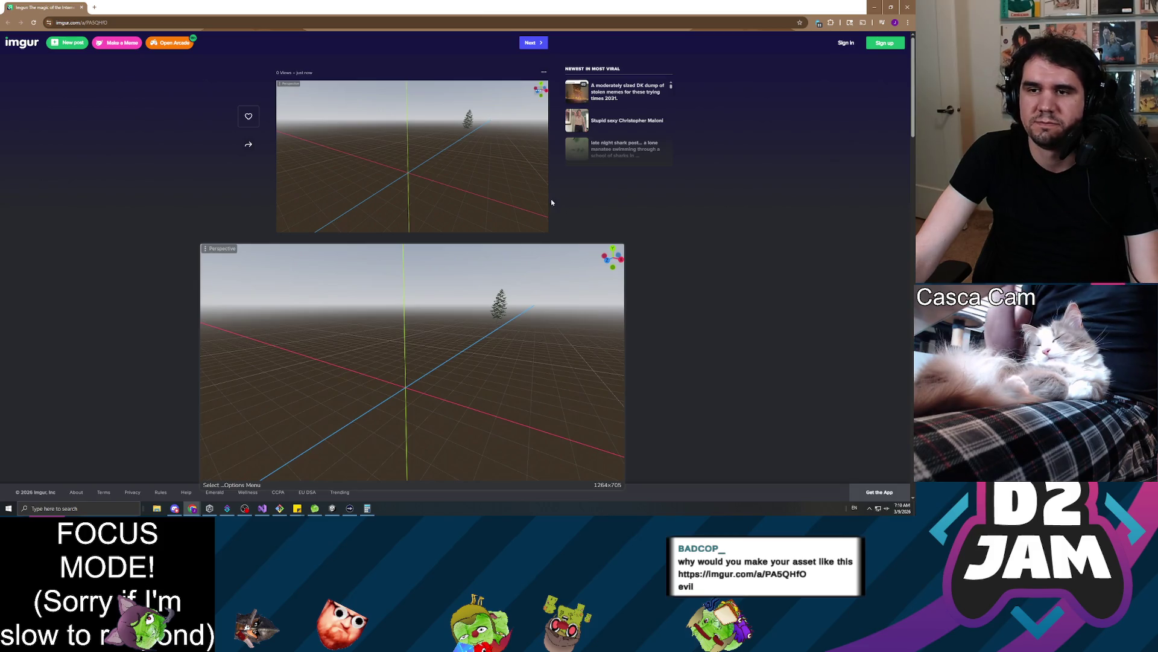
- Close the floating Perspective preview over the Imgur post and return to Unity
mouse_move(497, 205)
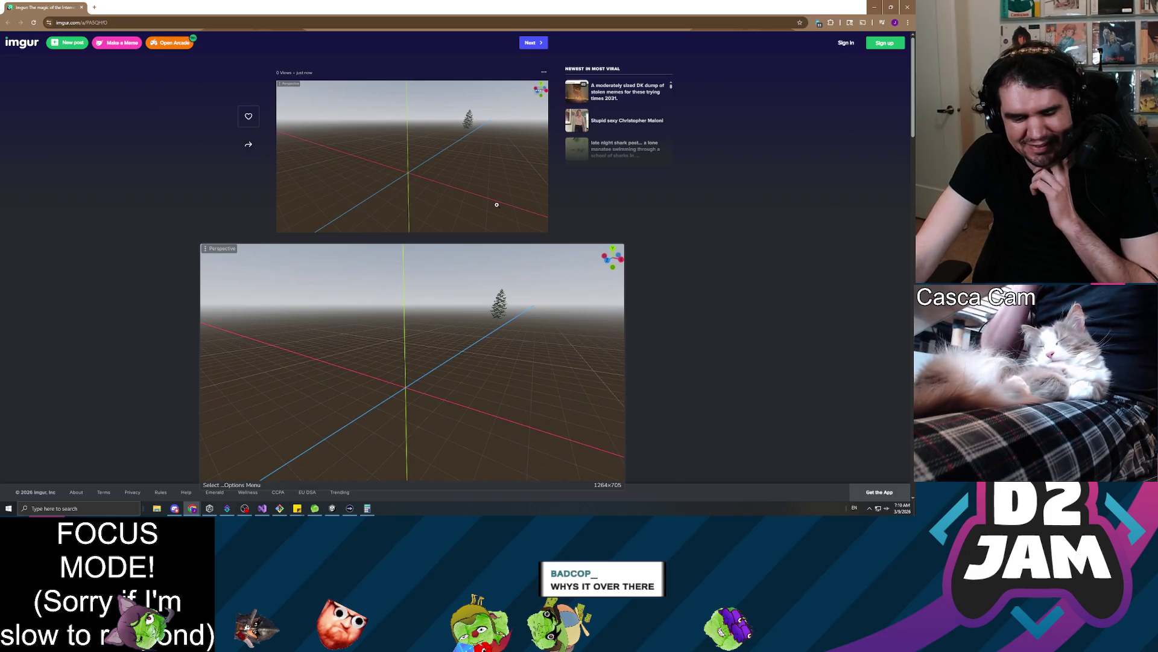
left_click(497, 204)
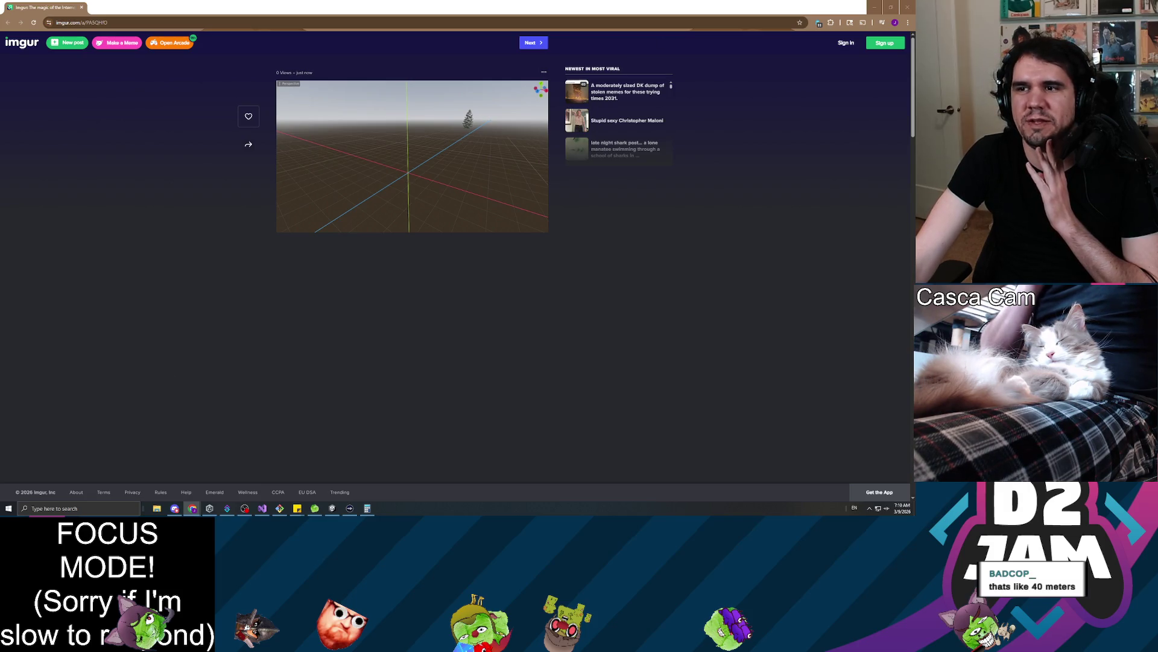
key("alt+Tab")
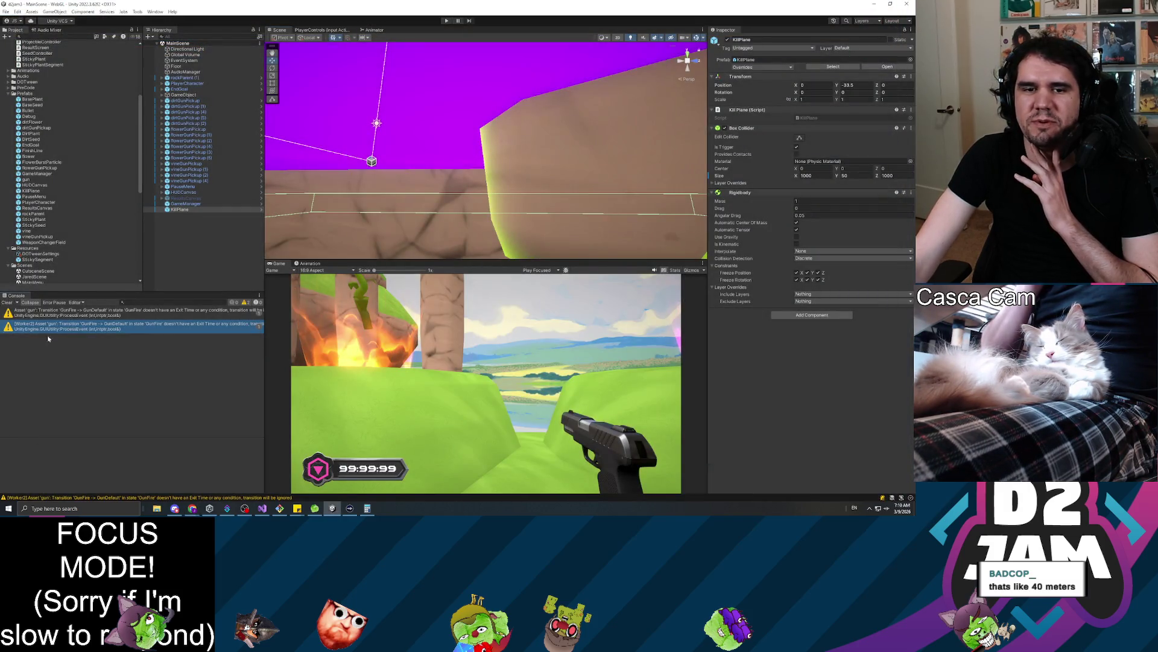
- Clear the Console warnings and deselect KillPlane in the Hierarchy
left_click(20, 303)
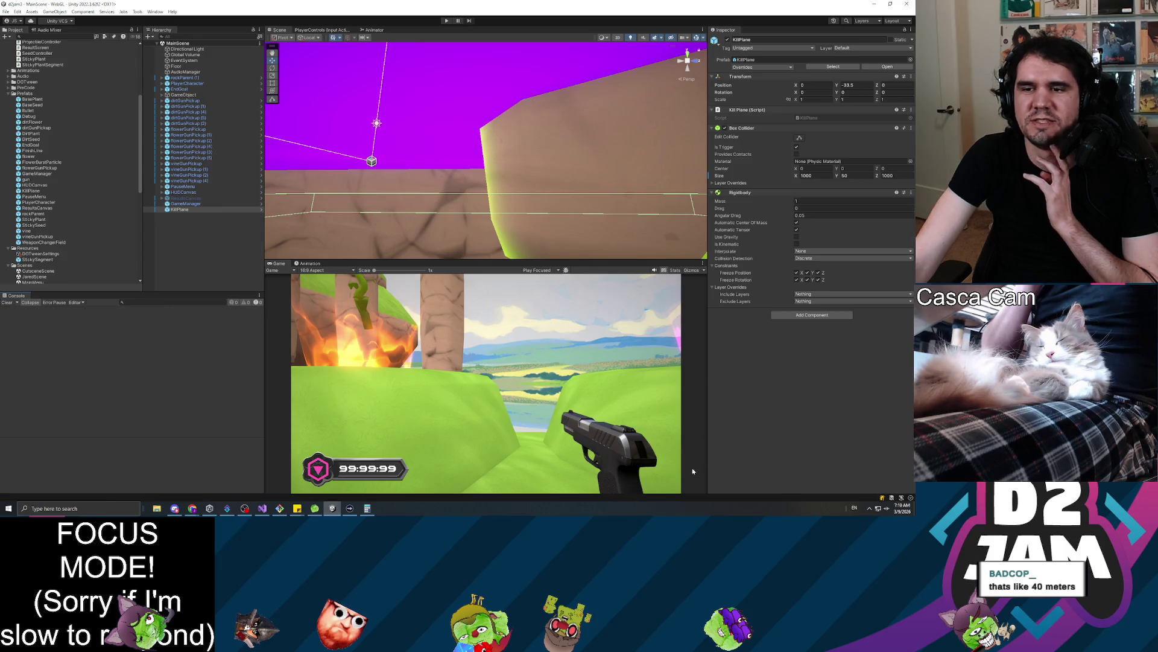
key("alt+Tab")
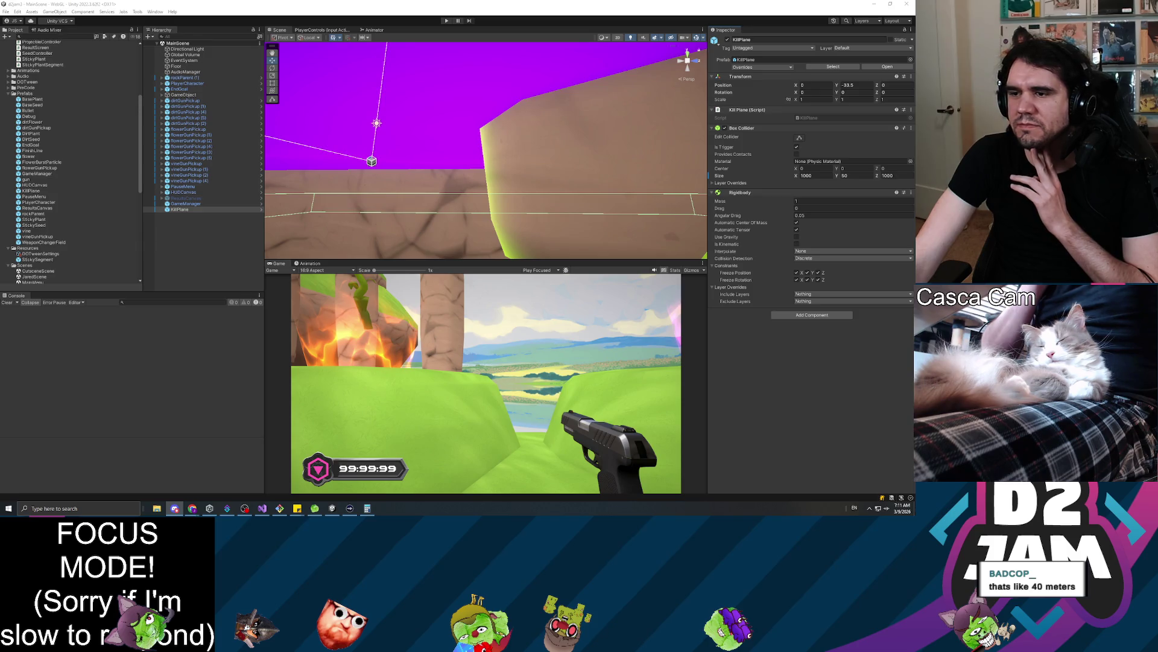
key("alt+Tab")
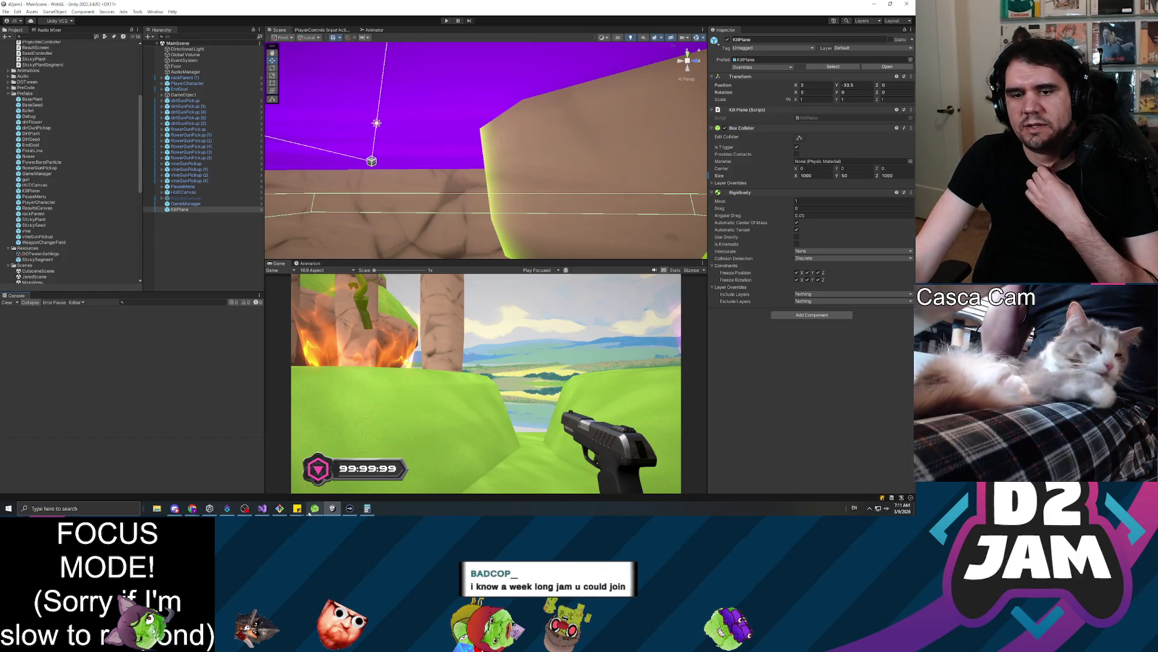
mouse_move(298, 507)
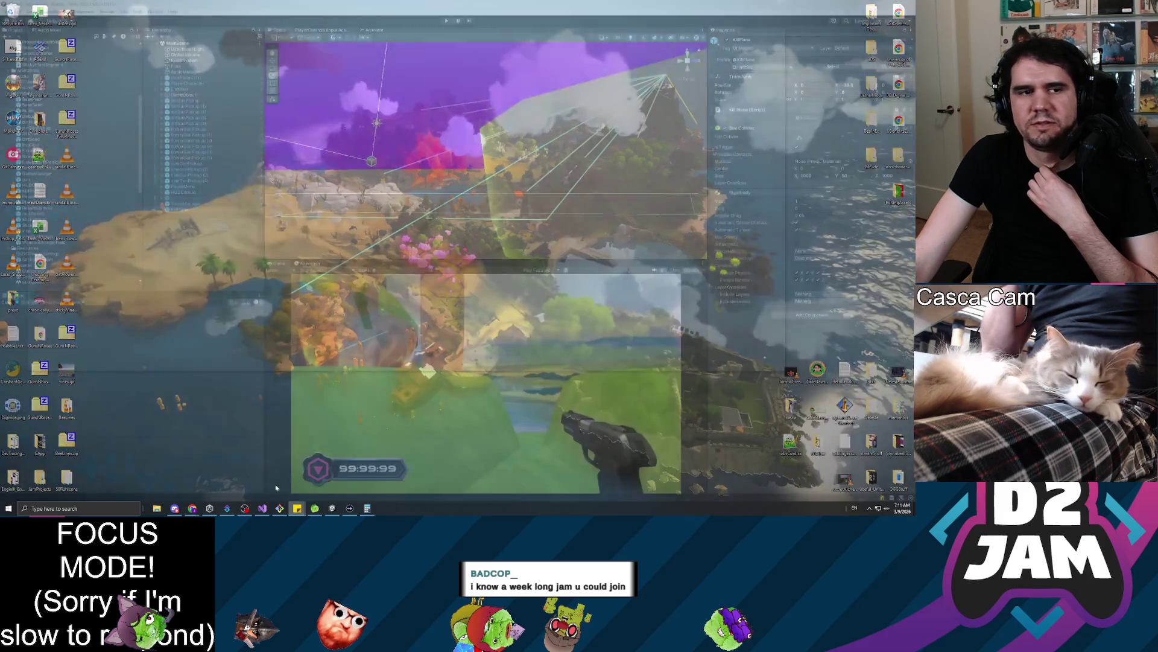
left_click(280, 483)
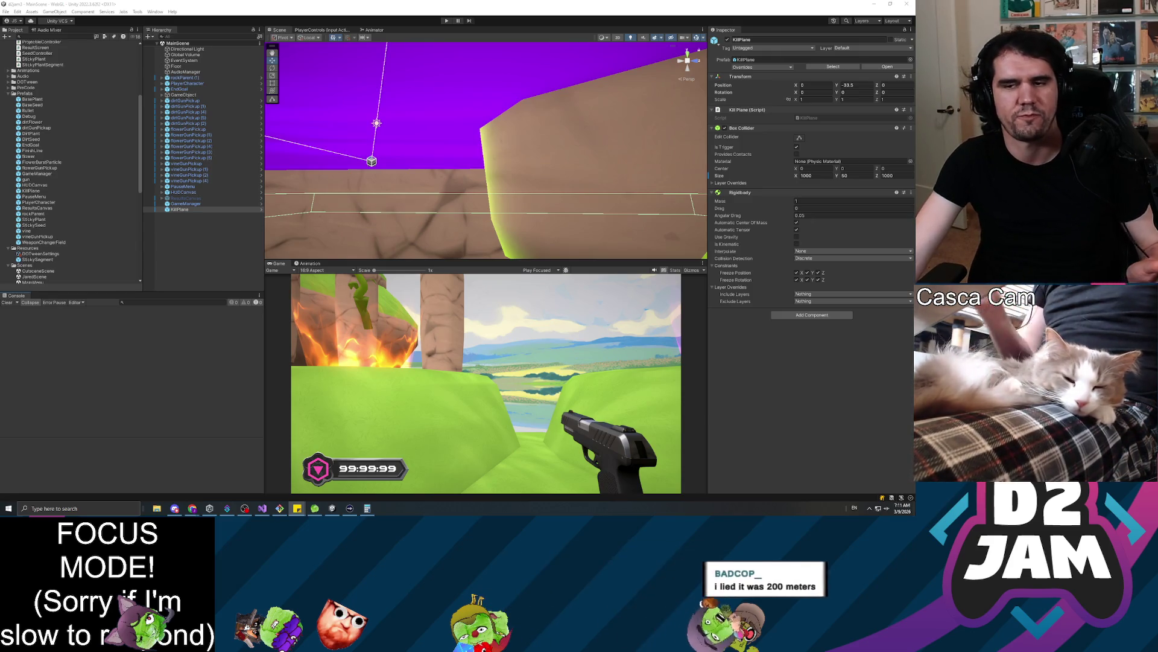
left_click(211, 281)
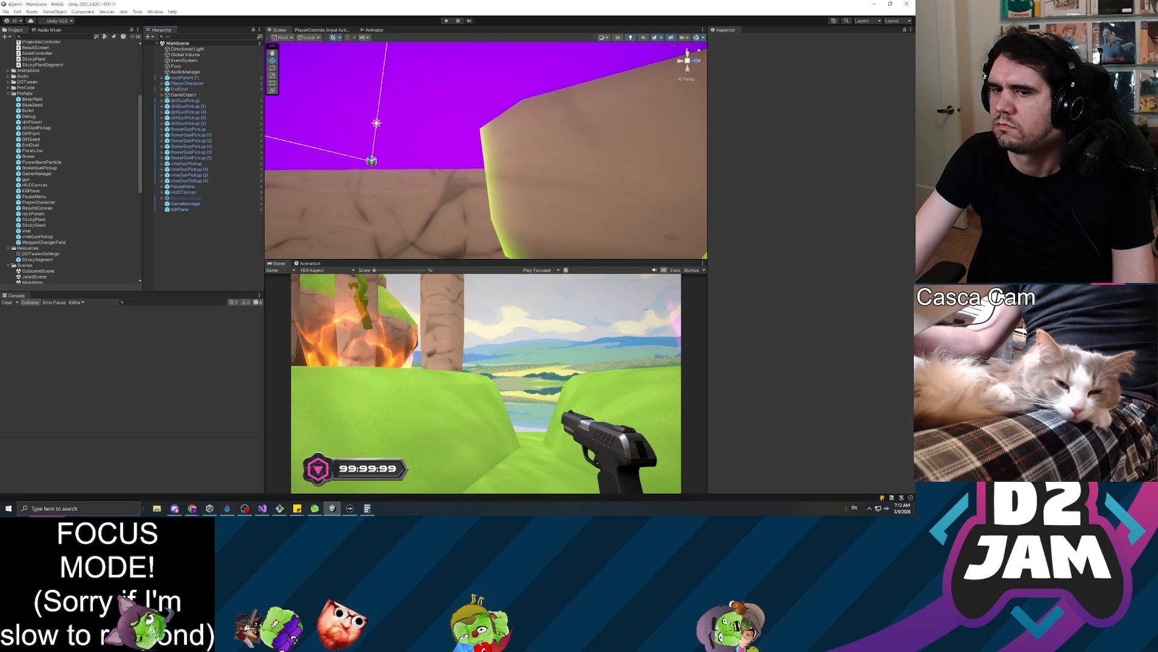
key("alt+Tab")
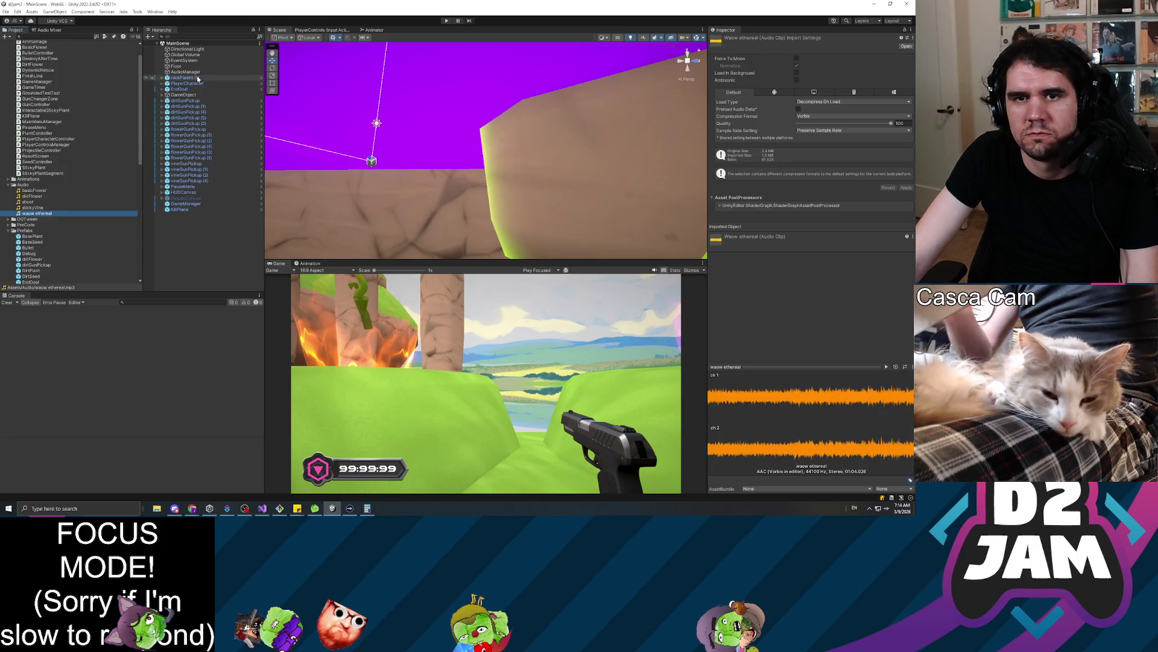
- Select Directional Light, then the GameManager object in the Hierarchy
left_click(187, 49)
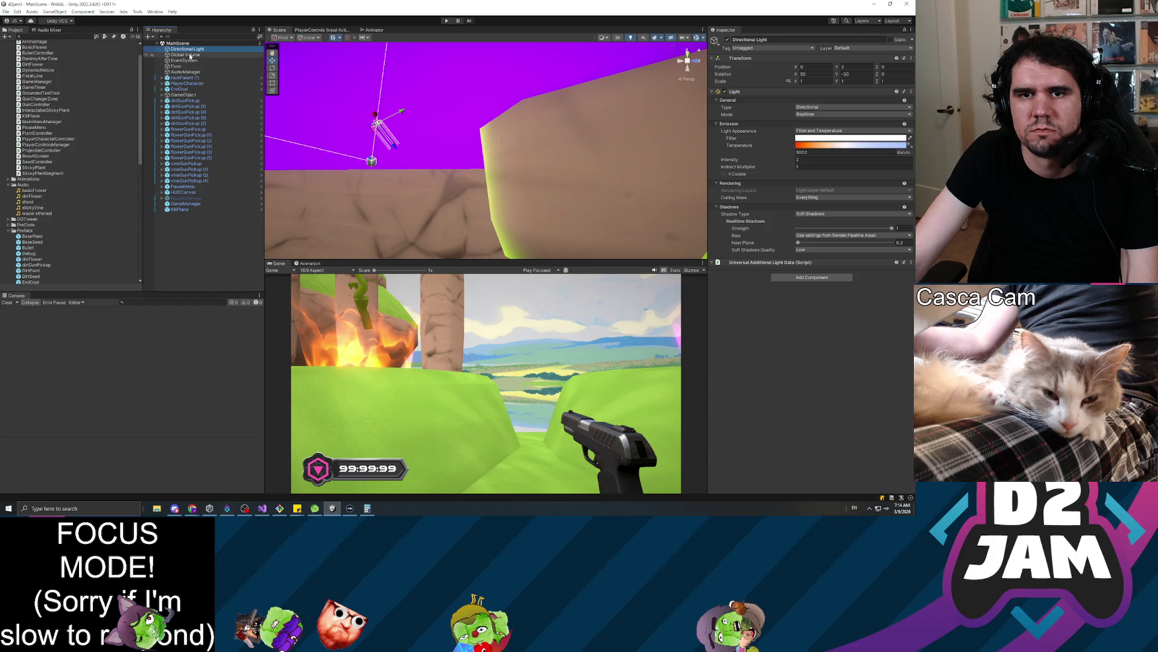
left_click(185, 204)
- Add an Audio Source to GameManager, assign the waow ethereal clip and enable Loop
left_click(812, 145)
type("rig")
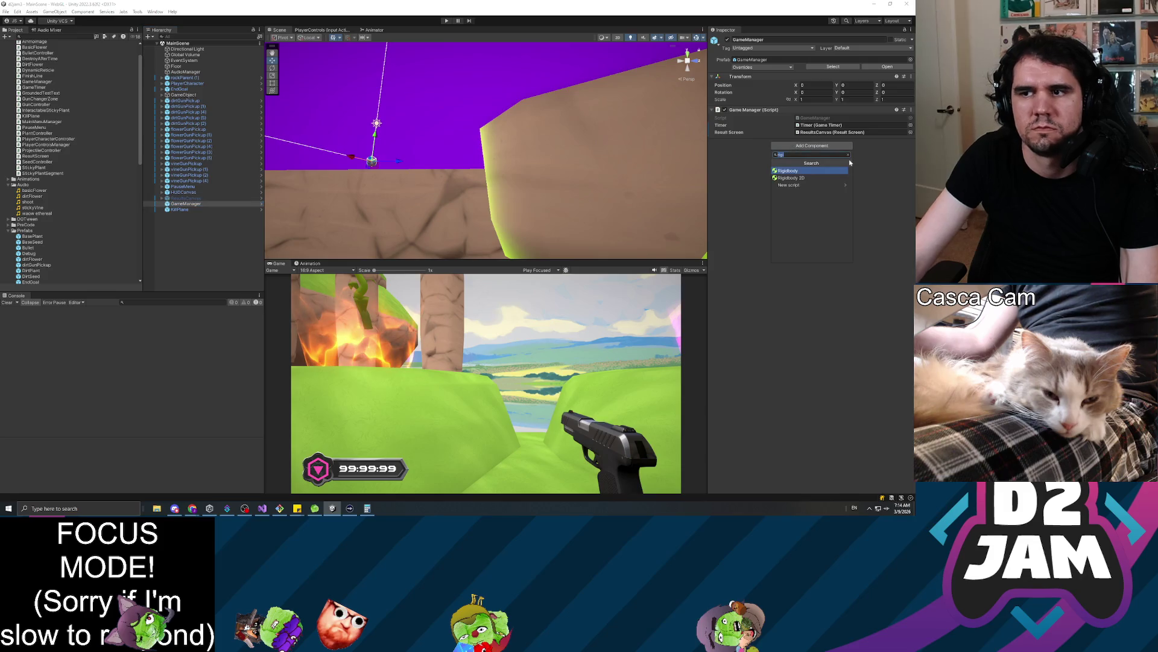
type("audiosour")
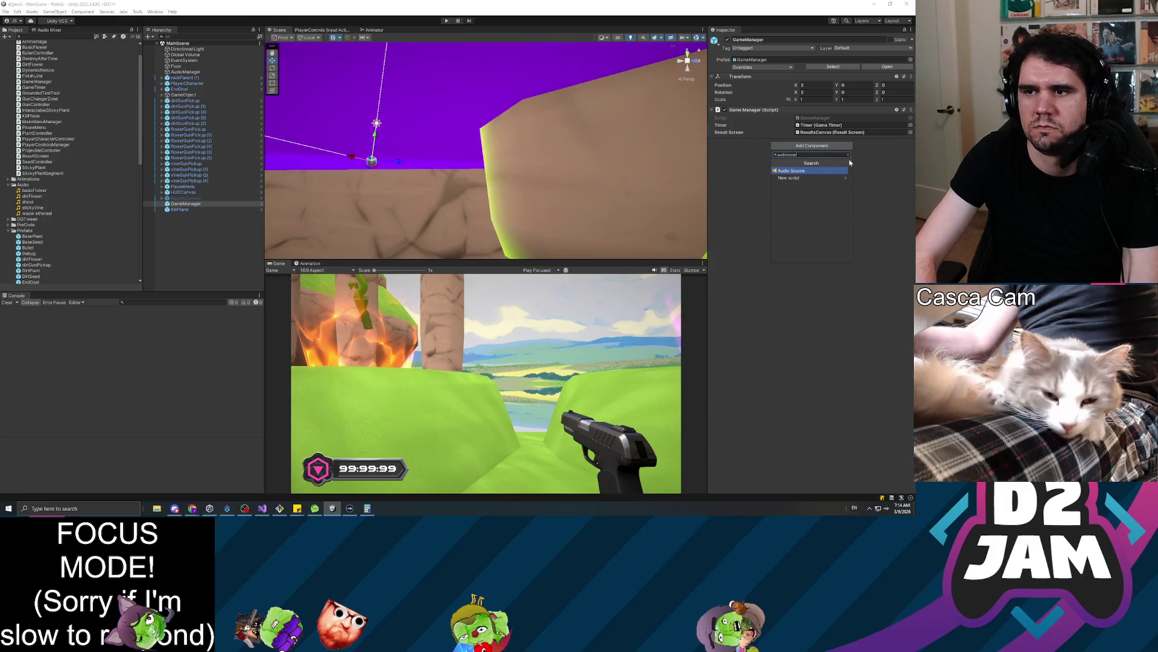
key("Return")
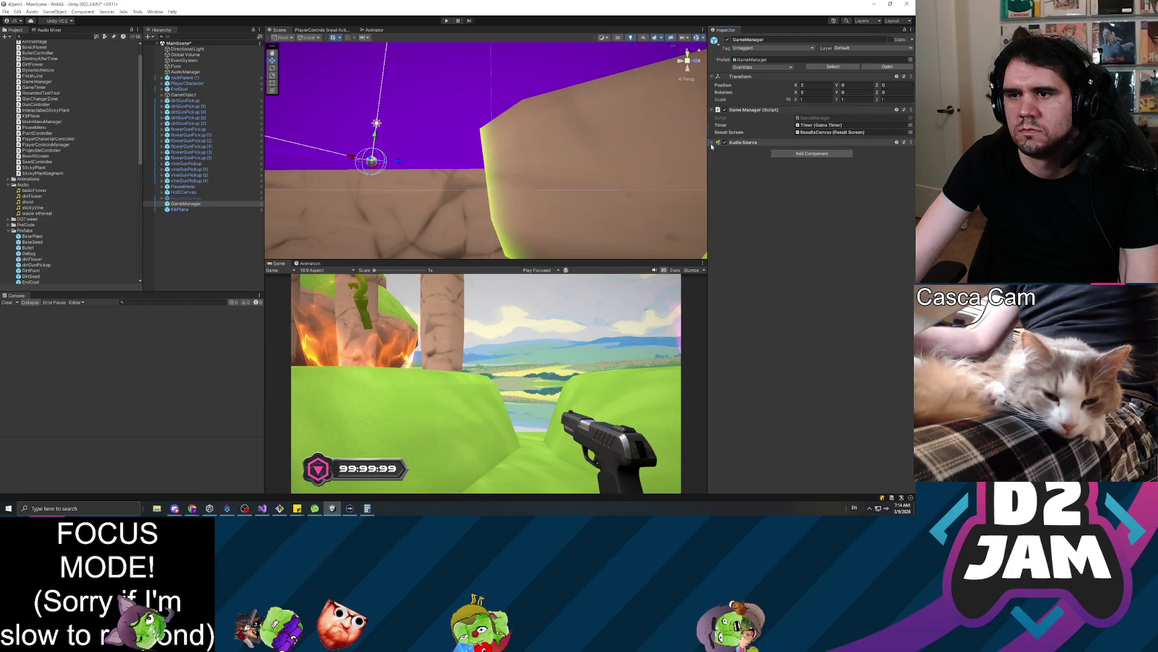
left_click(711, 143)
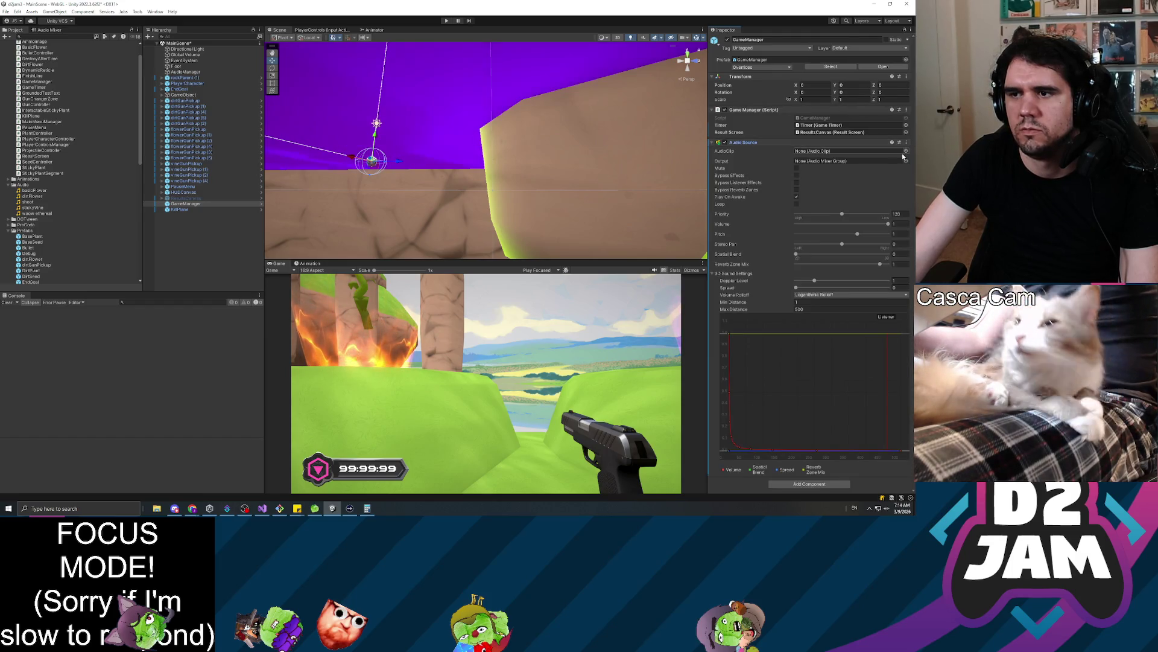
left_click(905, 152)
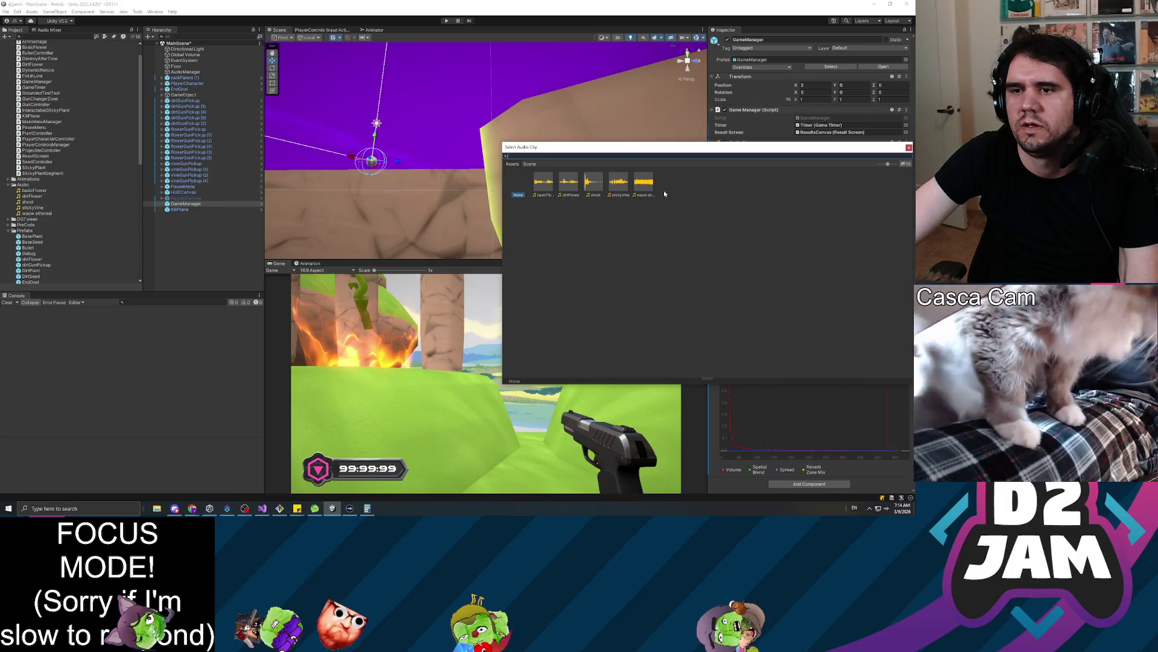
double_click(643, 181)
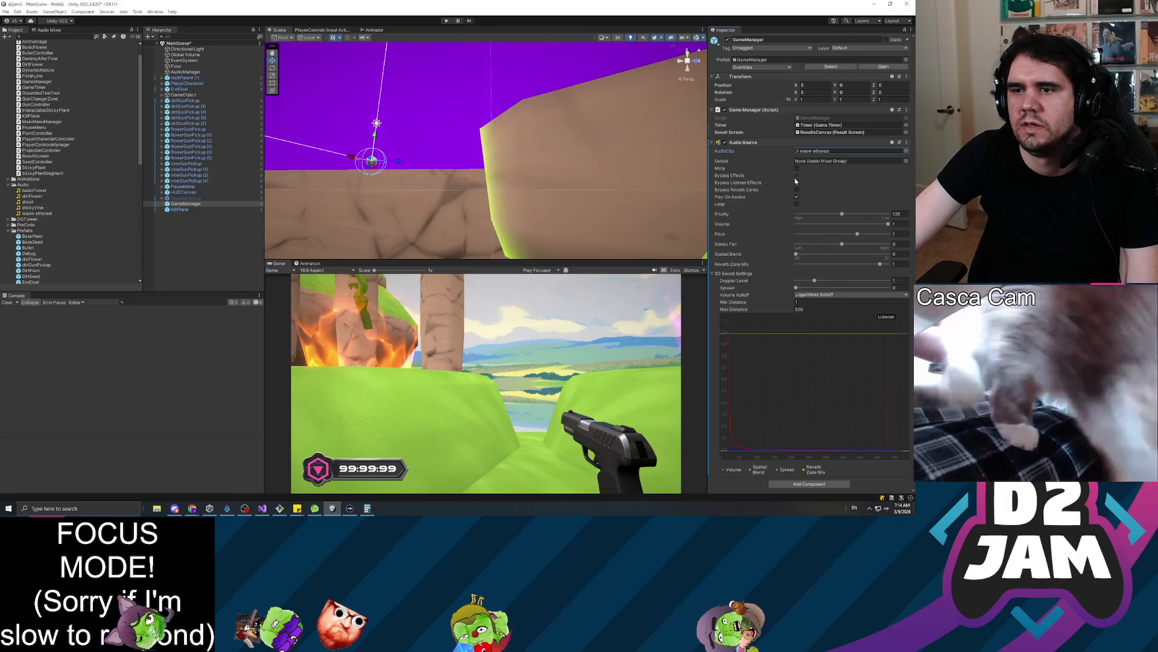
left_click(796, 203)
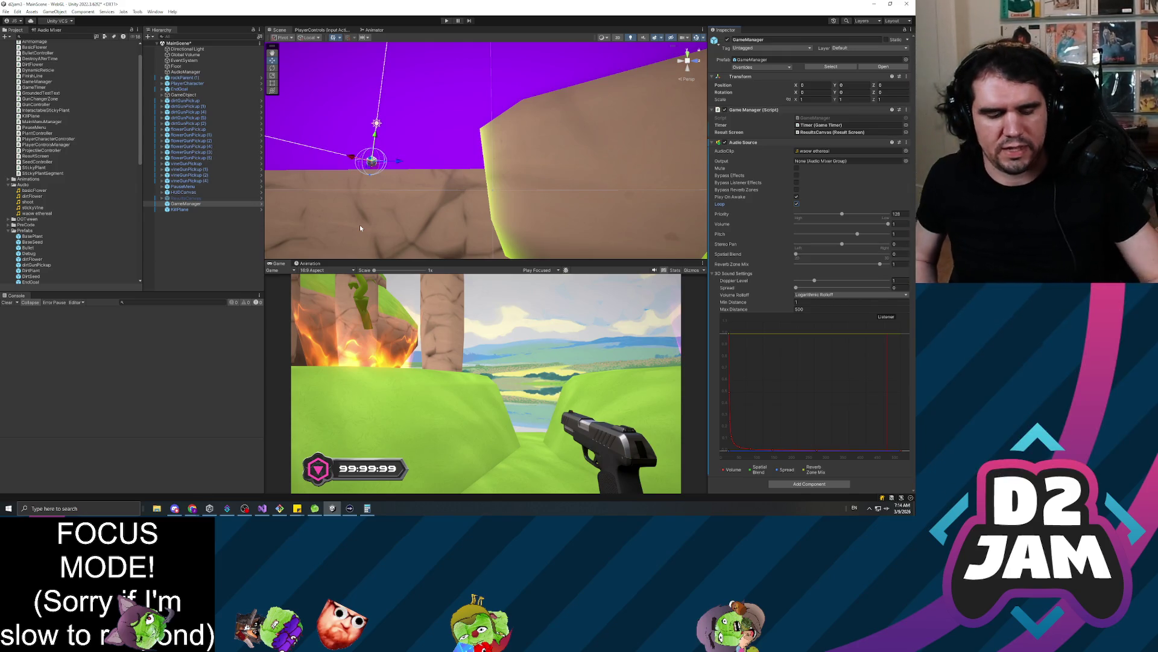
left_click(180, 258)
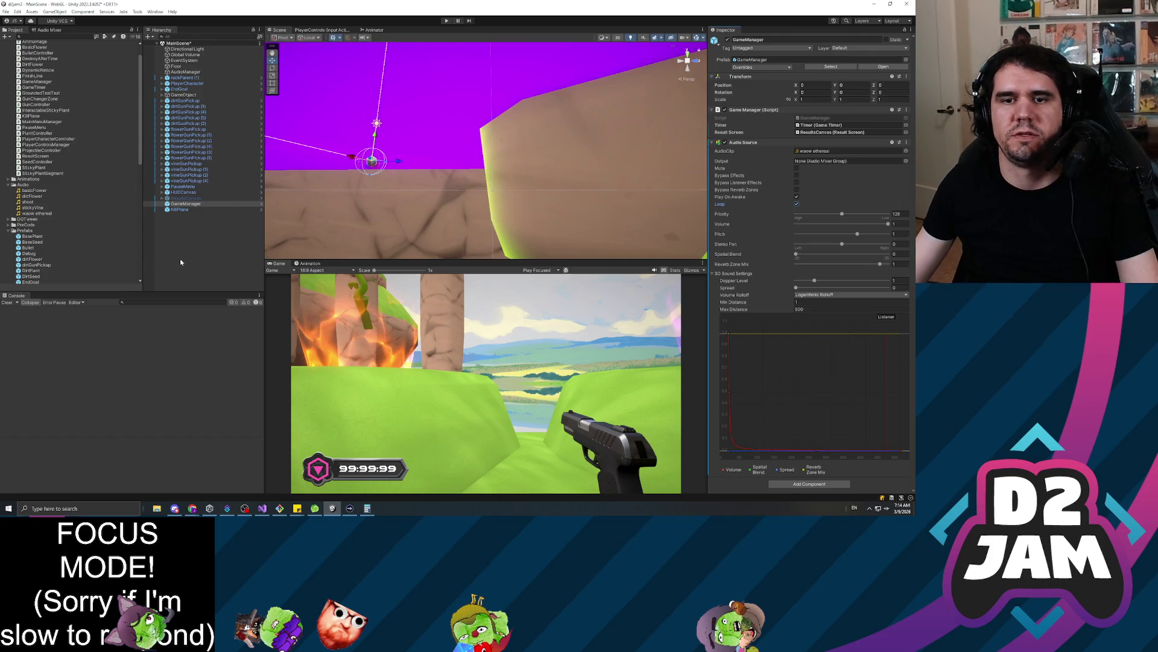
- Save MainScene, run a brief playtest, pause and stop it, then reselect GameManager
key("ctrl+s")
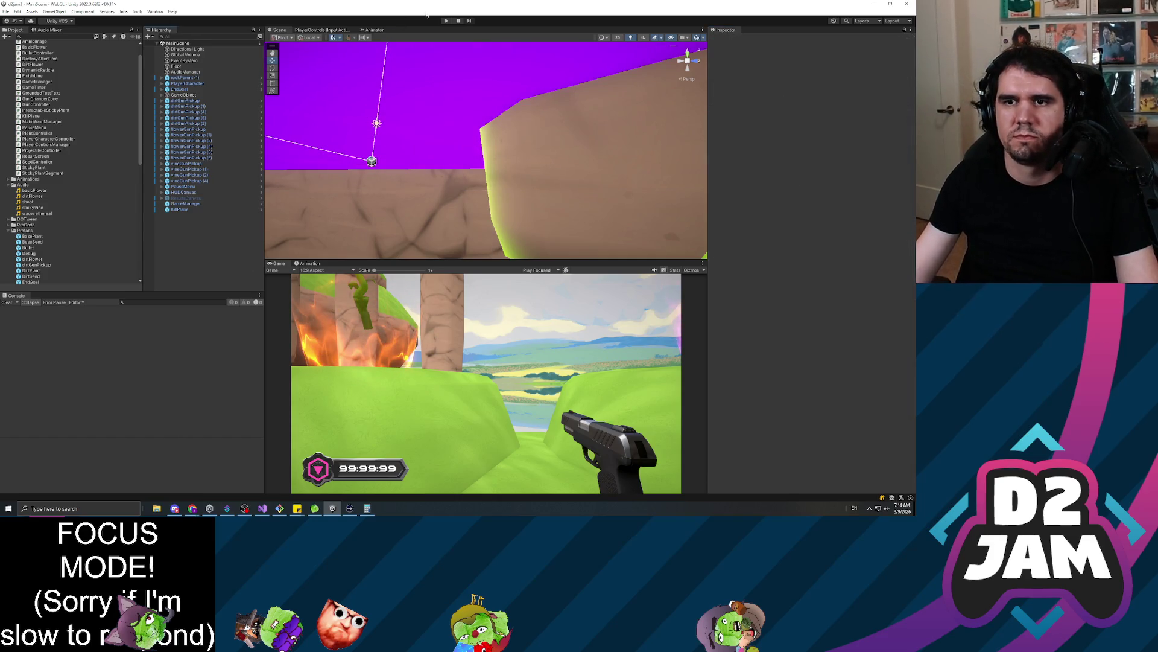
left_click(447, 21)
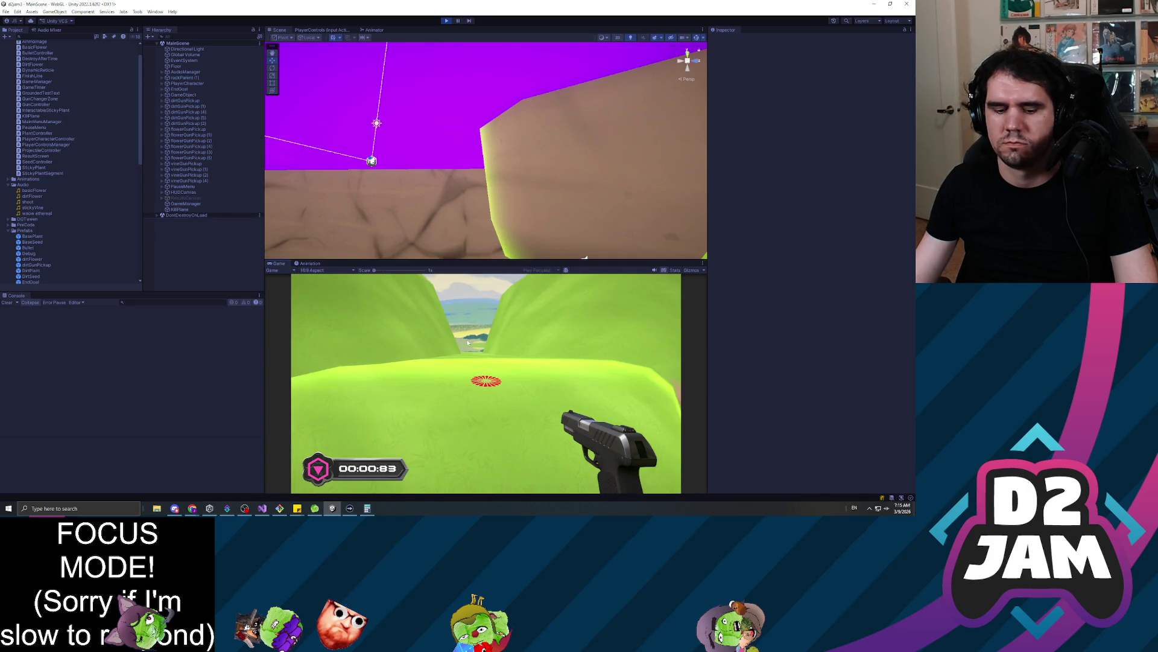
key("Escape")
left_click(446, 21)
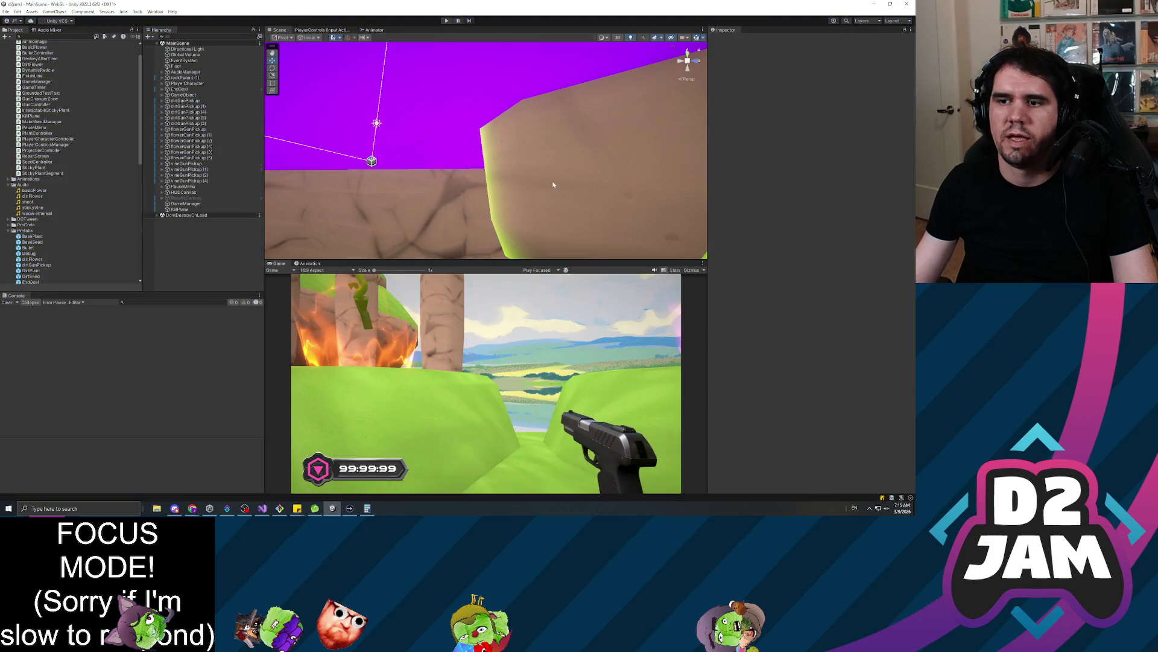
left_click(183, 205)
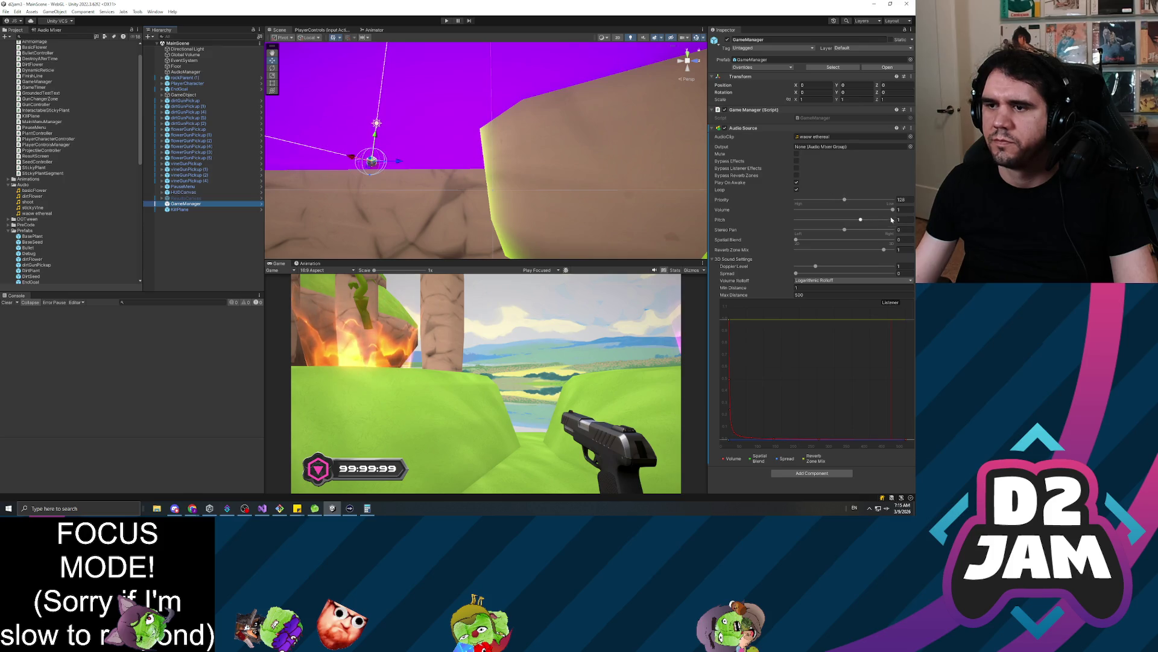
- Lower GameManager's Audio Source volume to 0.2 and start a new playtest
left_click(905, 209)
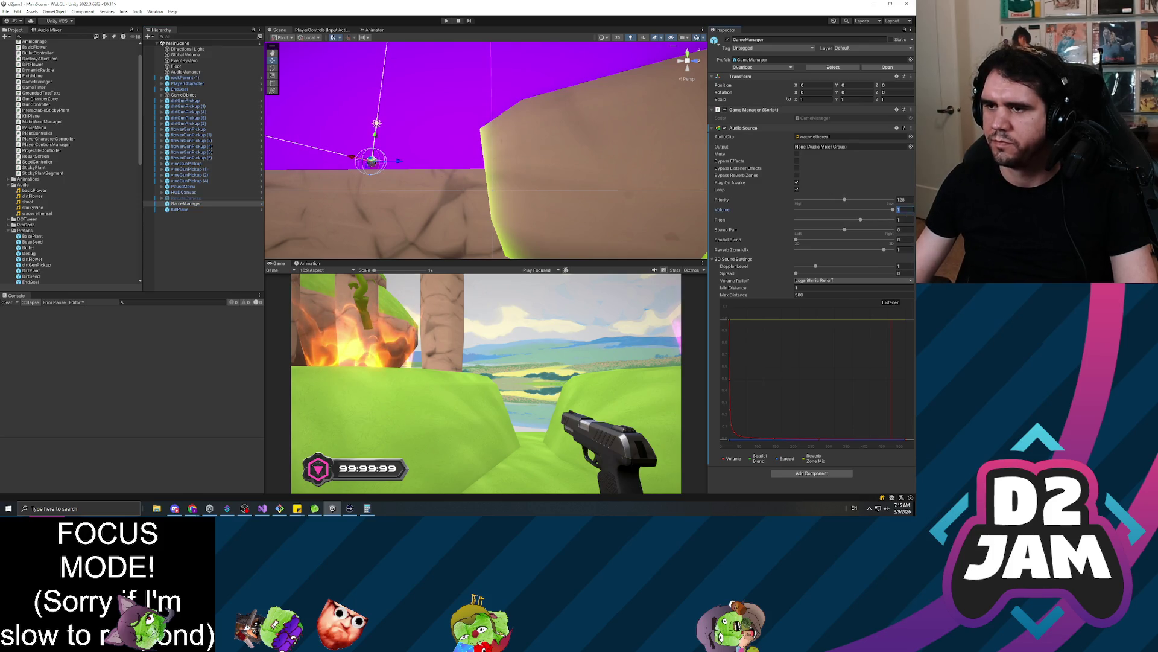
type("0.2")
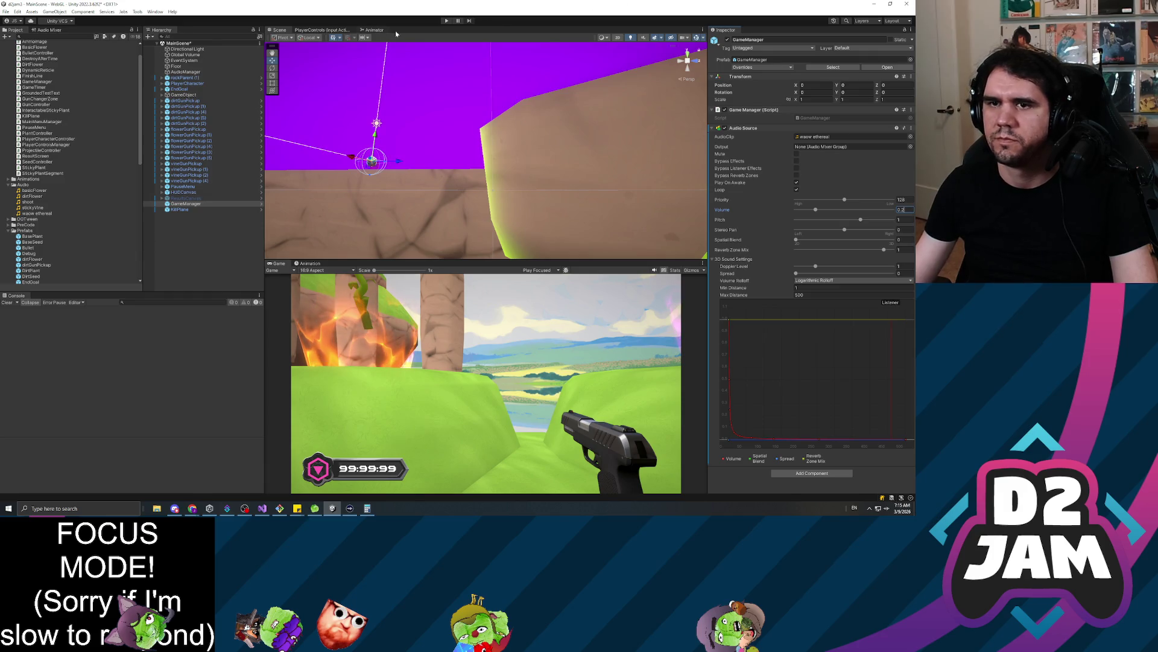
left_click(446, 20)
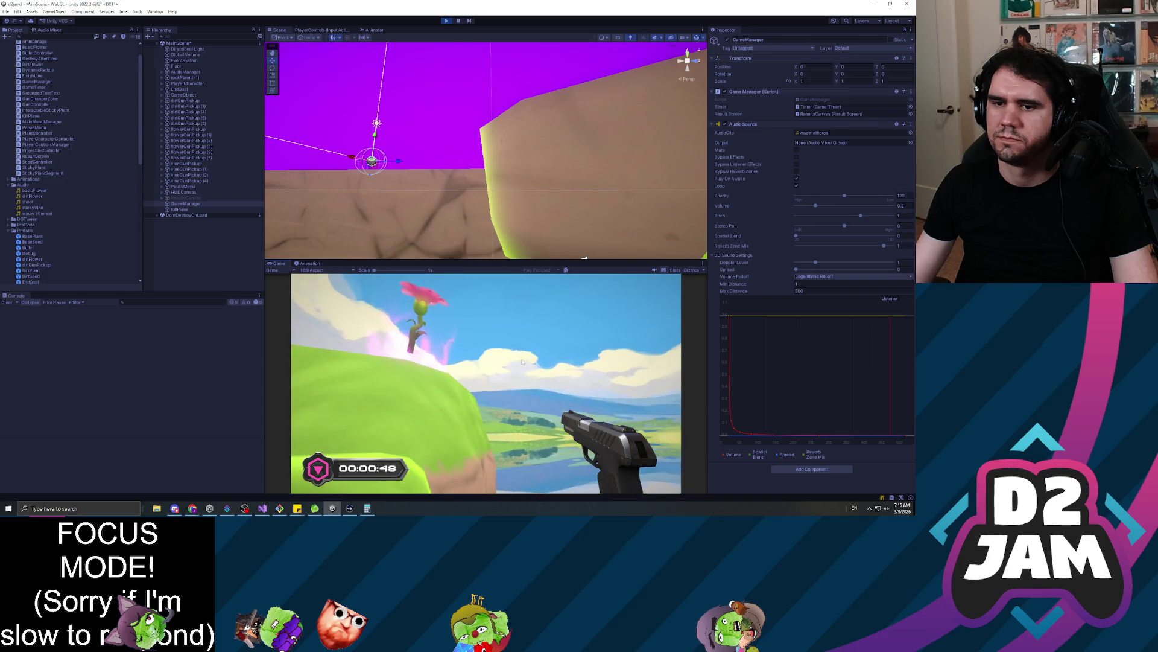
- Shoot seed pods at the tree trunk, mound flower and pillars so flowers and vines sprout
left_click(460, 388)
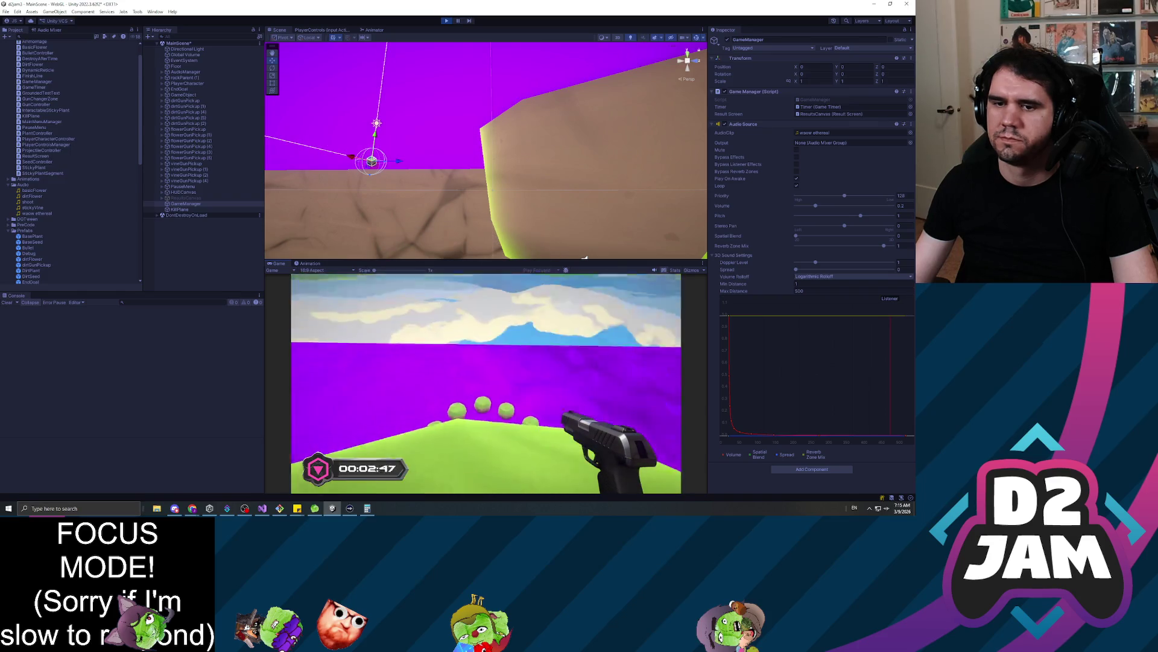
left_click(487, 382)
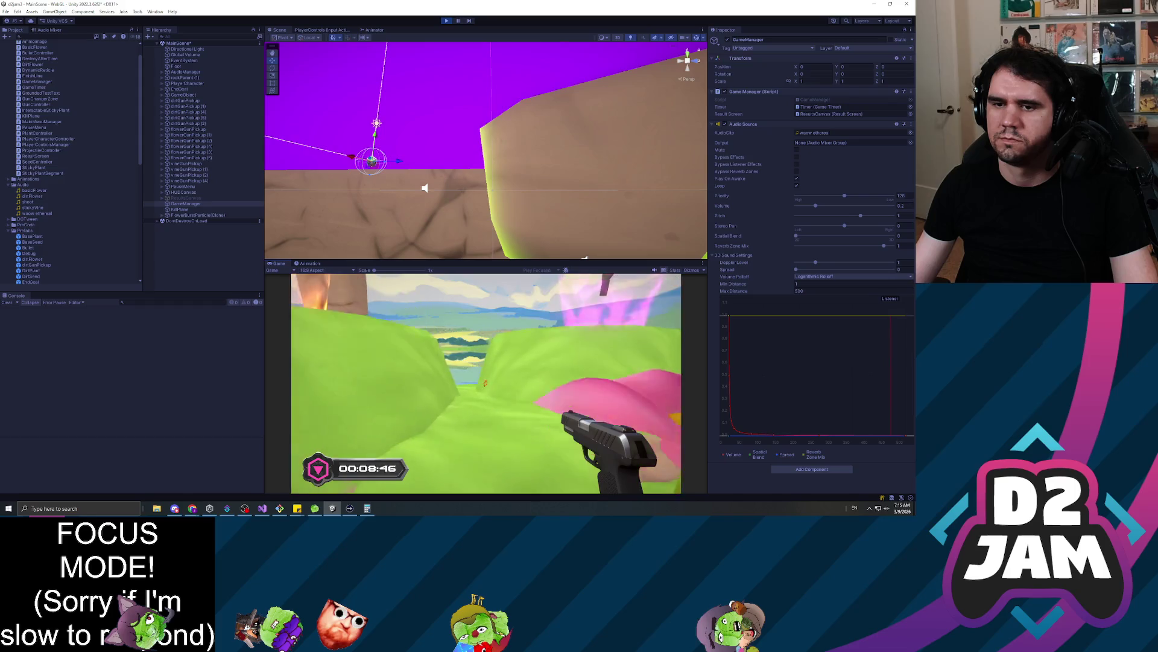
left_click(486, 381)
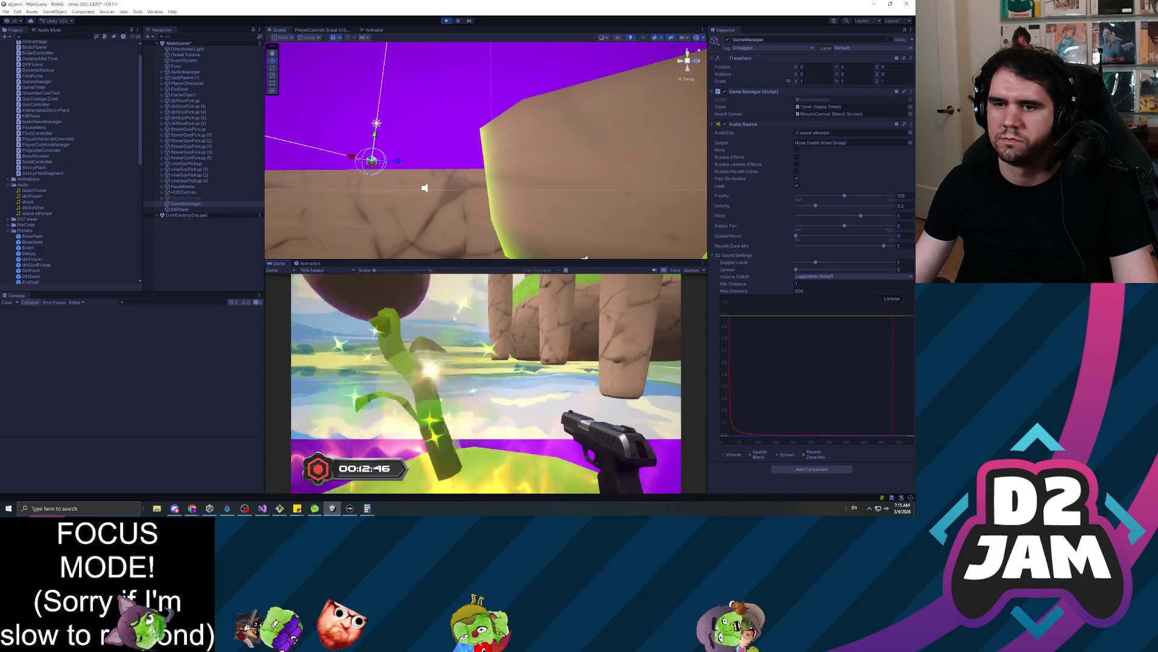
left_click(486, 384)
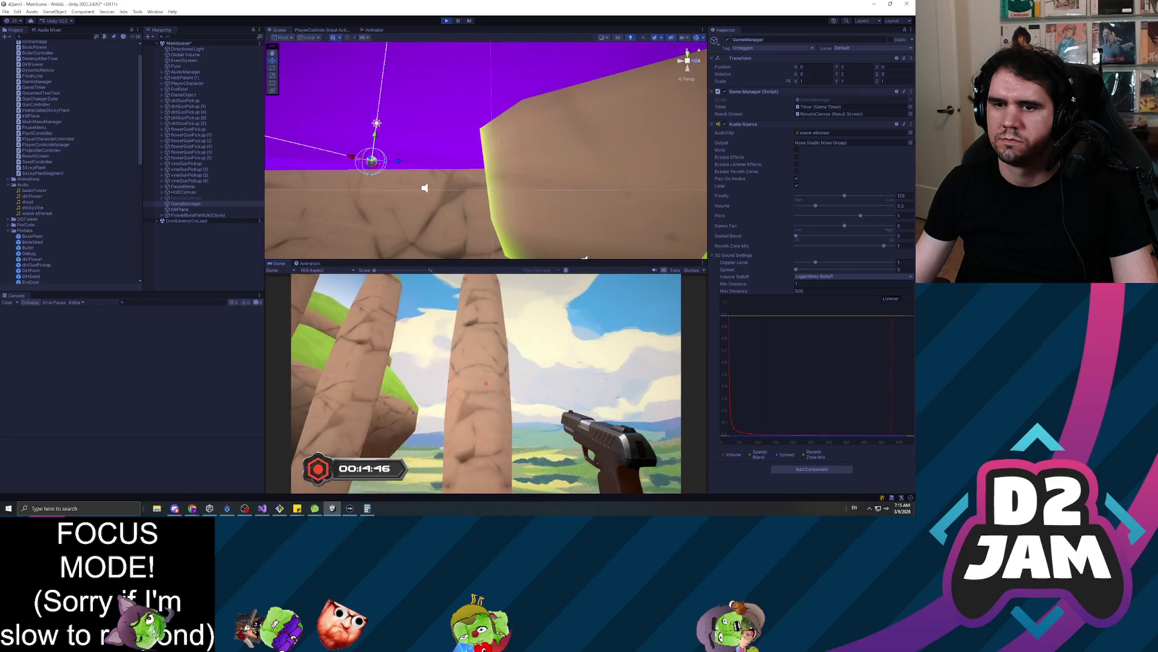
left_click(487, 383)
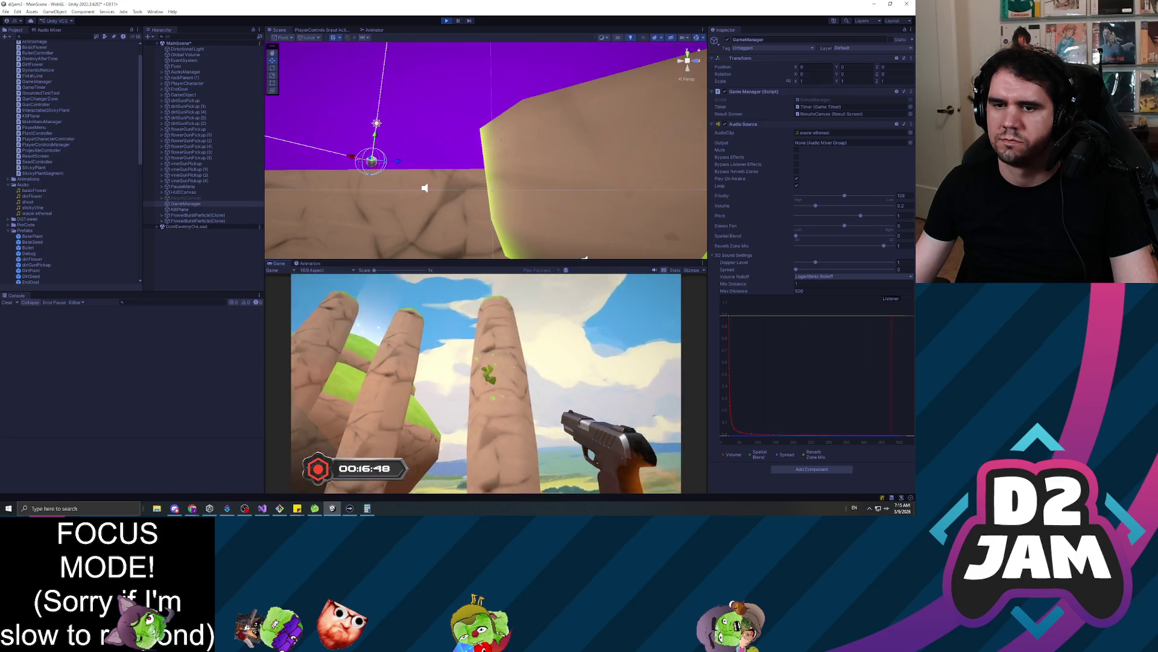
left_click(487, 383)
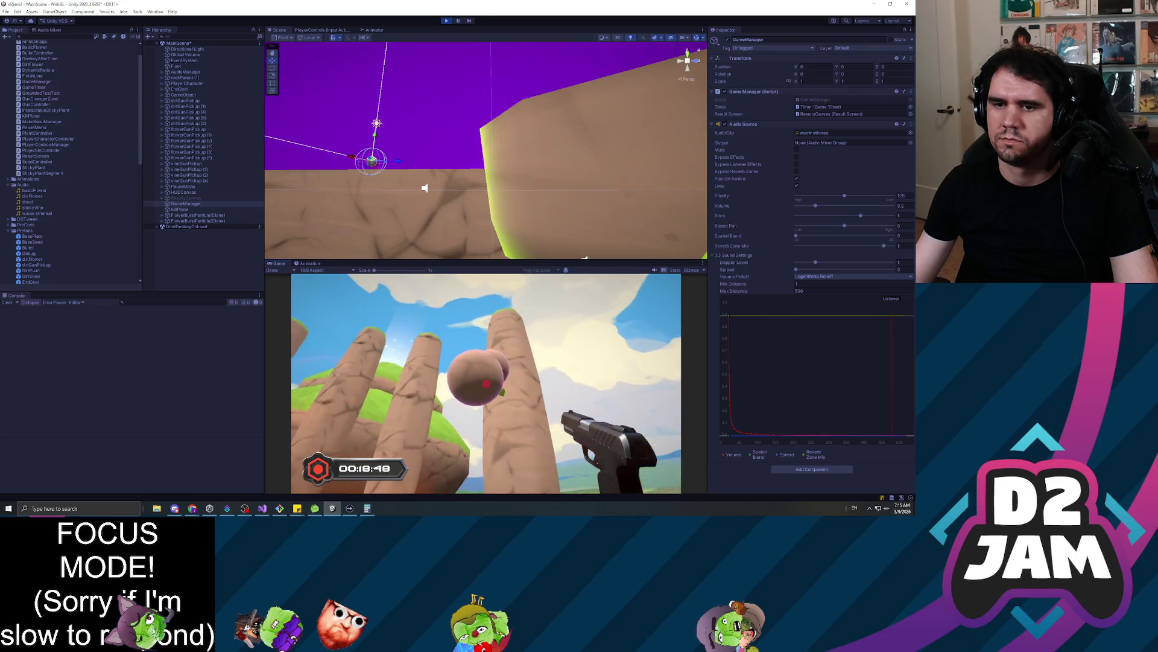
left_click(486, 384)
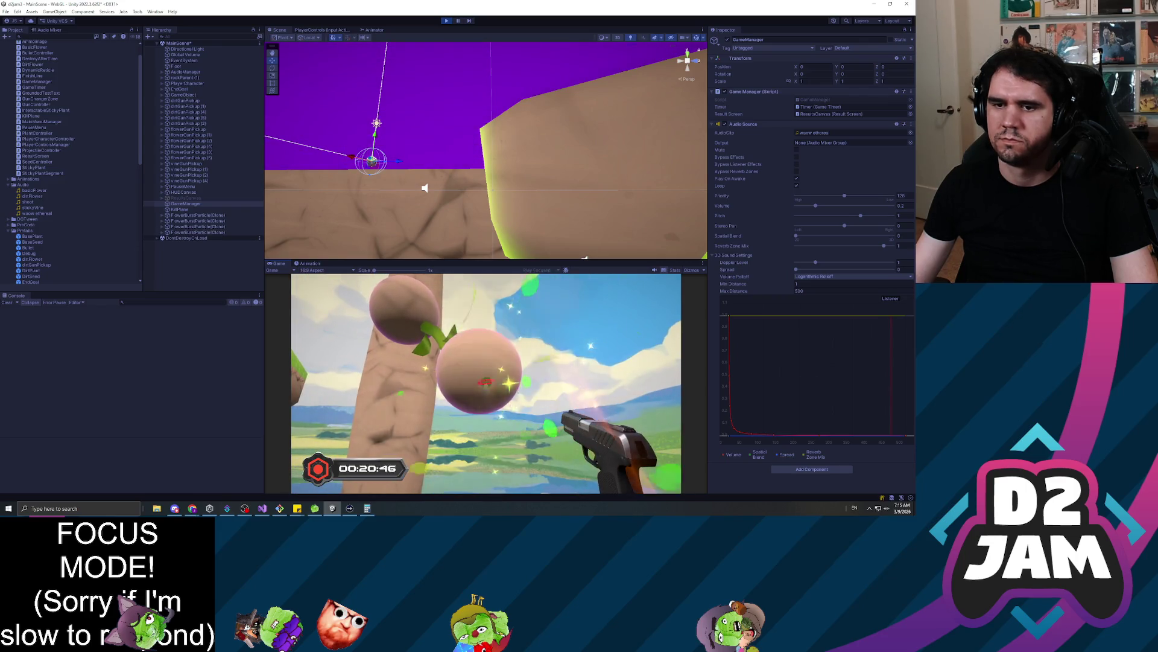
left_click(486, 384)
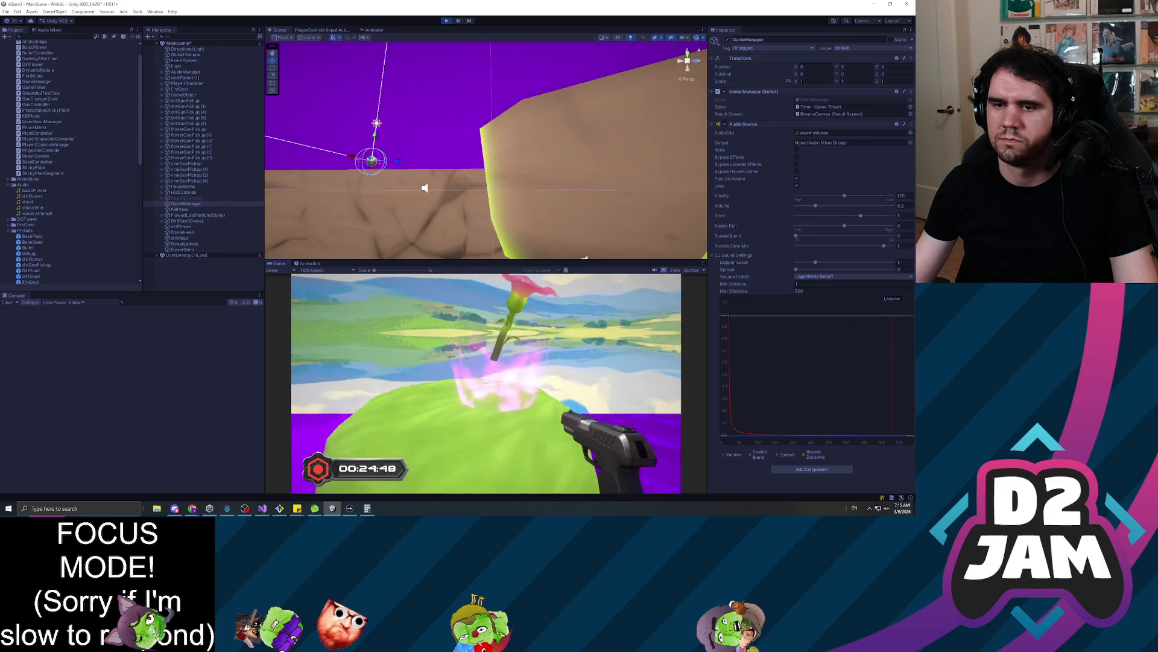
left_click(486, 384)
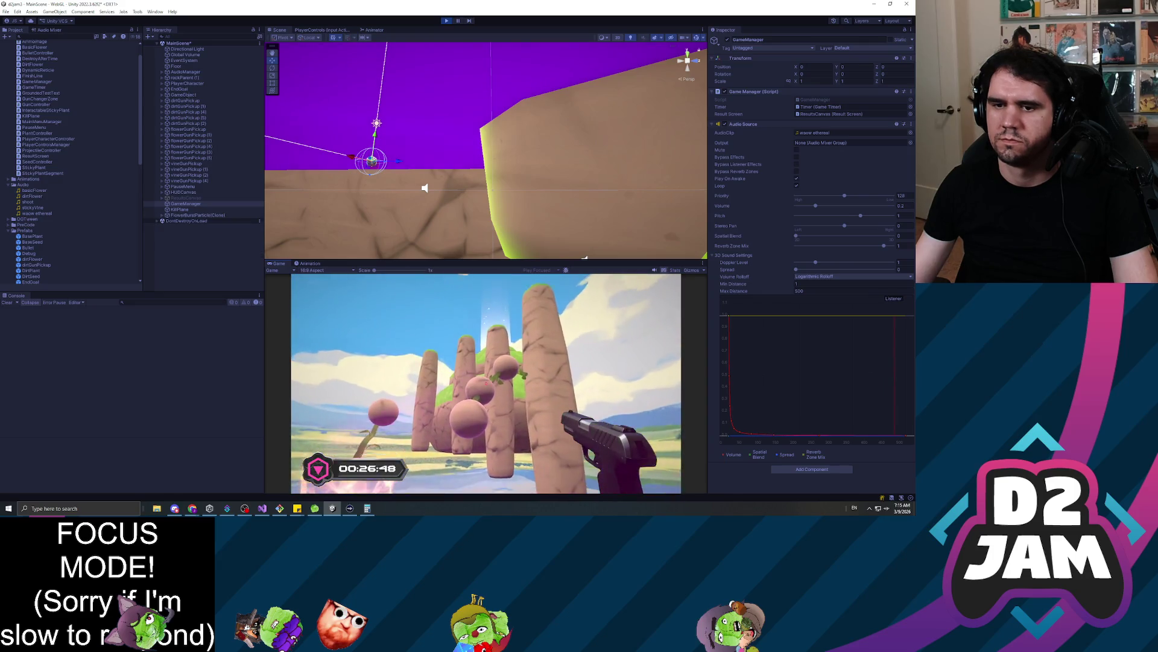
left_click(486, 383)
left_click(486, 384)
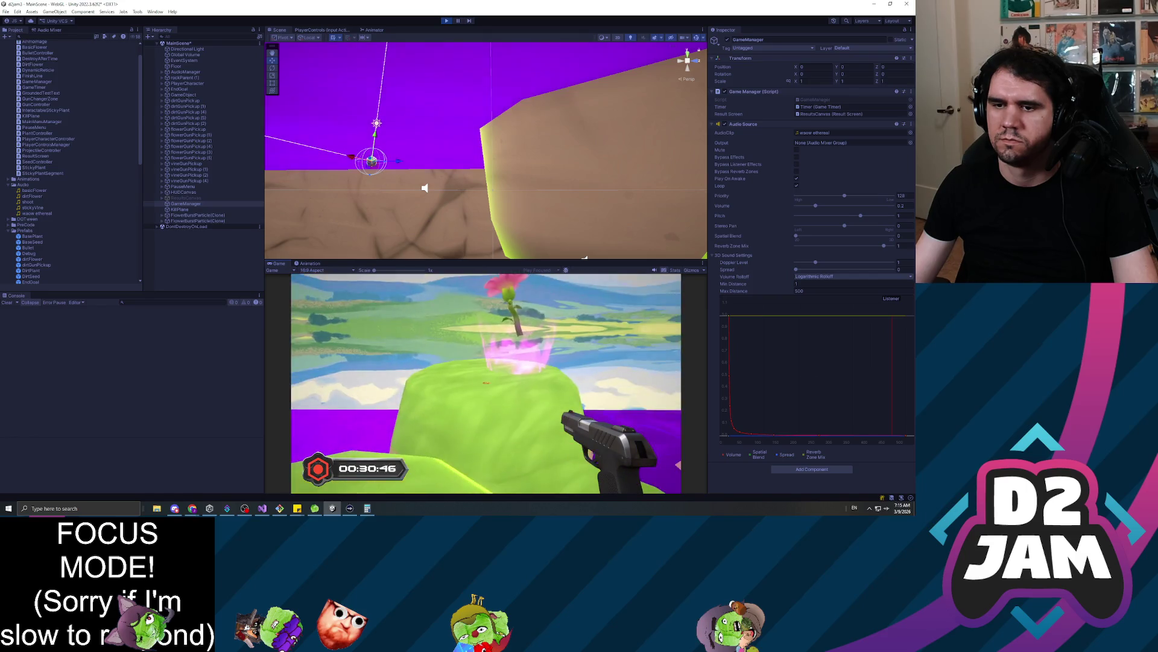
left_click(487, 384)
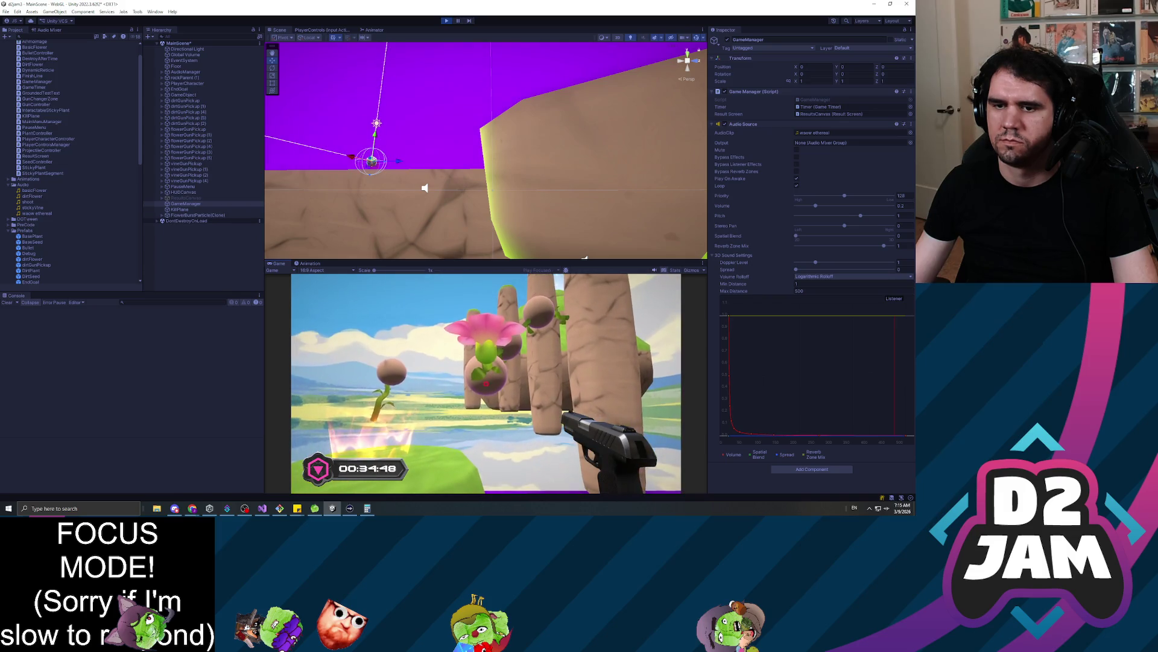
left_click(486, 384)
- Shoot the seed balls and stacked spheres near the pillars to grow plants and vines
left_click(486, 384)
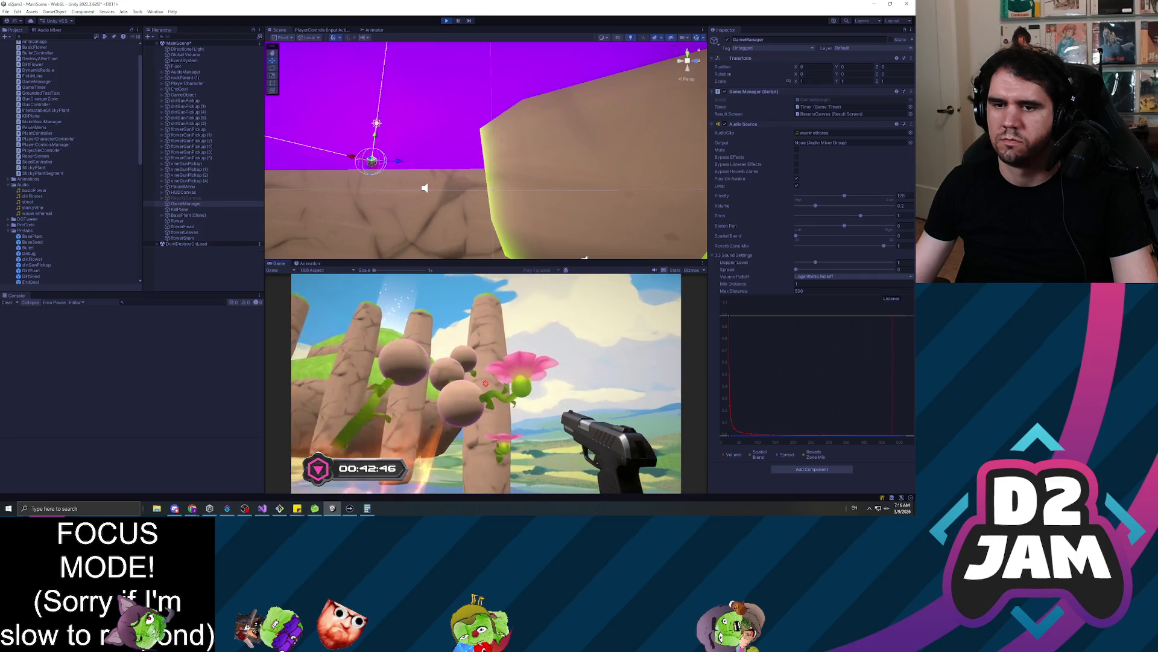
left_click(487, 383)
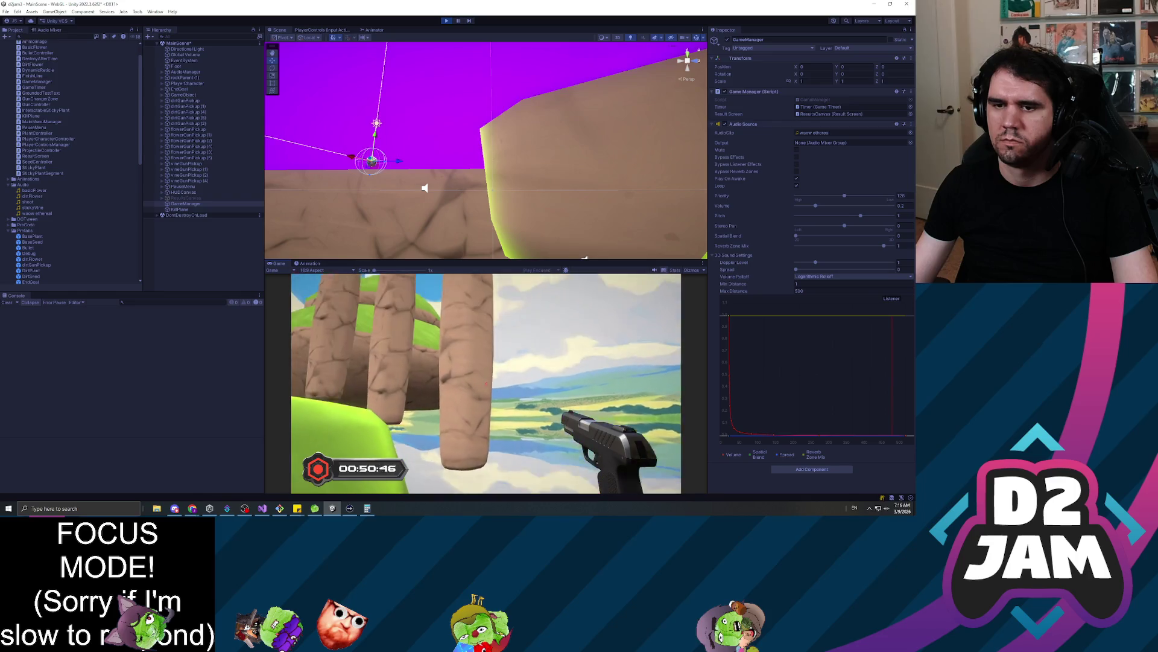
left_click(486, 384)
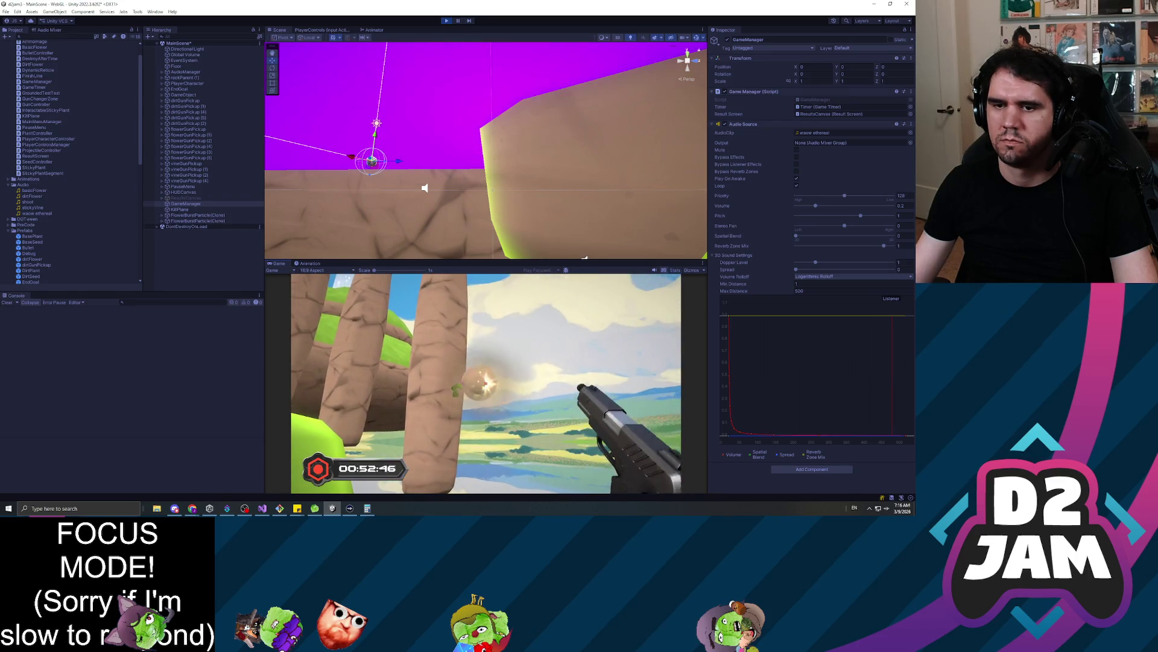
left_click(486, 383)
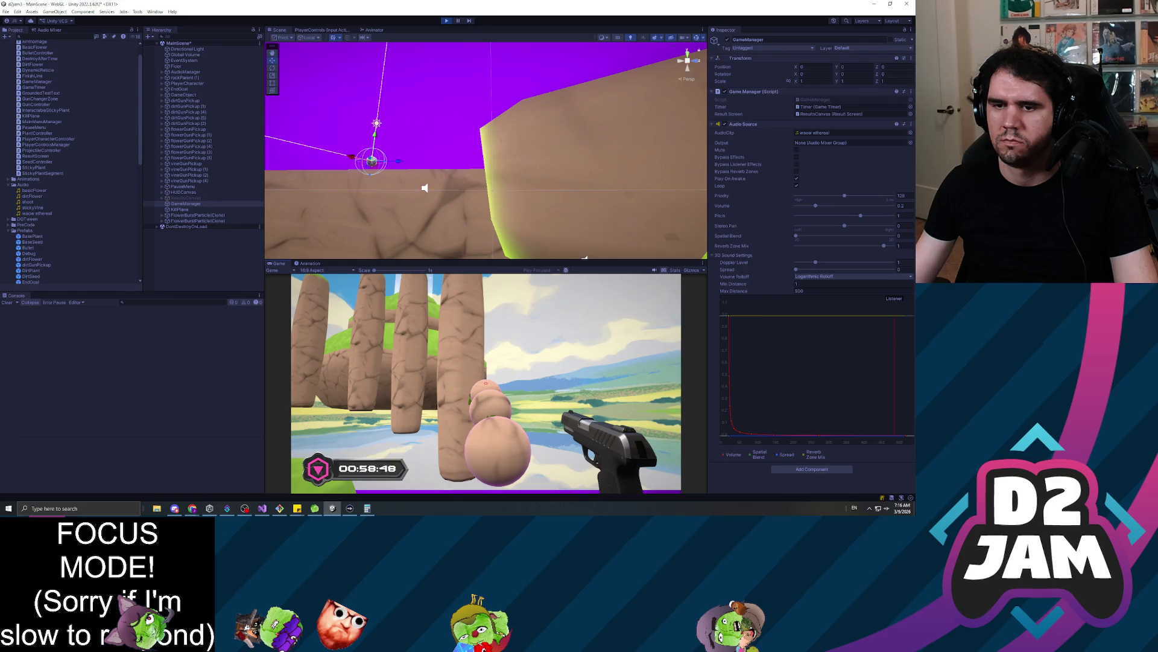
left_click(486, 384)
left_click(486, 382)
left_click(486, 384)
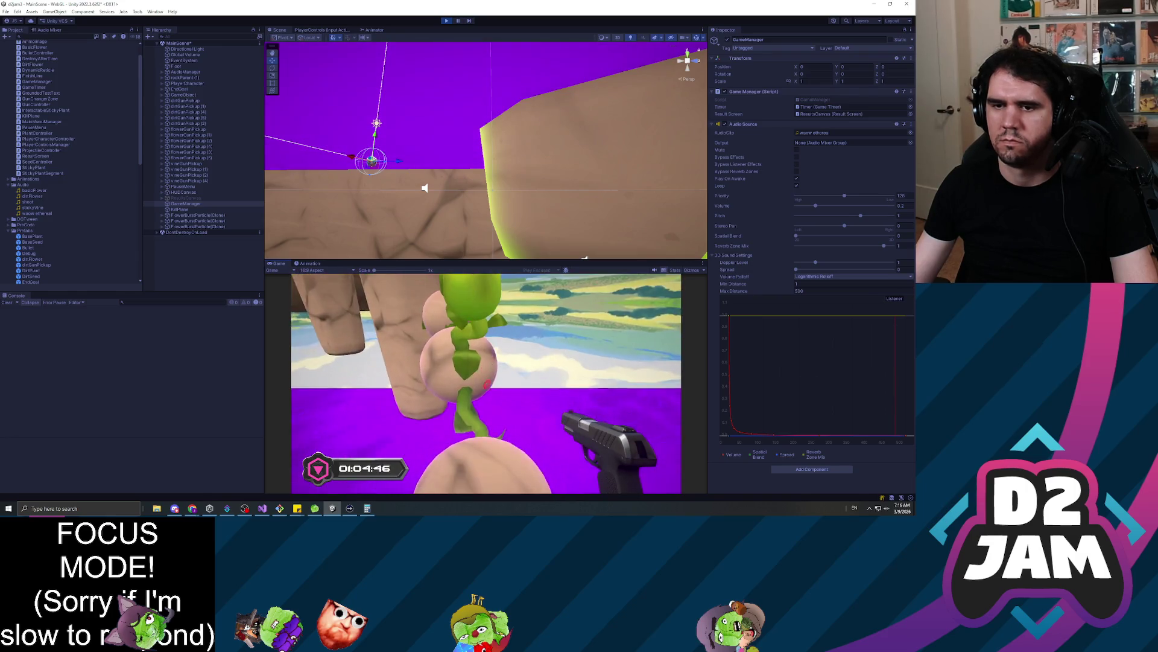
left_click(487, 383)
left_click(486, 383)
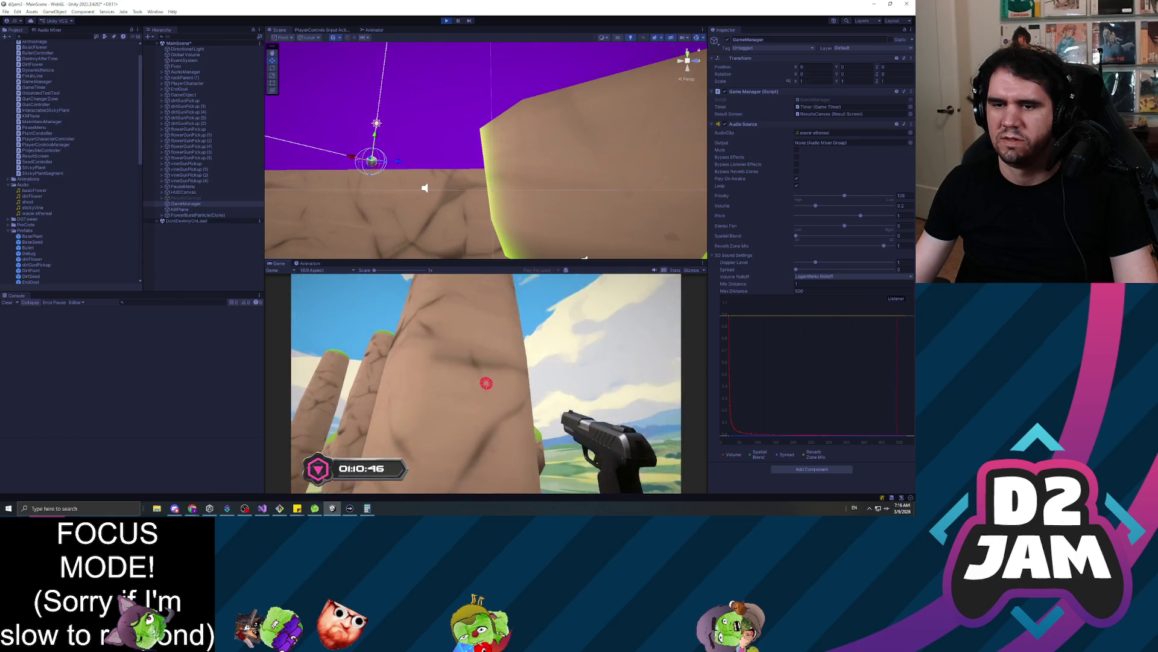
left_click(487, 383)
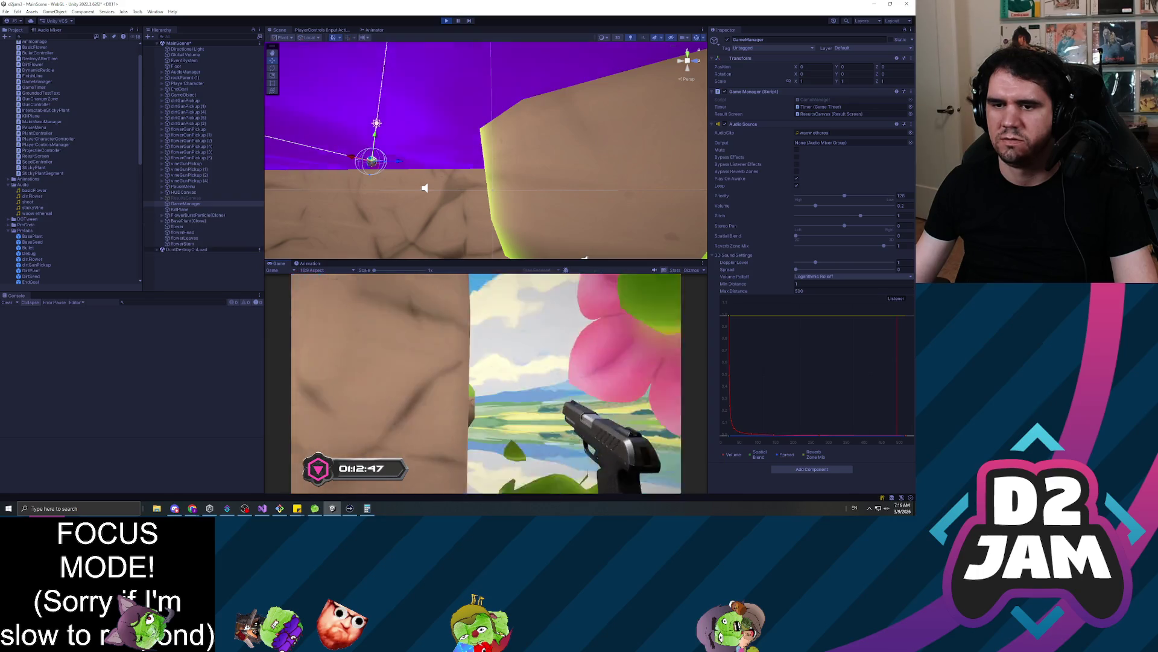
left_click(486, 383)
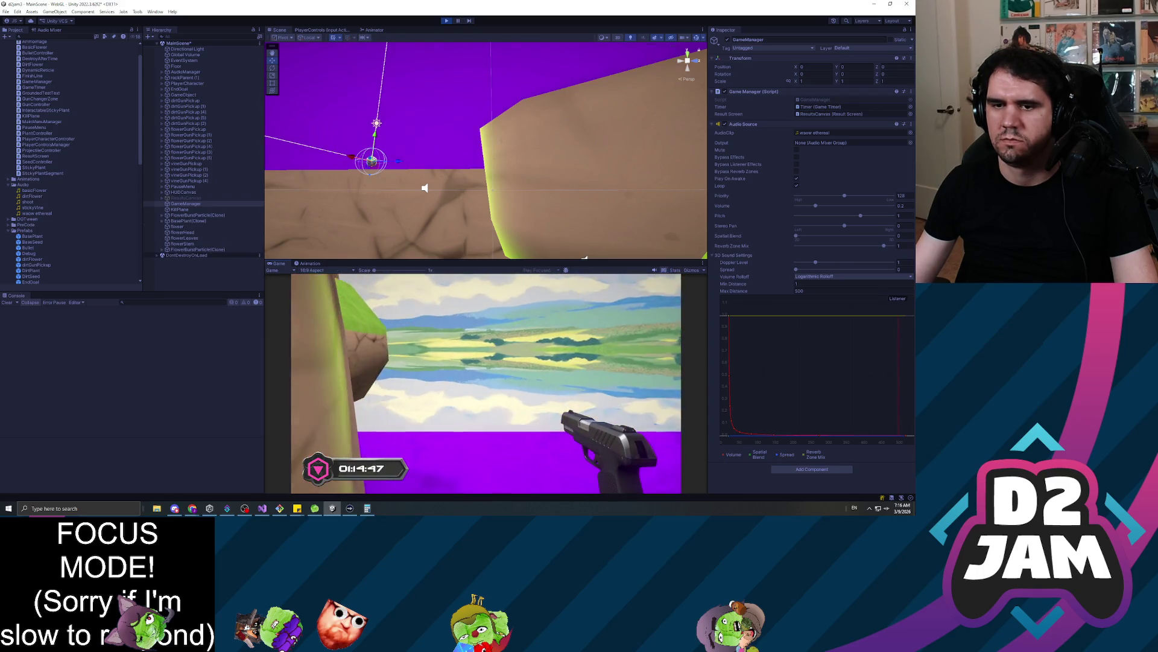
left_click(486, 382)
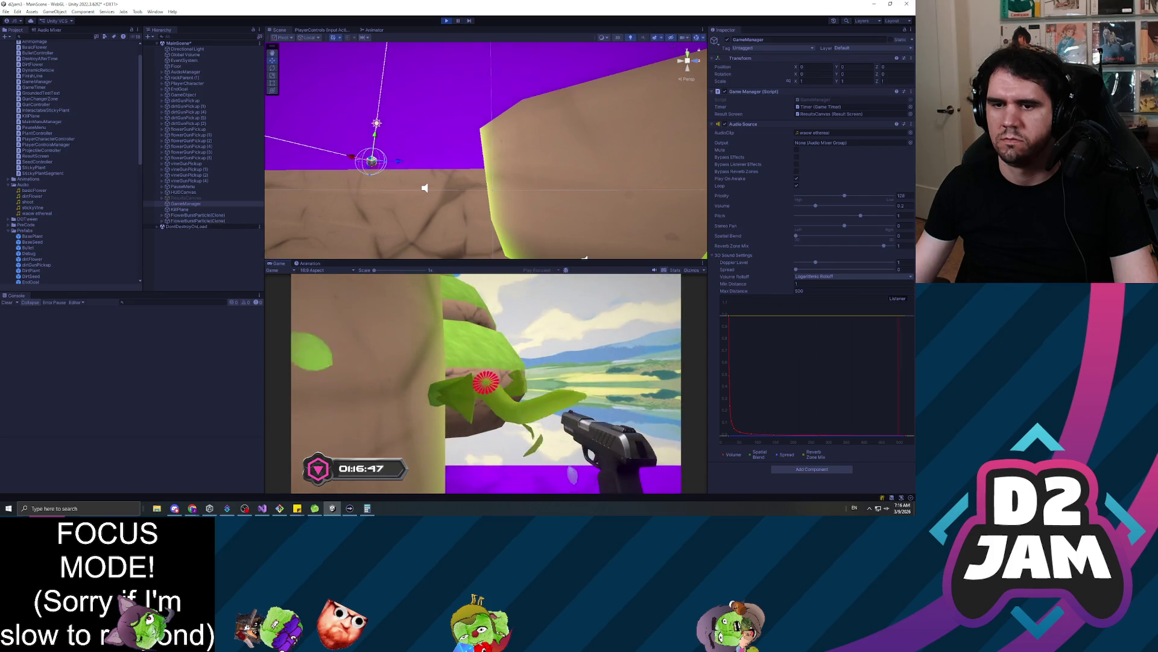
- Walk toward the rock shooting seed pods, then open the pause menu and stop the playtest
key("w")
left_click(486, 383)
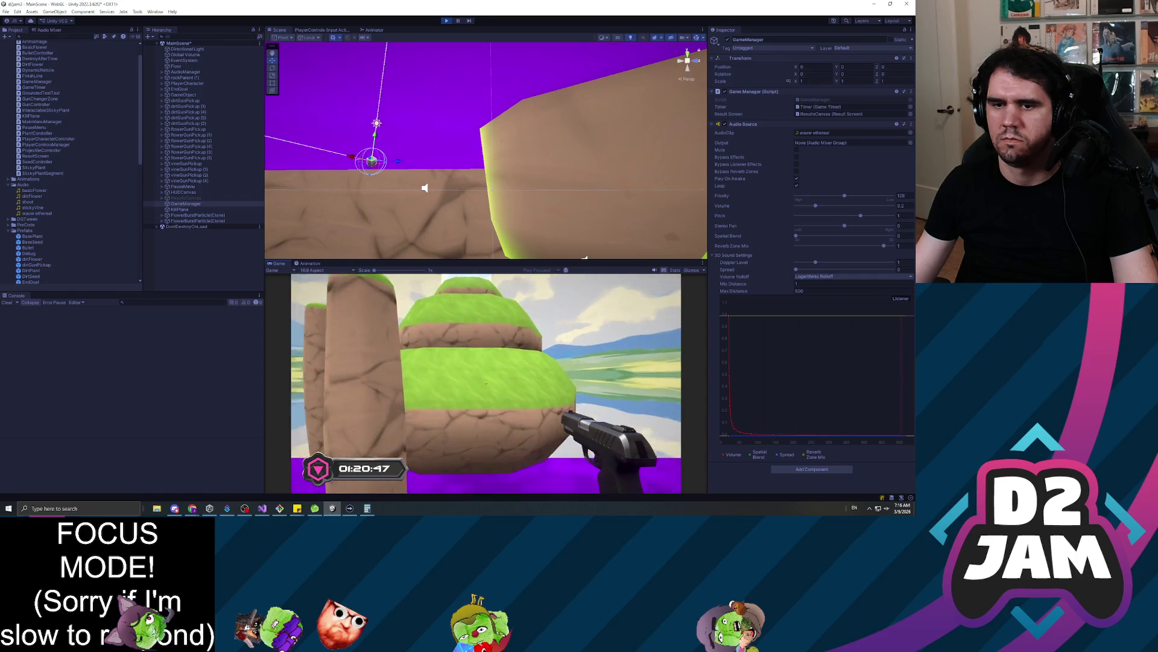
key("w")
left_click(487, 383)
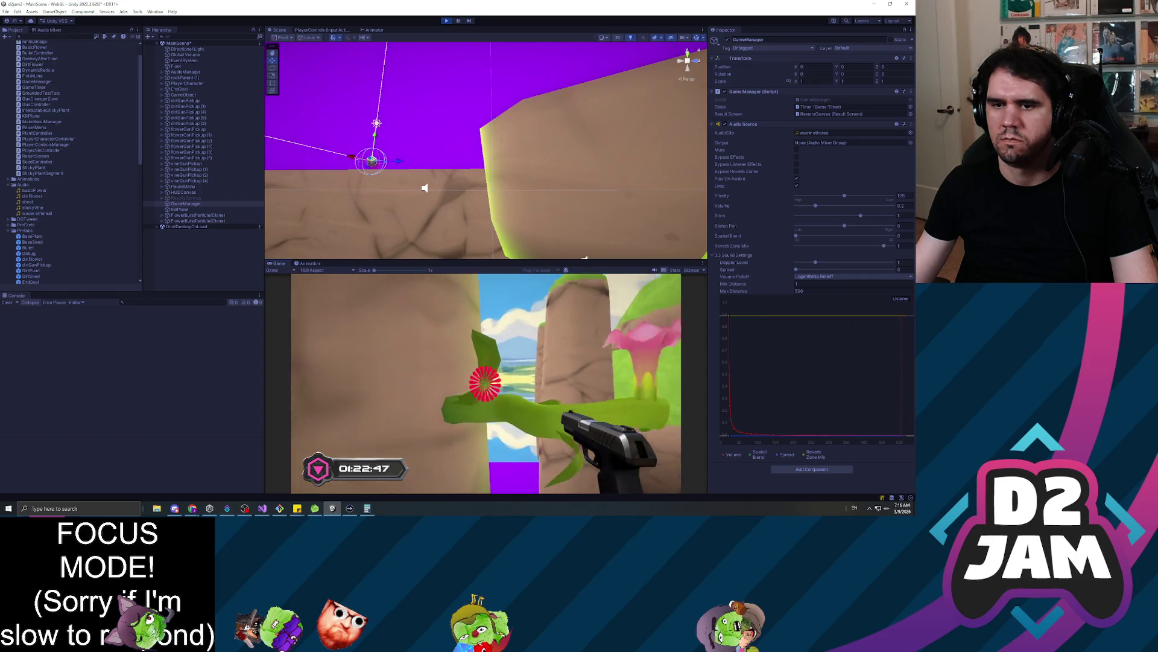
key("w")
key("w")
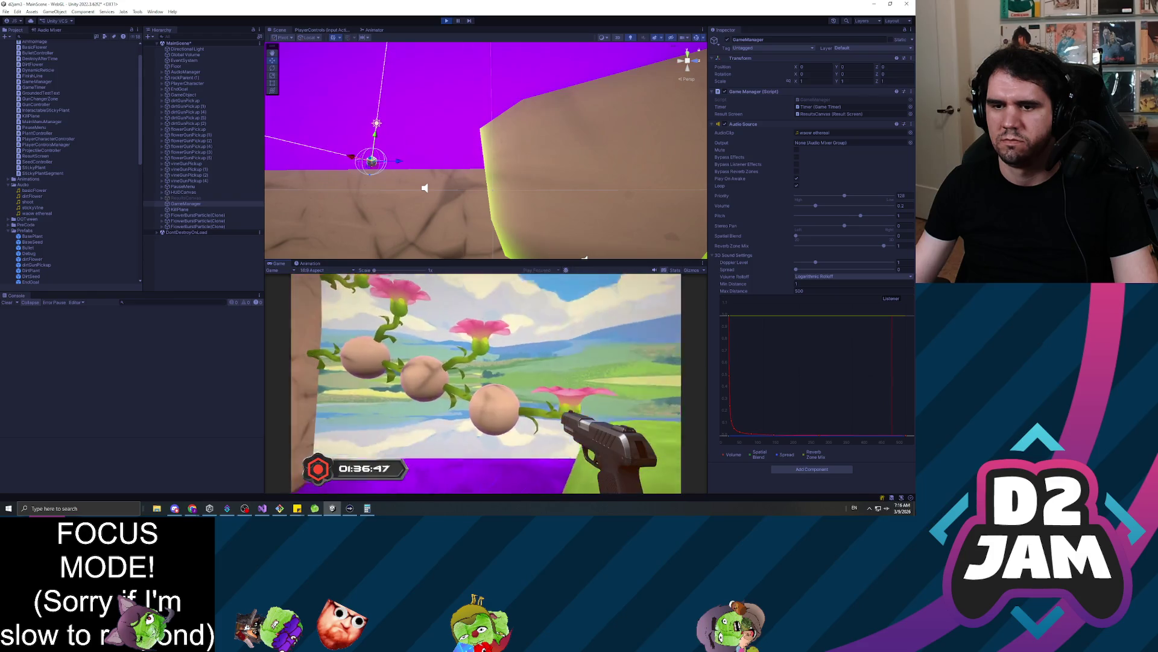
left_click(485, 383)
left_click(486, 383)
left_click(486, 383)
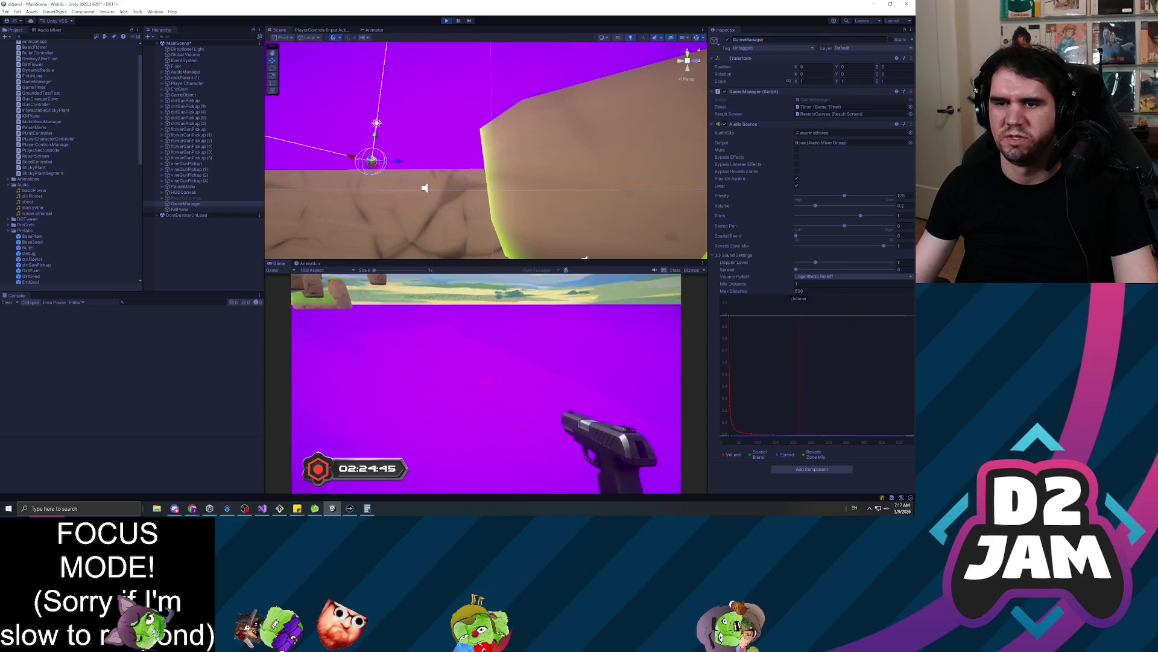
key("Escape")
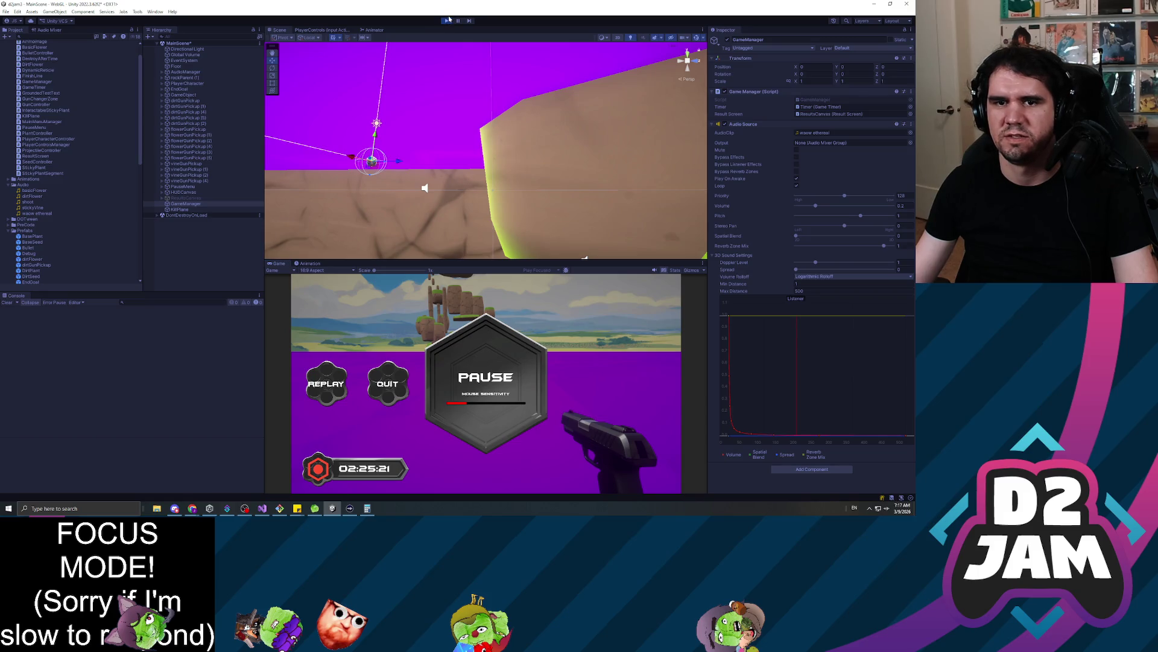
left_click(445, 22)
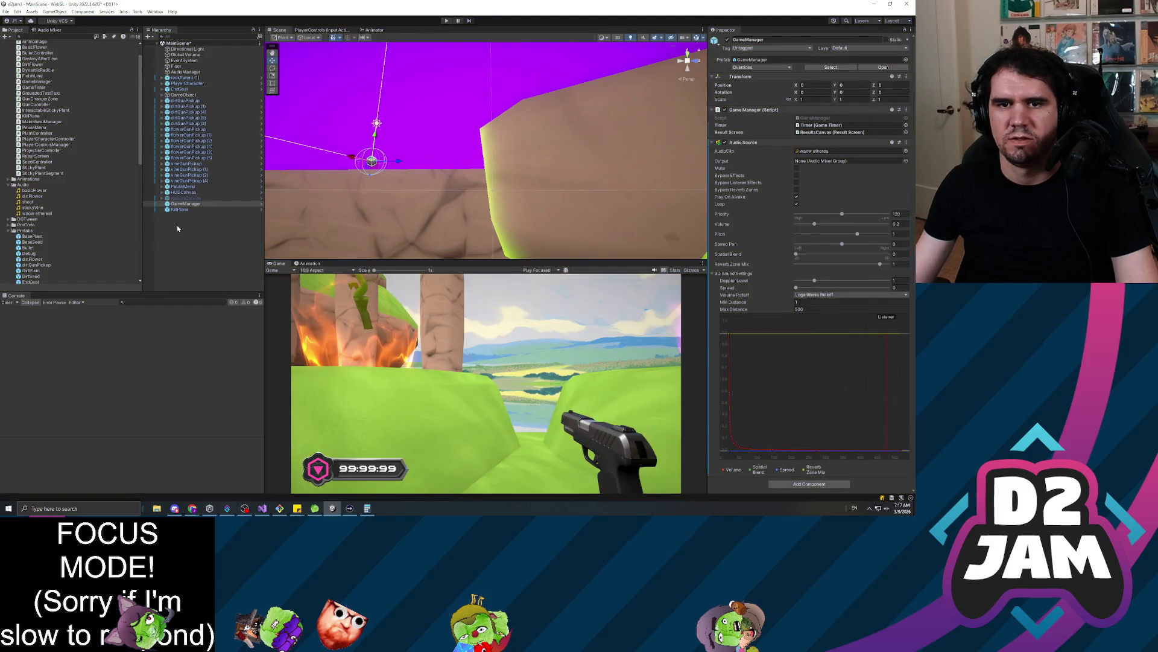
- Inspect the KillPlane, Floor and AudioManager objects, then delete KillPlane from MainScene
left_click(187, 209)
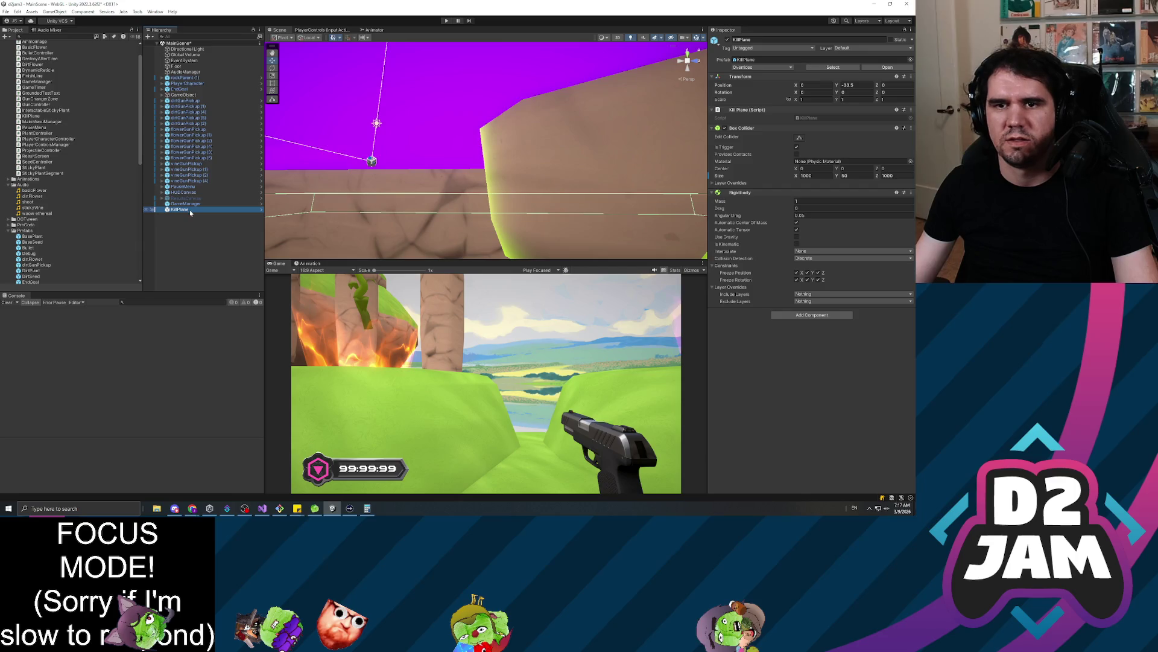
left_click(195, 66)
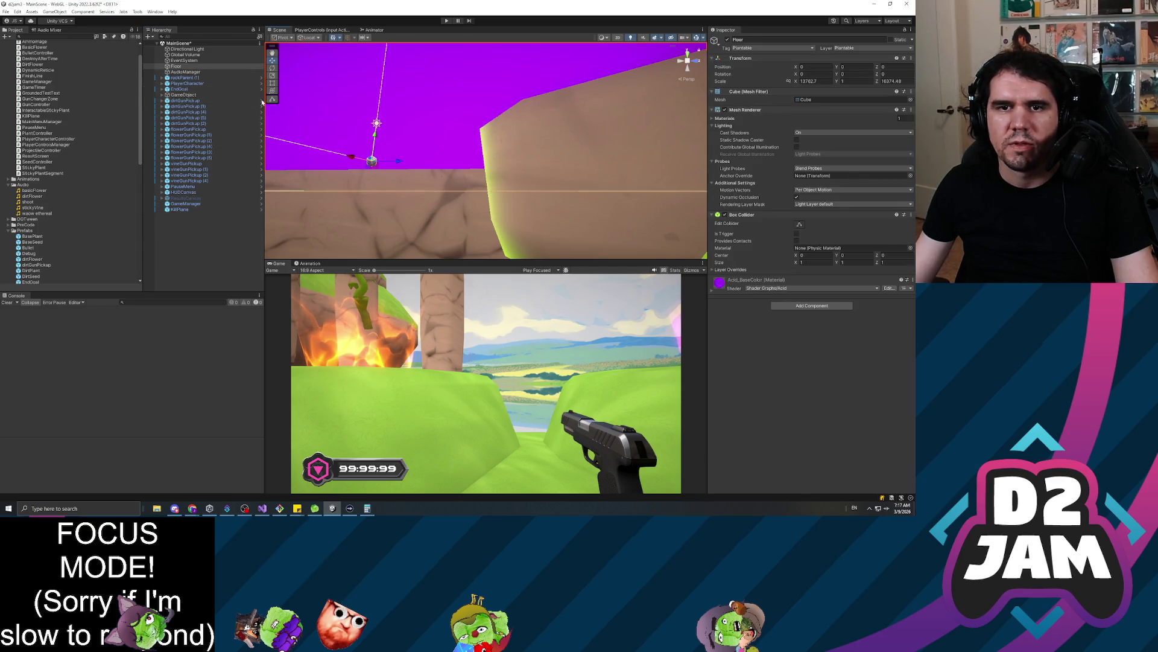
left_click(185, 72)
left_click(181, 66)
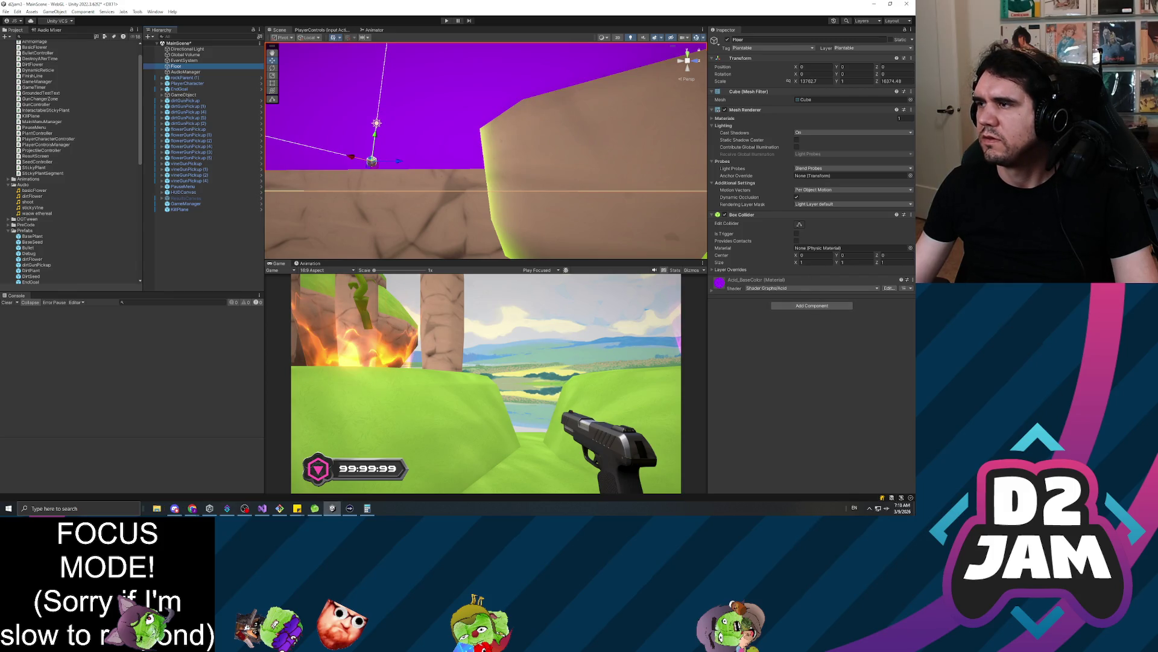
key("alt+Tab")
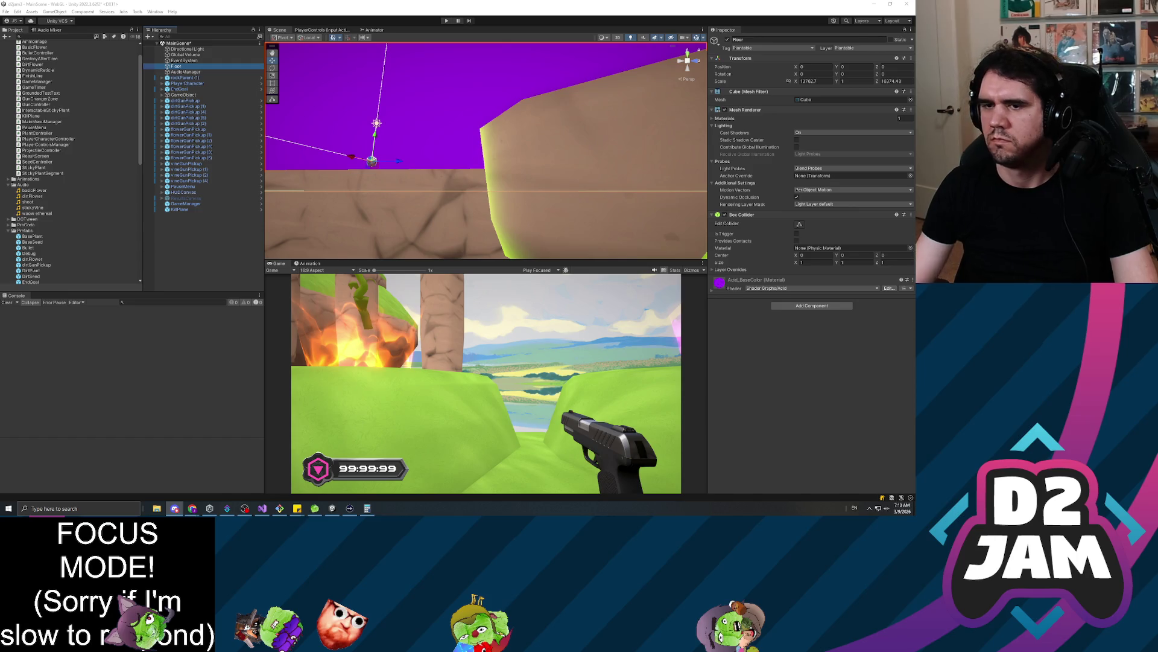
left_click(183, 210)
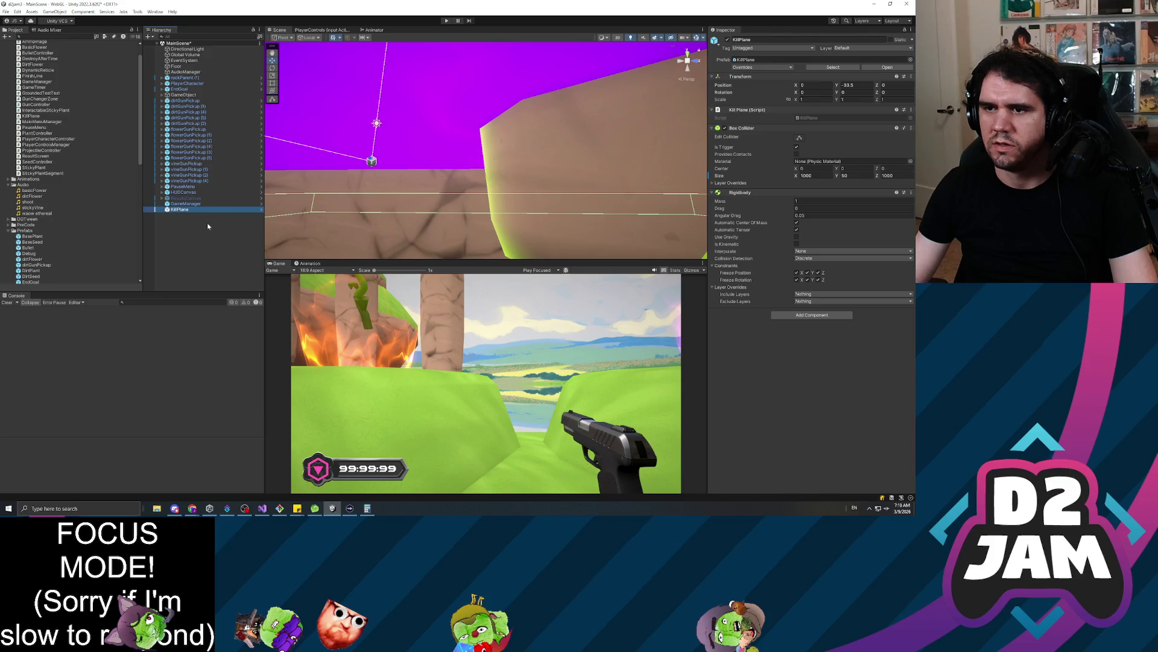
key("Delete")
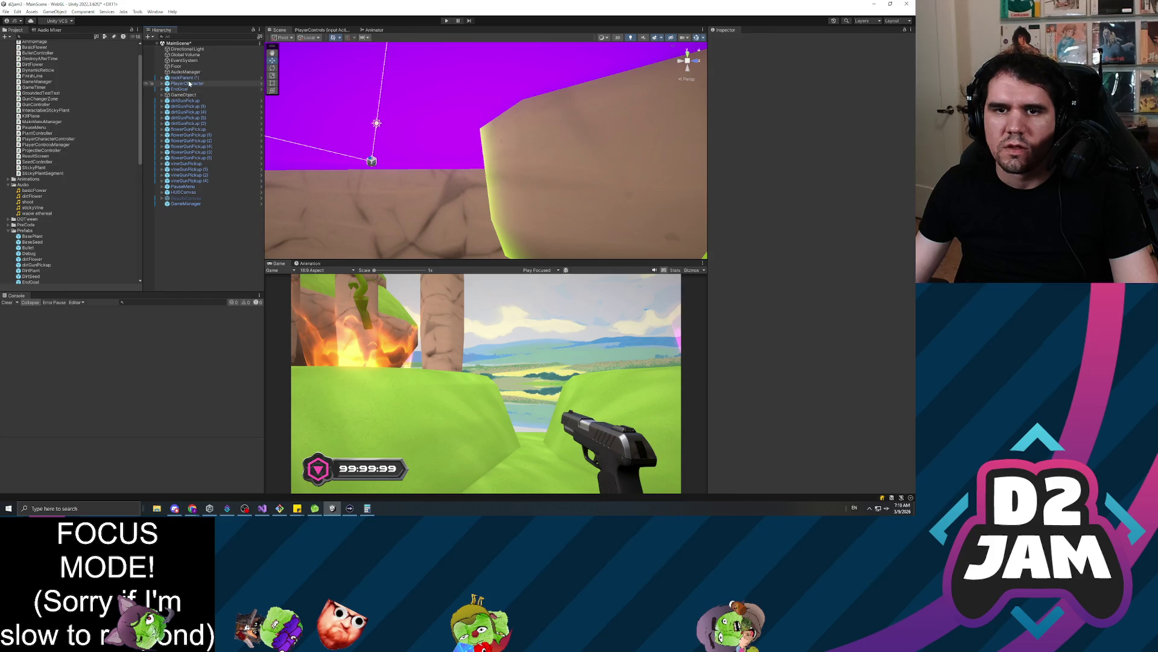
- Add the Kill Plane script to the Floor and make its box collider a trigger
left_click(176, 66)
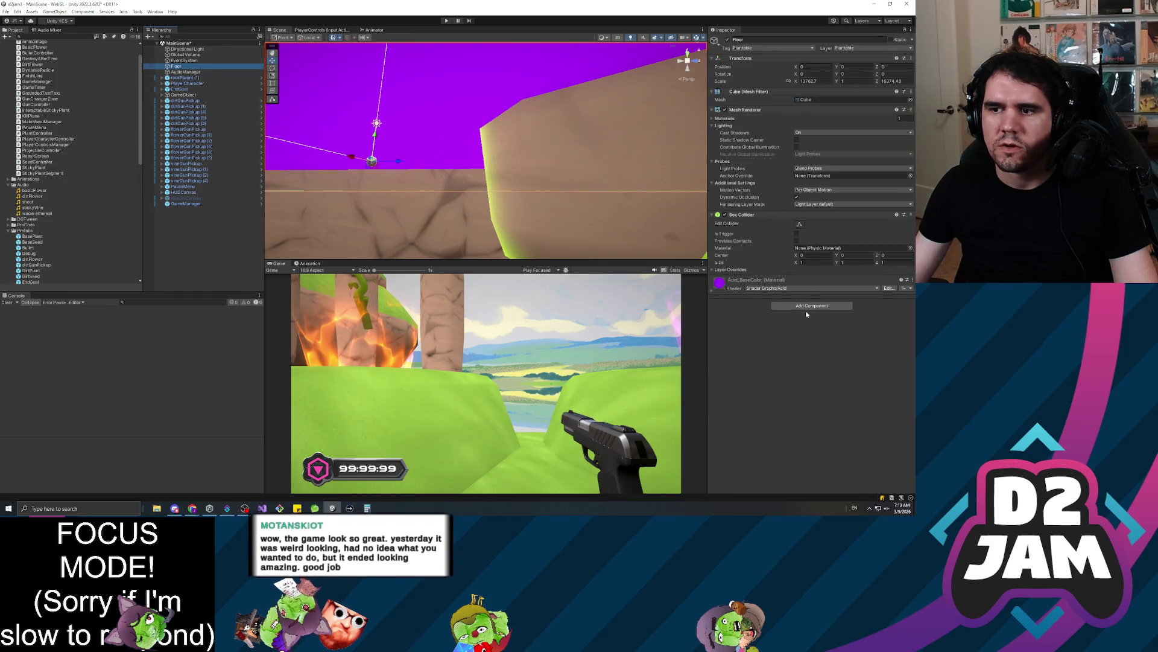
left_click(812, 305)
type("killplane")
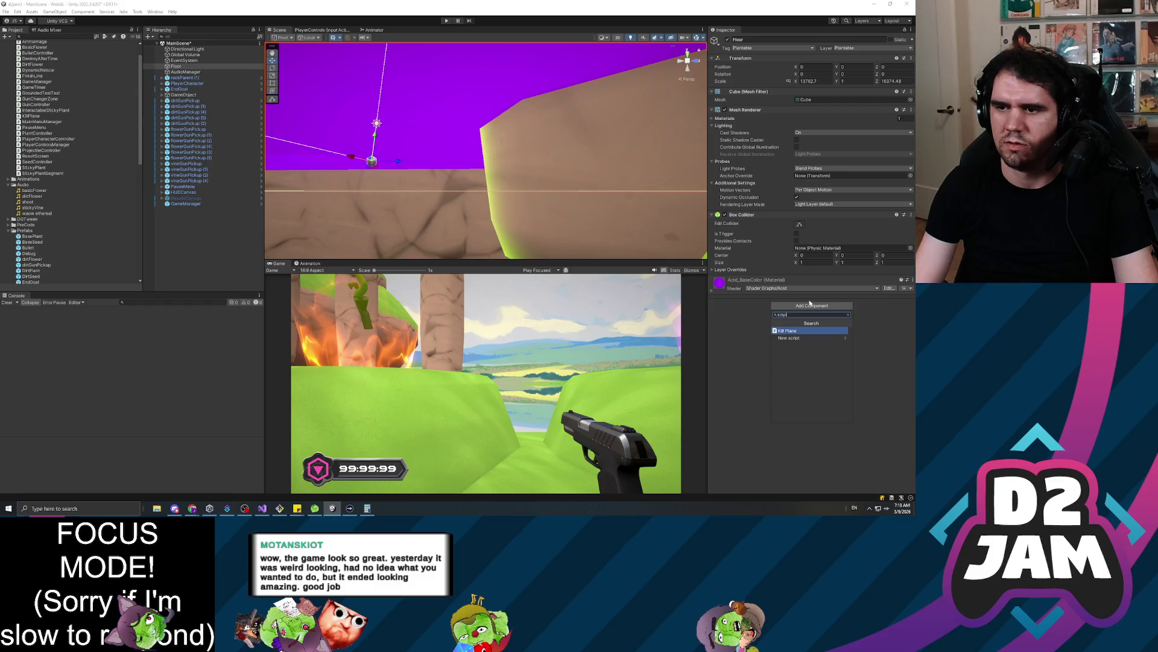
key("Return")
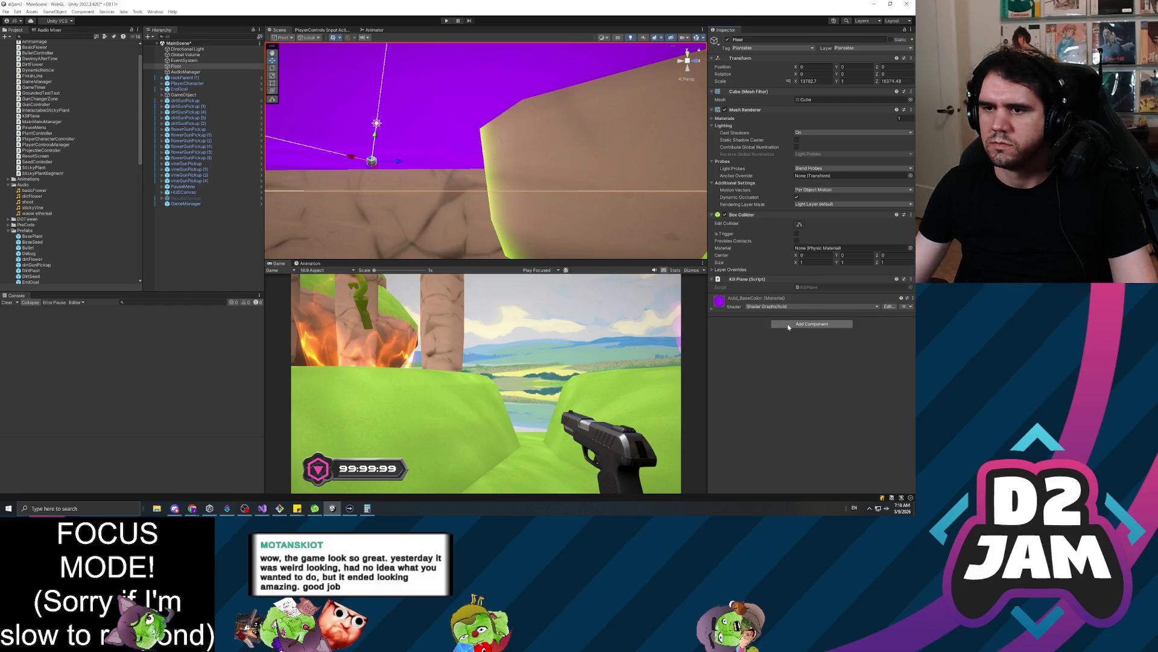
left_click(797, 234)
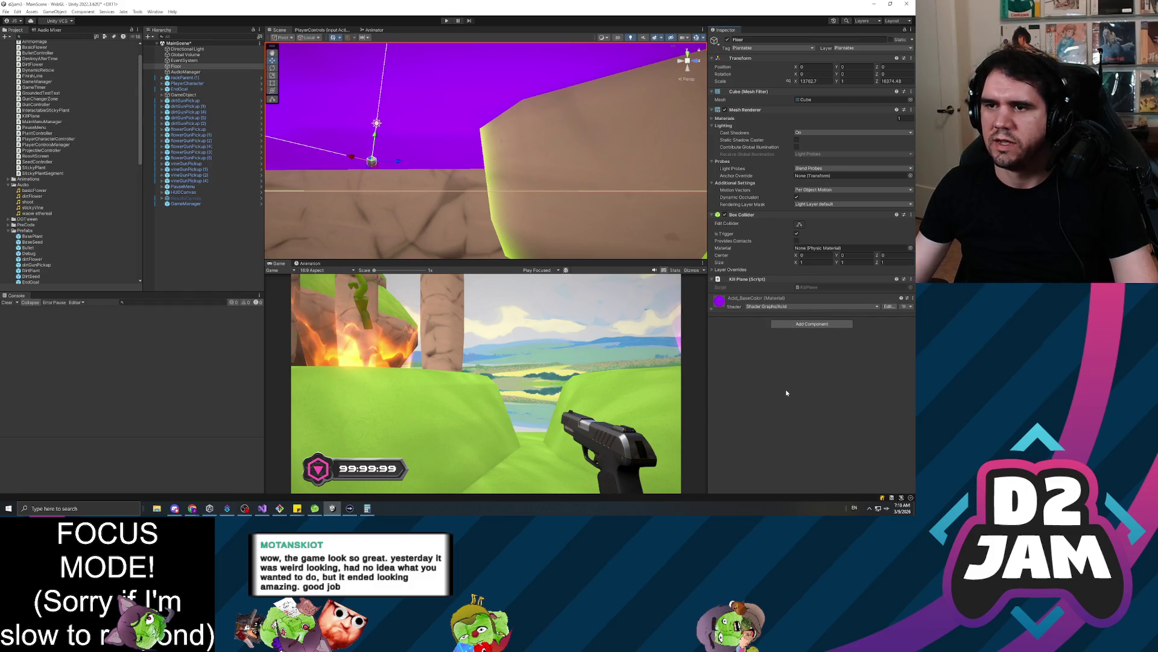
- Add a gravity-free Rigidbody to the Floor, freezing position X/Y/Z and rotation X/Z, then playtest
left_click(808, 323)
type("rigidbody")
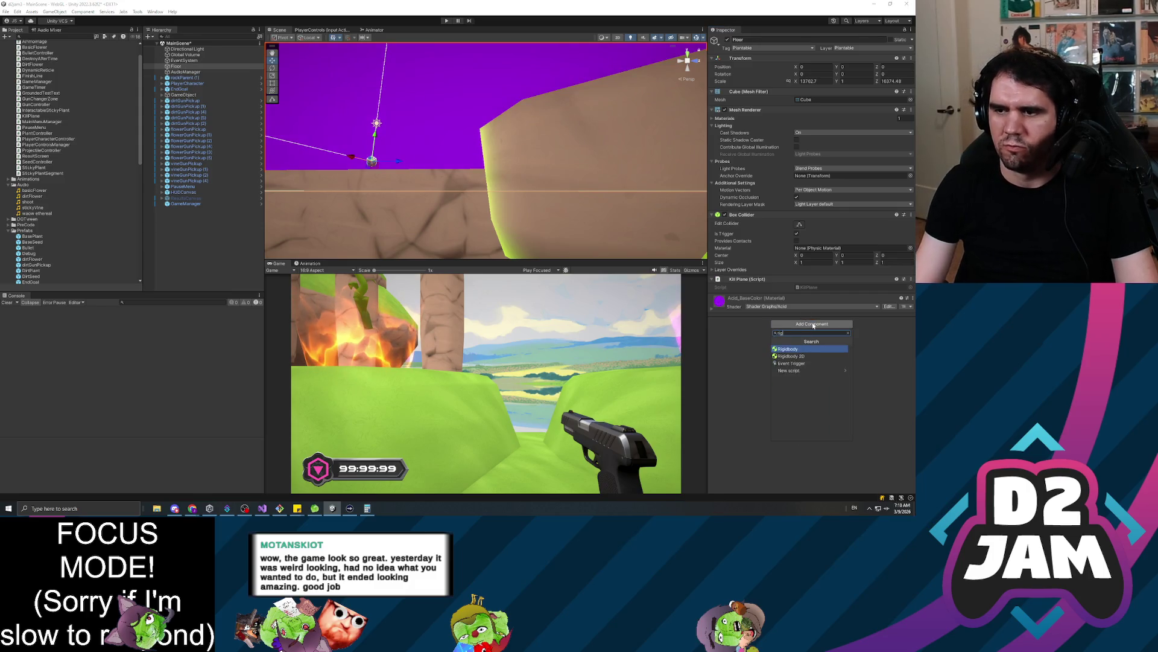
key("Return")
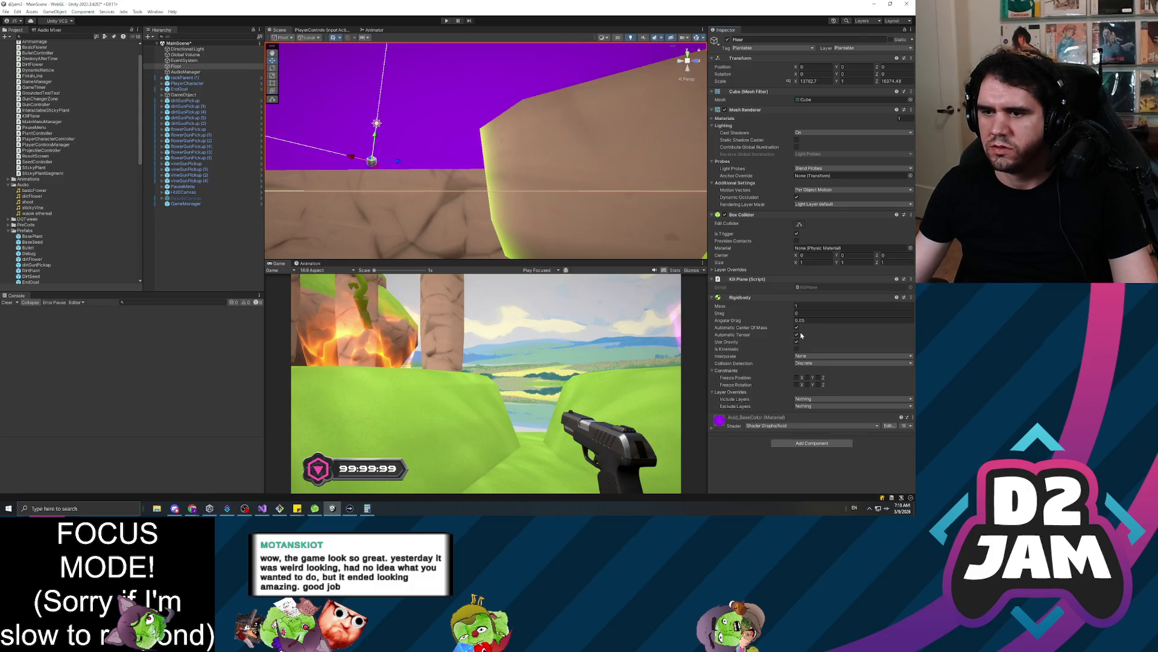
left_click(797, 342)
left_click(797, 377)
left_click(807, 377)
left_click(819, 378)
left_click(817, 385)
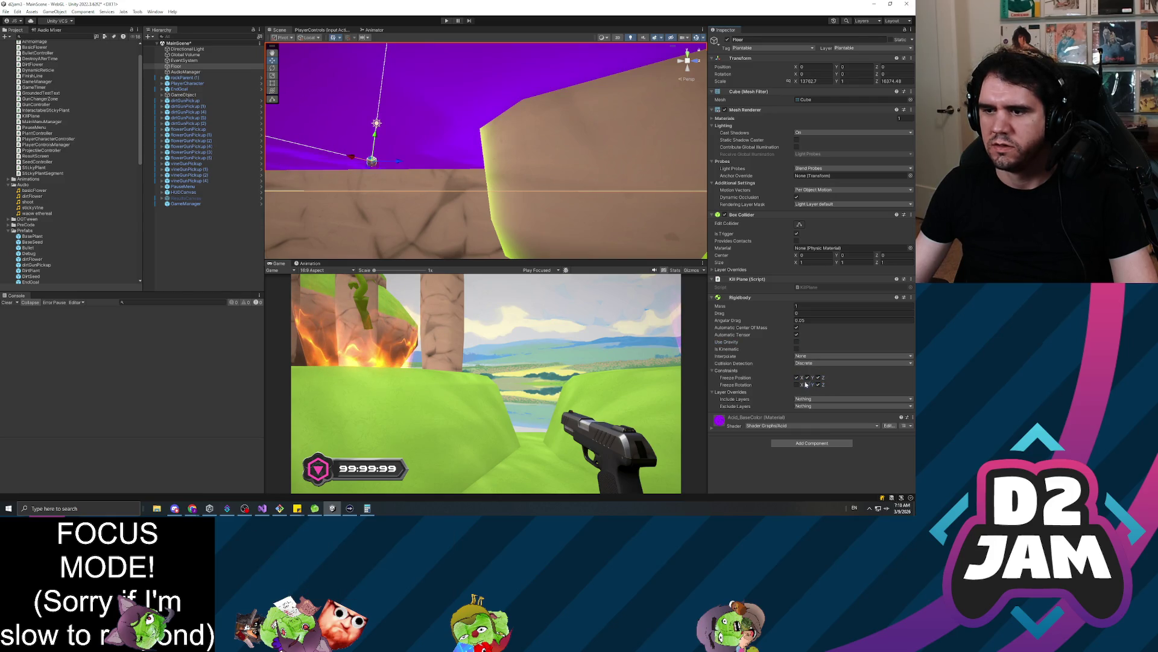
left_click(797, 385)
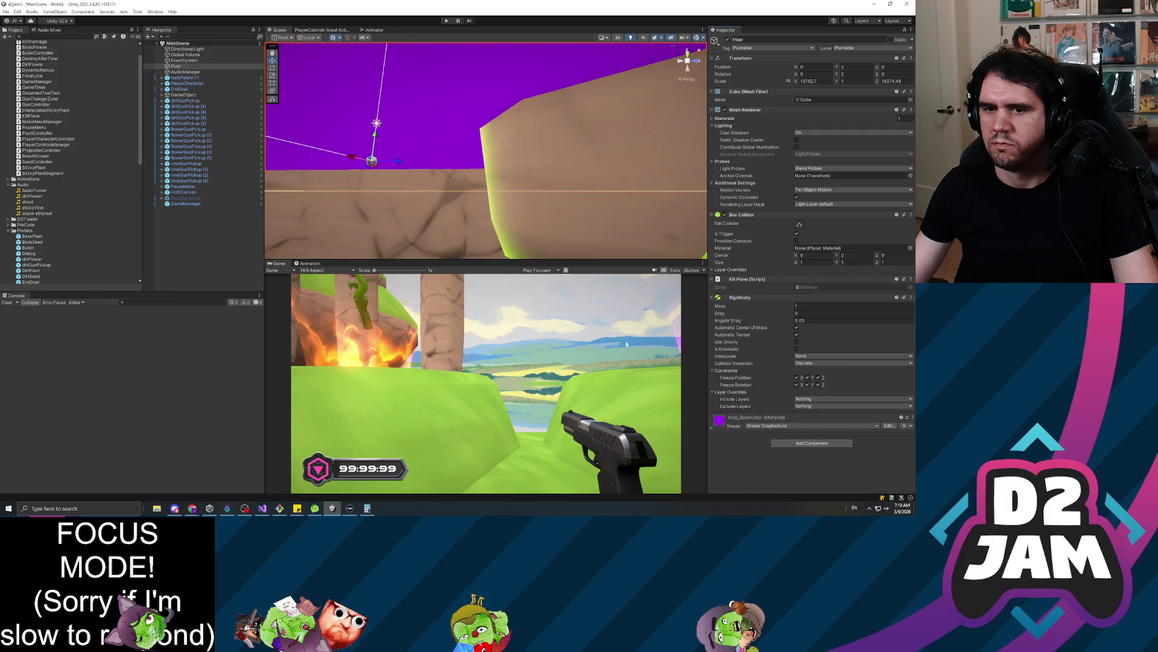
left_click(446, 21)
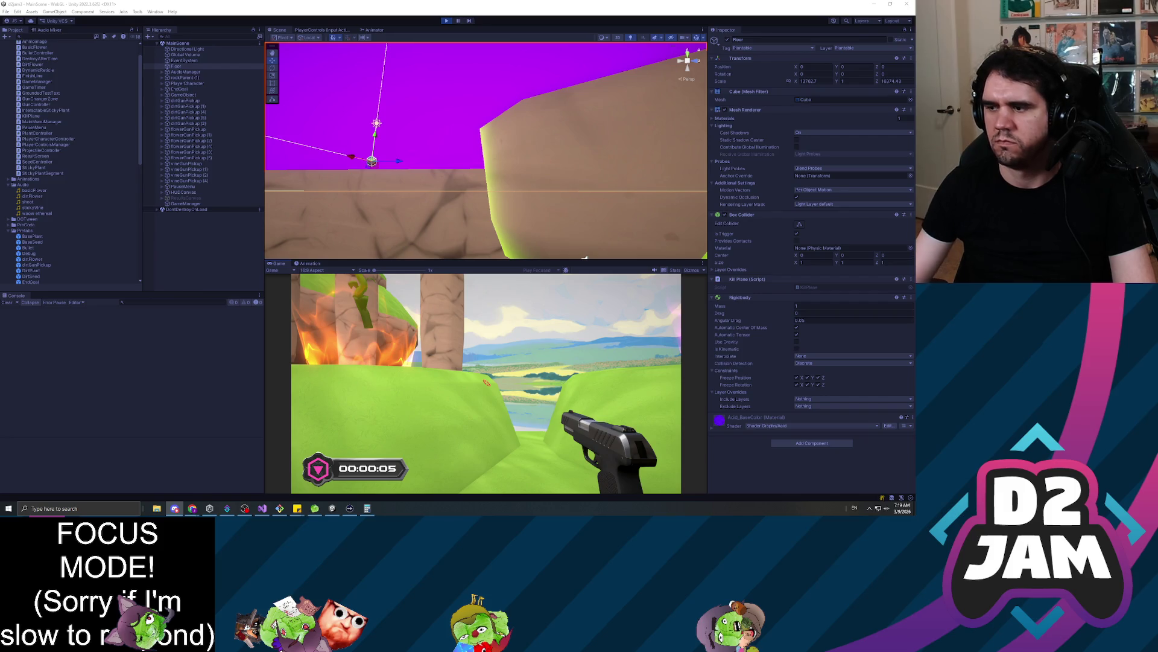
- Fall onto the Floor to trigger the KillPlane NullReferenceException, pause, and view KillPlane.cs line 11
left_click(530, 417)
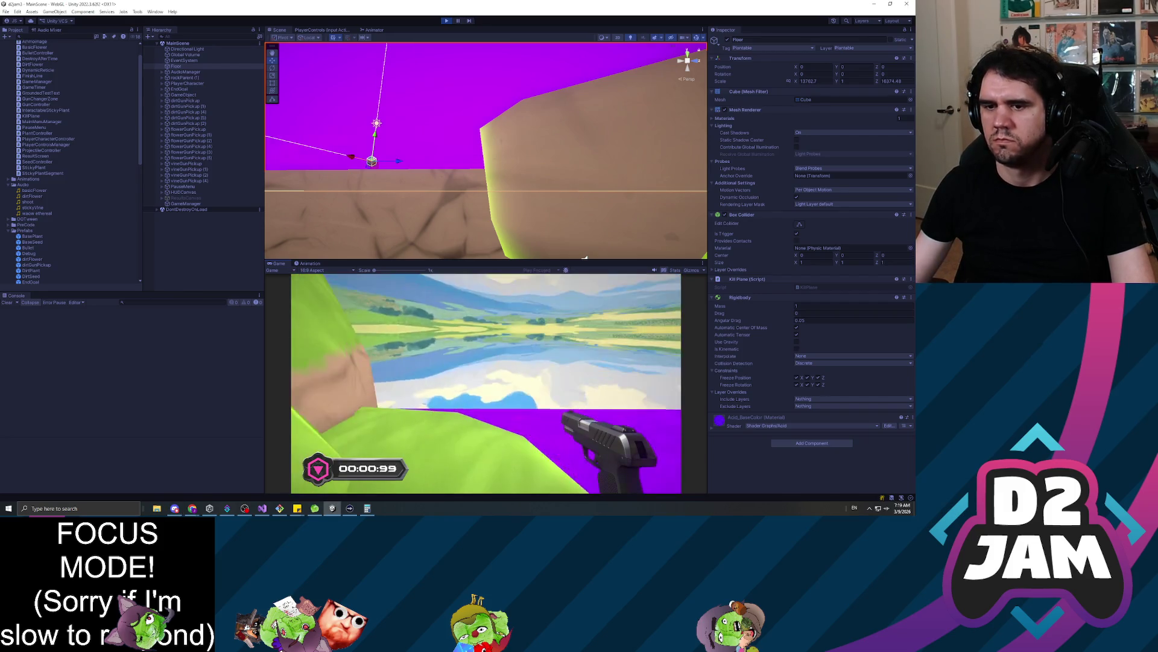
left_click(487, 382)
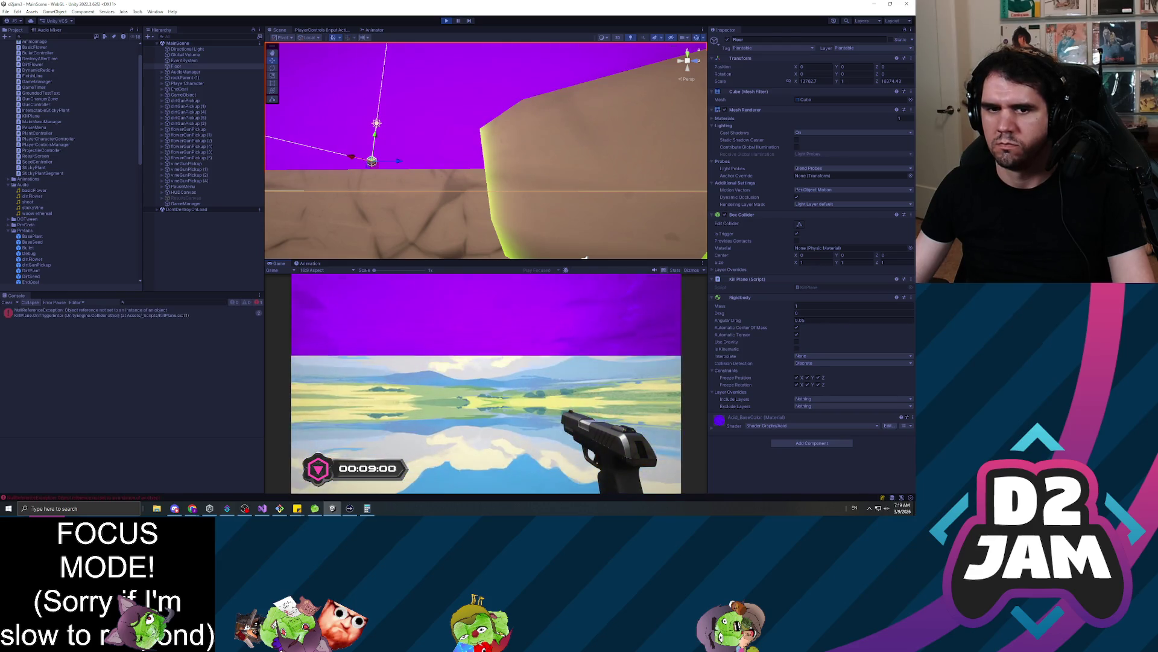
key("Escape")
double_click(137, 315)
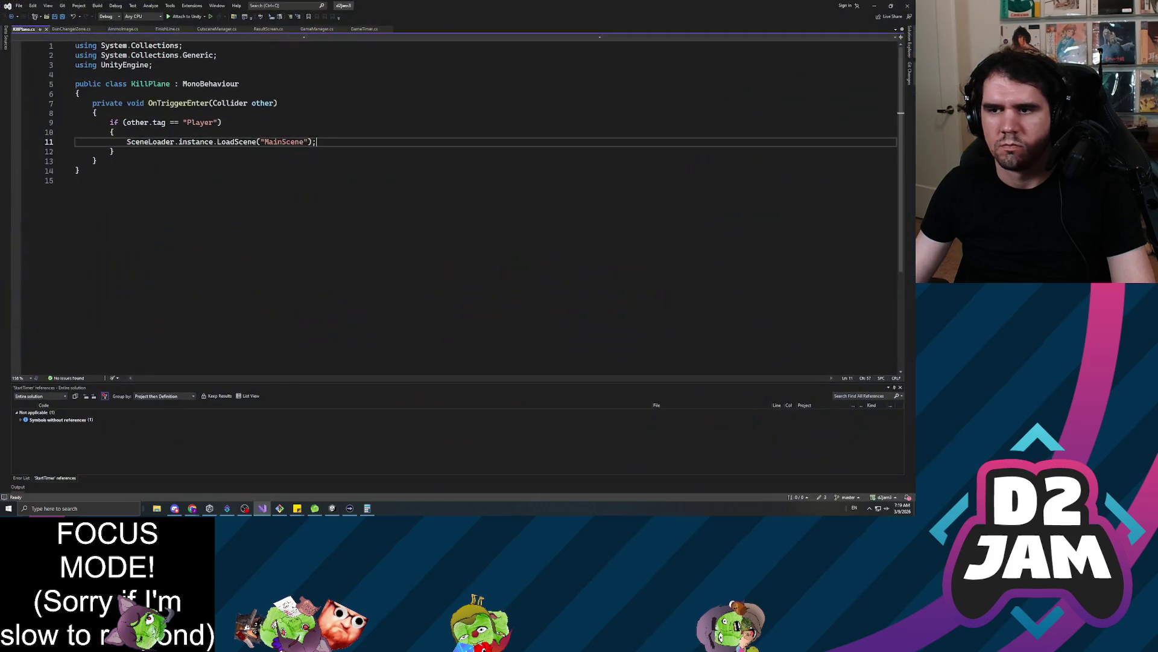
left_click(874, 6)
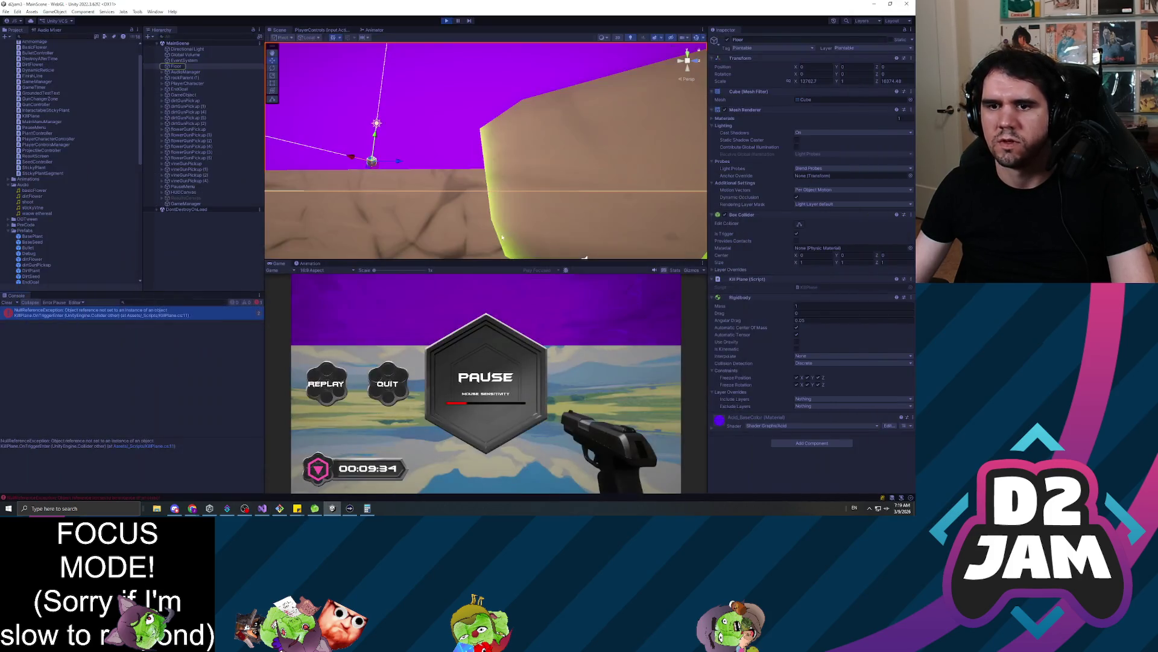
- Stop the playtest, frame PlayerCharacter and drag it along Z to 6.84
left_click(450, 22)
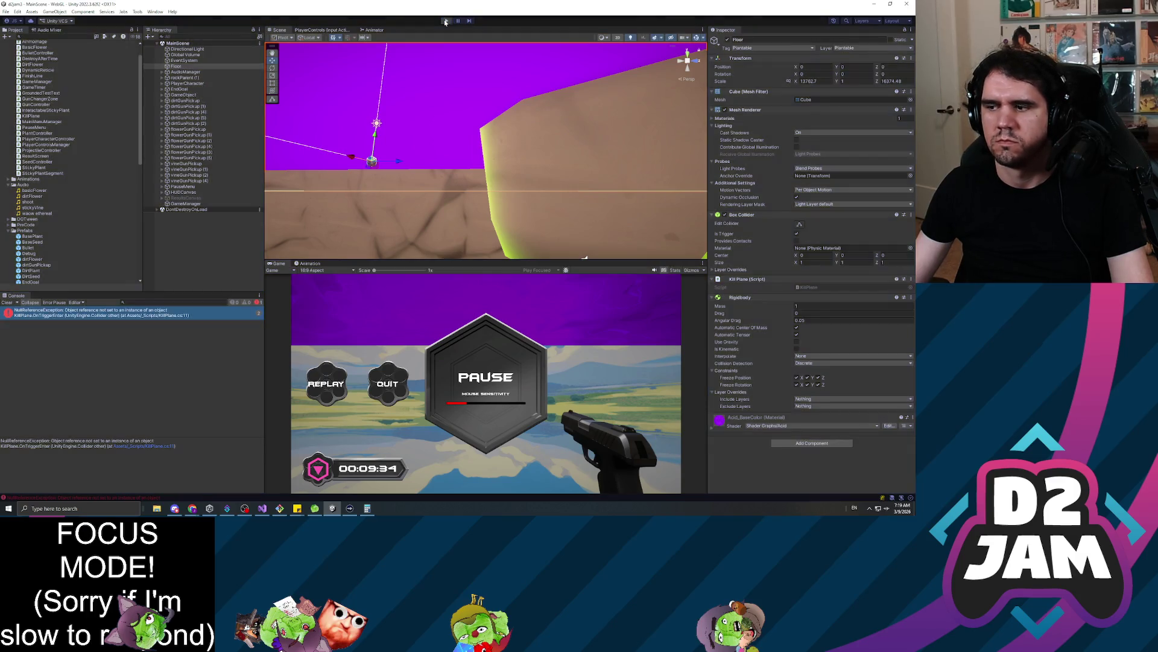
left_click(192, 95)
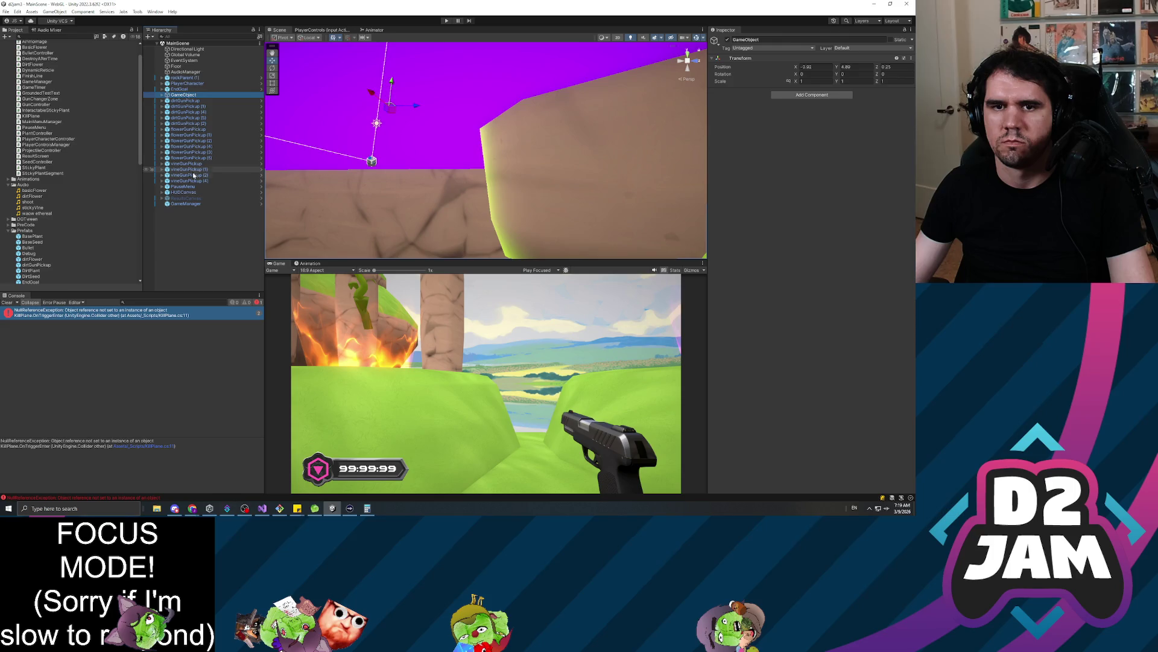
left_click(203, 84)
double_click(203, 85)
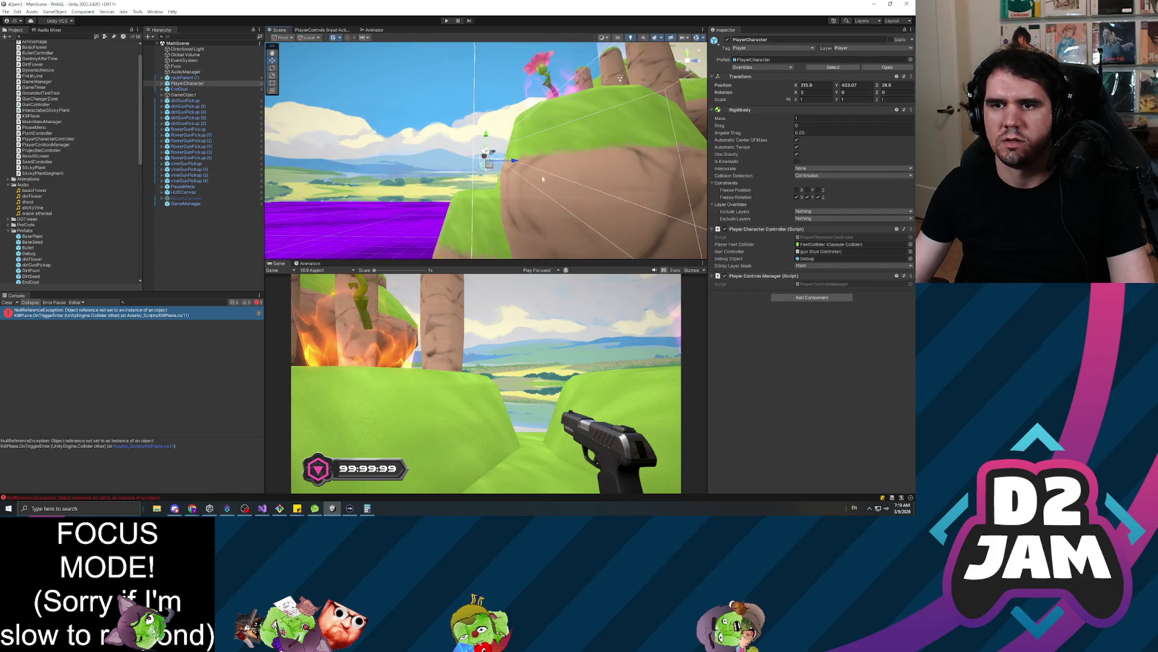
left_click_drag(552, 165, 569, 182)
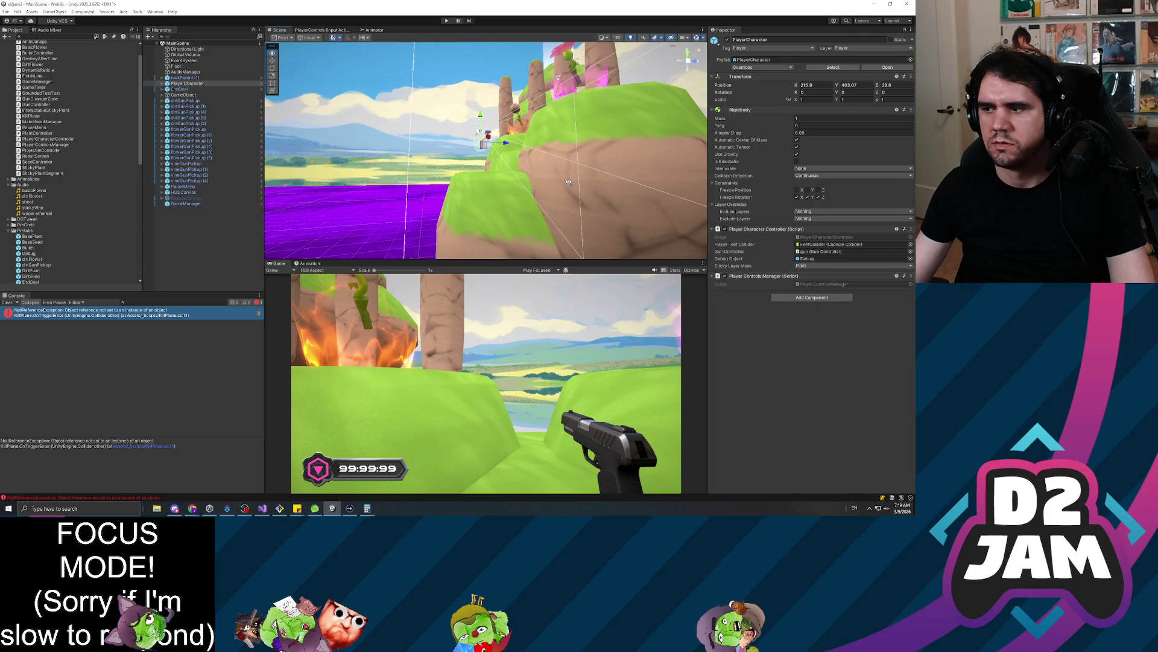
left_click_drag(516, 140, 342, 142)
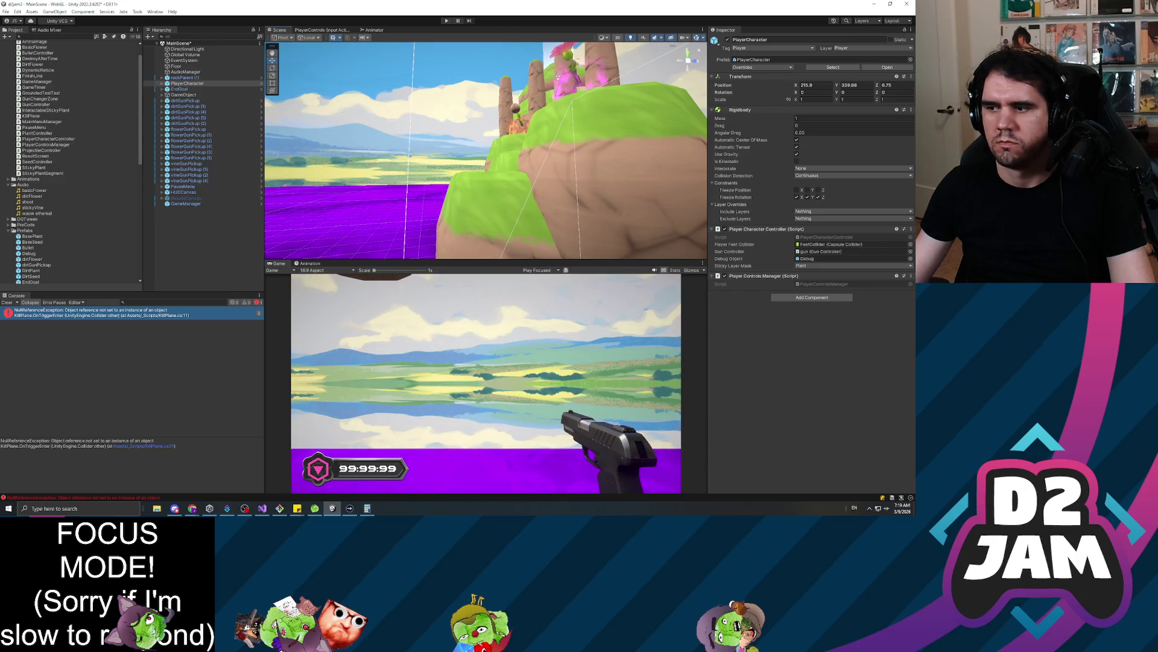
left_click_drag(480, 171, 472, 250)
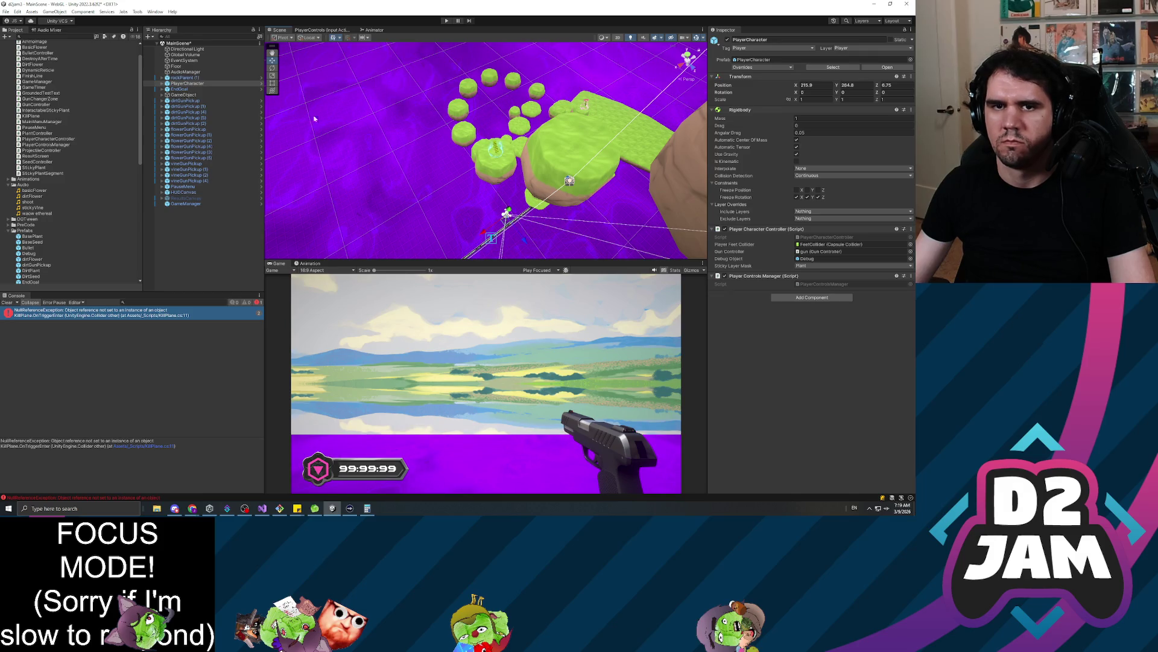
- Set PlayerCharacter's position to 0, 0, 0 and frame it in the scene view
left_click(202, 95)
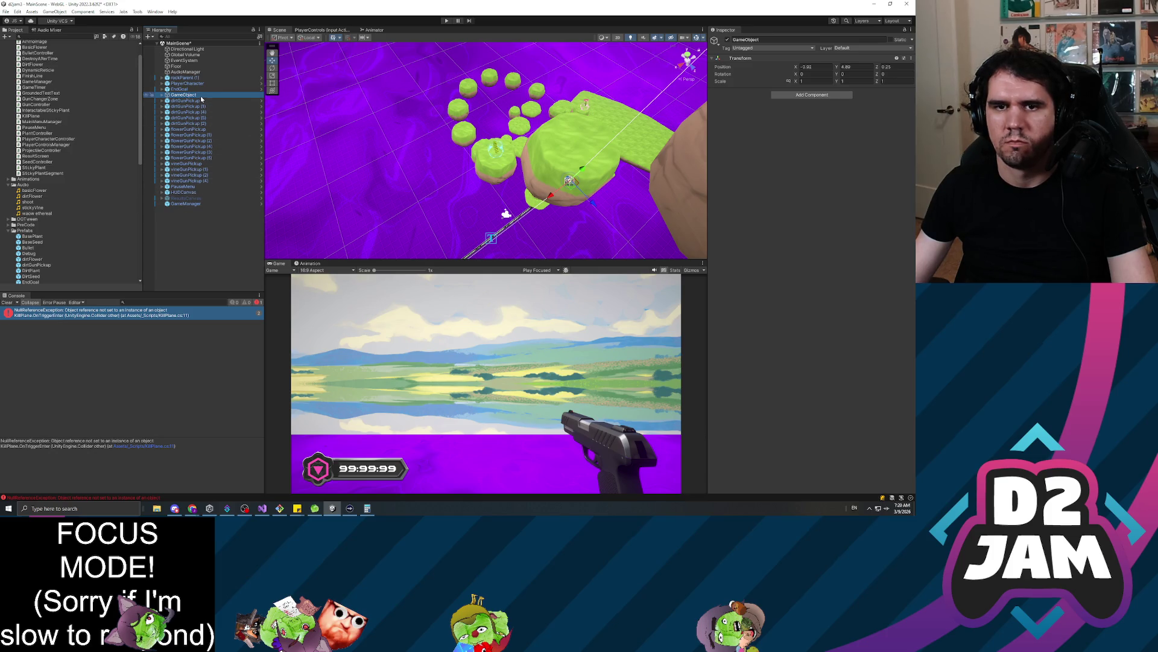
left_click(188, 84)
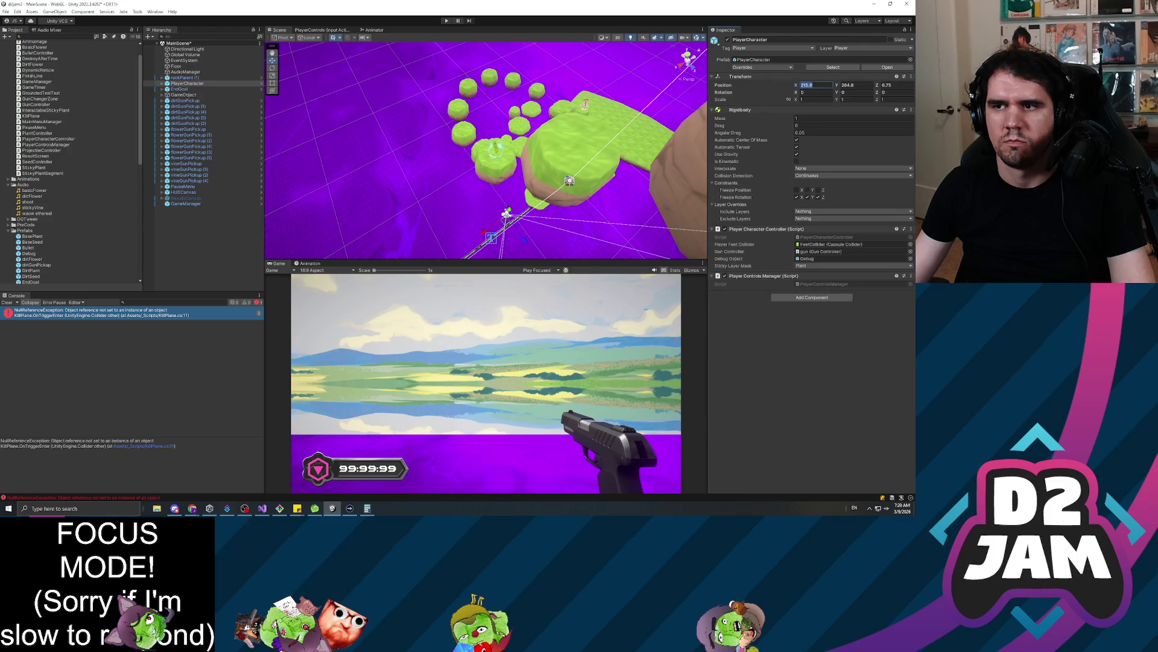
type("0")
key("Tab")
type("0")
key("Tab")
type("0")
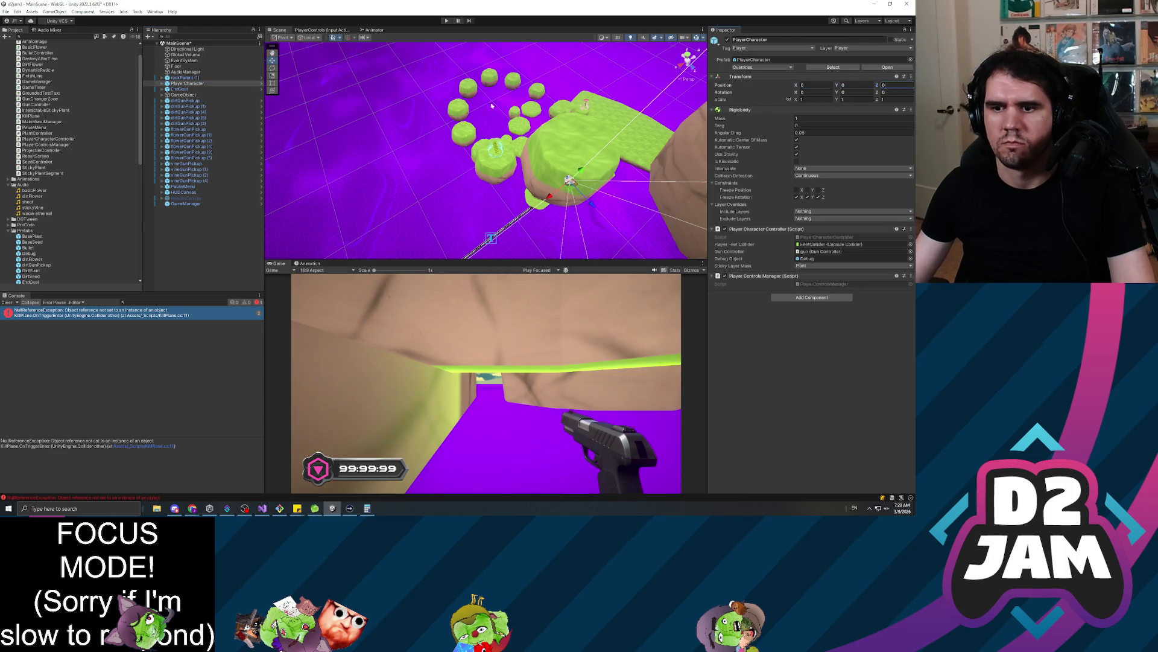
key("Return")
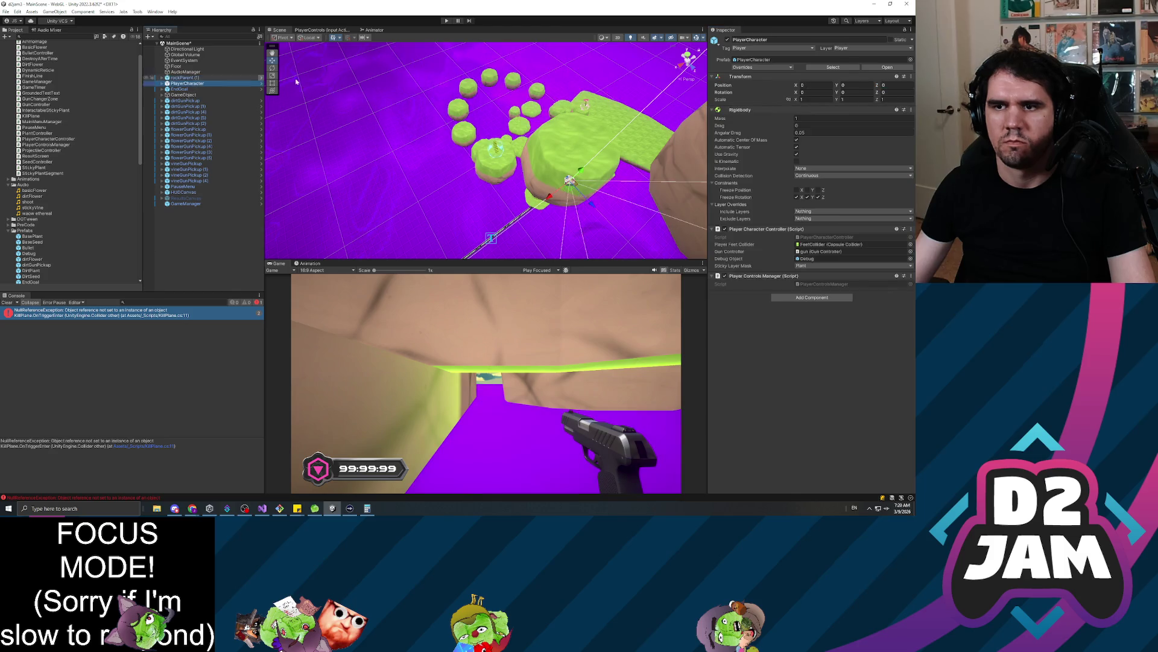
key("f")
mouse_move(592, 97)
left_mouse_down()
mouse_move(529, 99)
mouse_move(454, 126)
mouse_move(468, 204)
left_mouse_up()
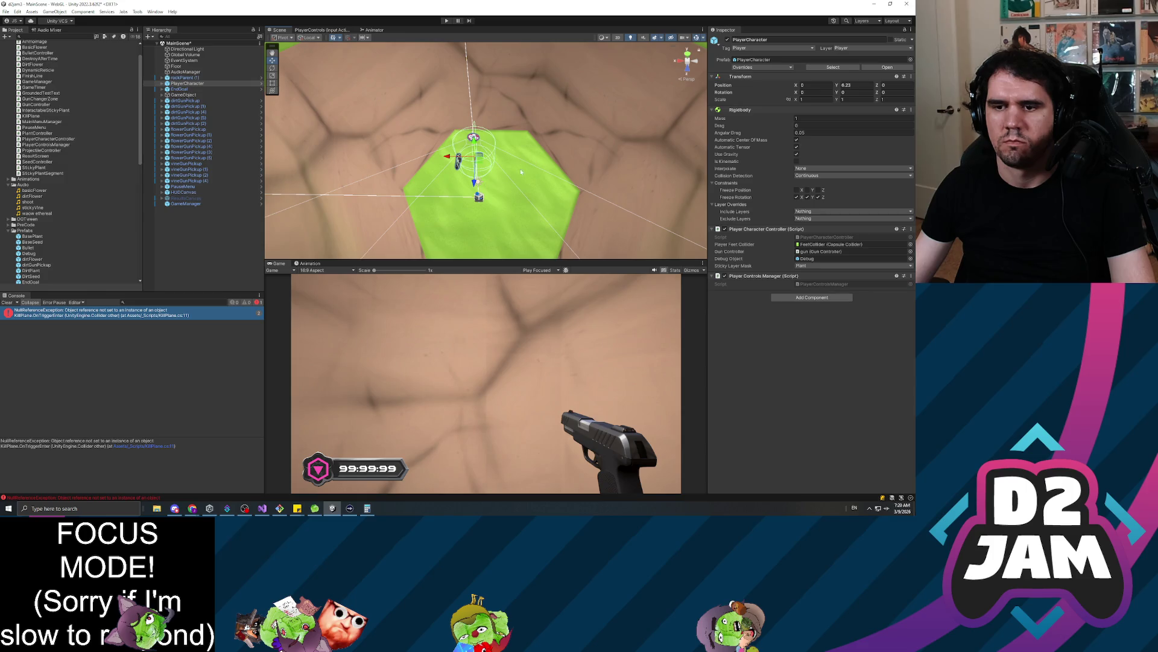
- Clear the console, apply all GameManager prefab overrides, save MainScene and start a new playtest
left_click(163, 265)
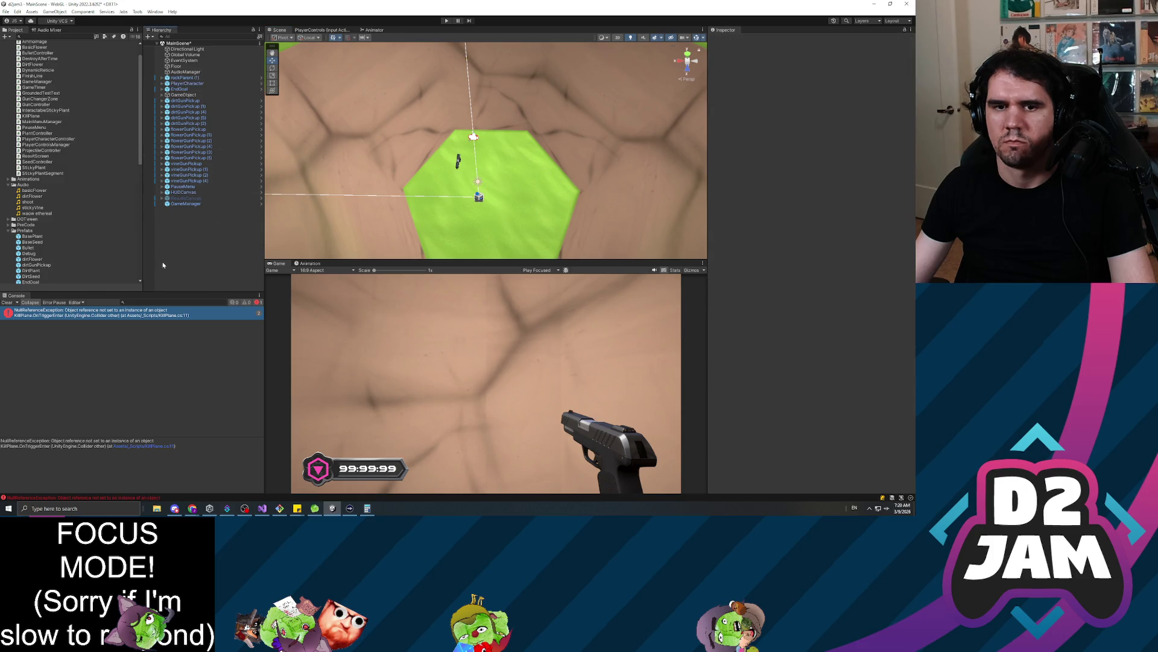
left_click(11, 303)
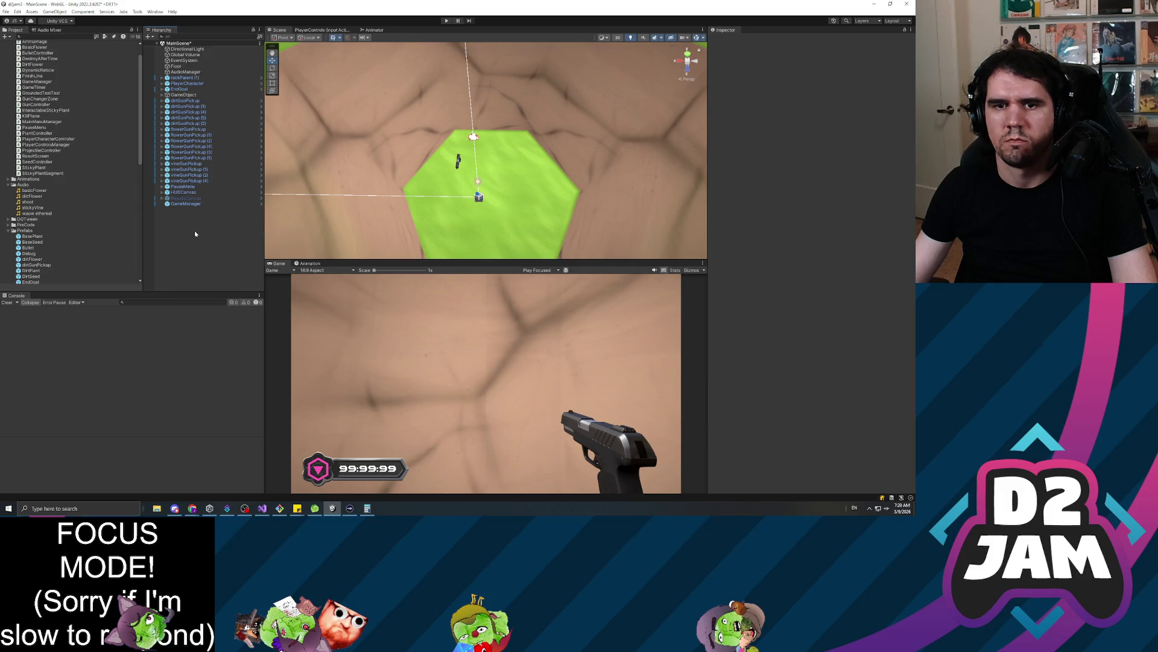
left_click(192, 203)
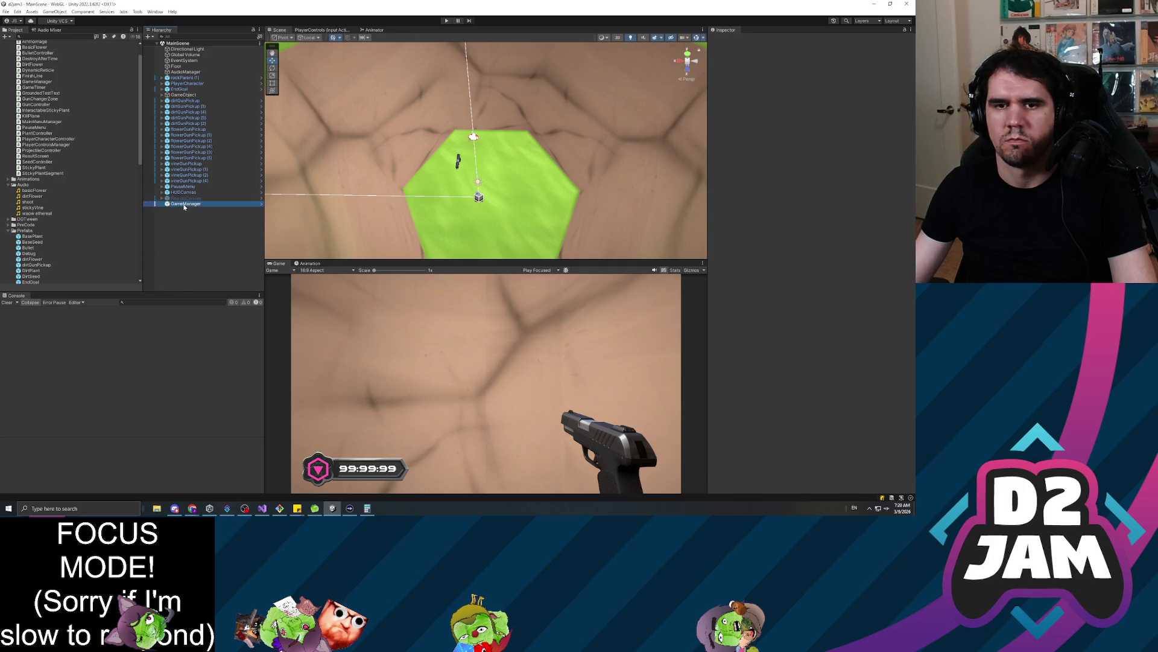
left_click(764, 67)
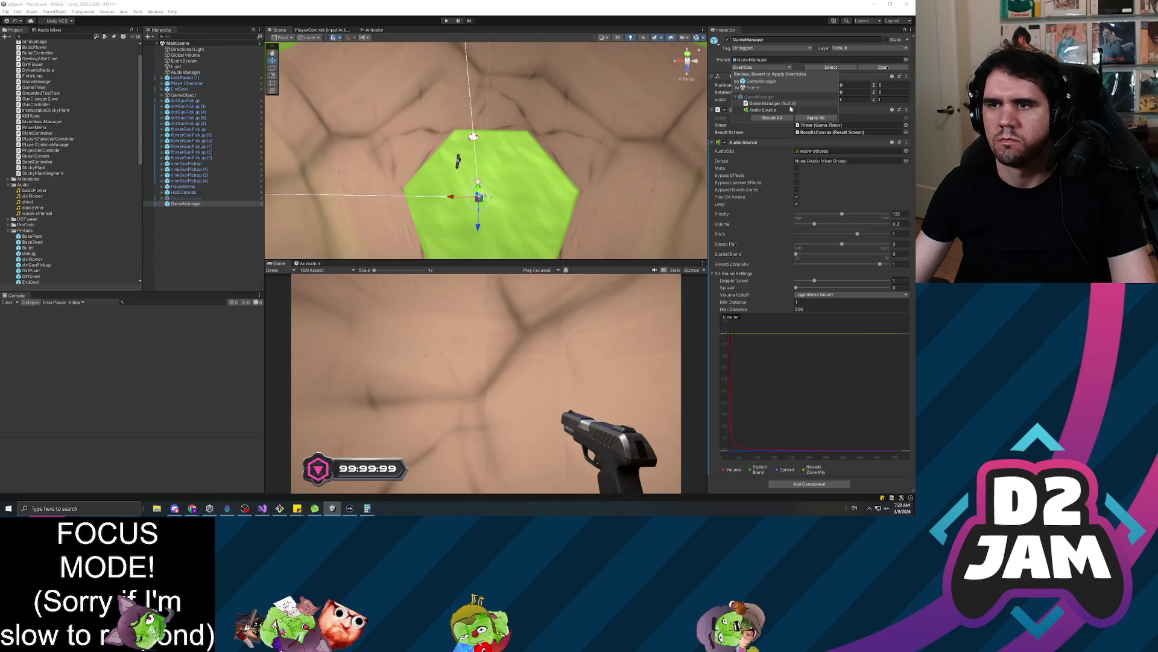
left_click(814, 118)
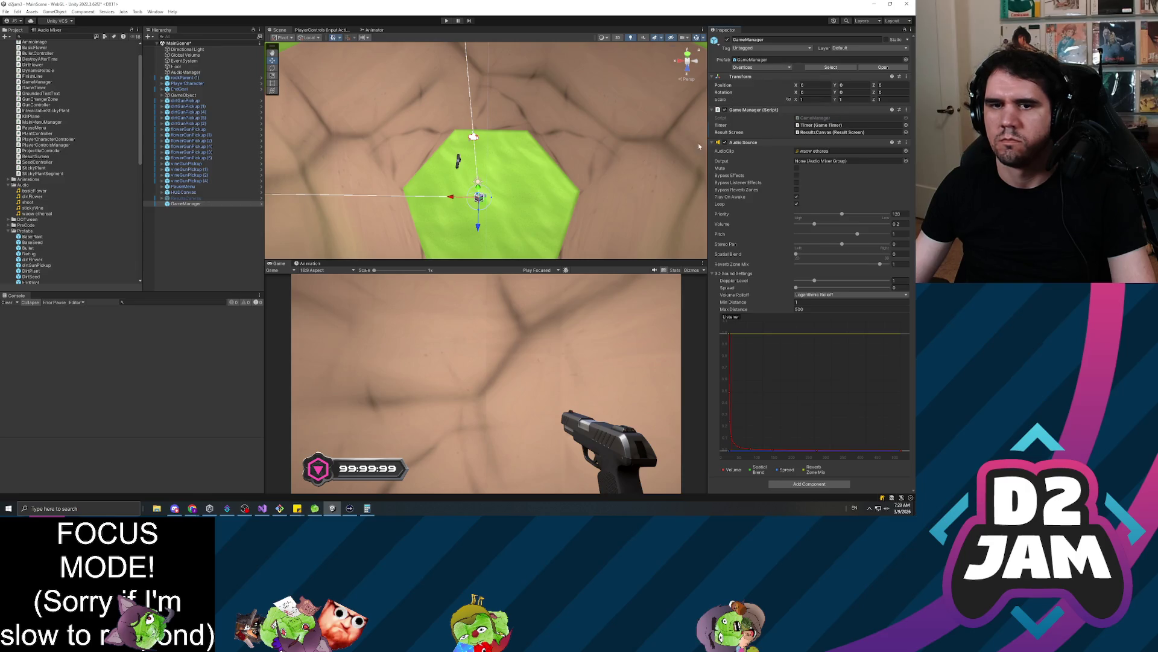
left_click(208, 207)
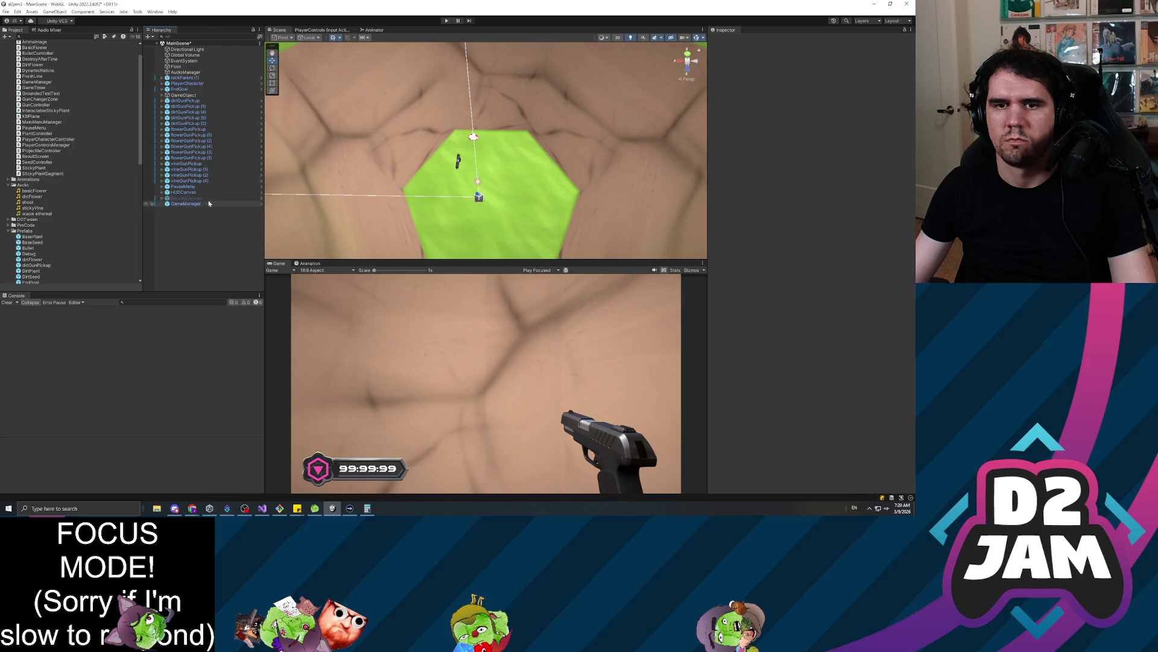
left_click(202, 229)
key("ctrl+s")
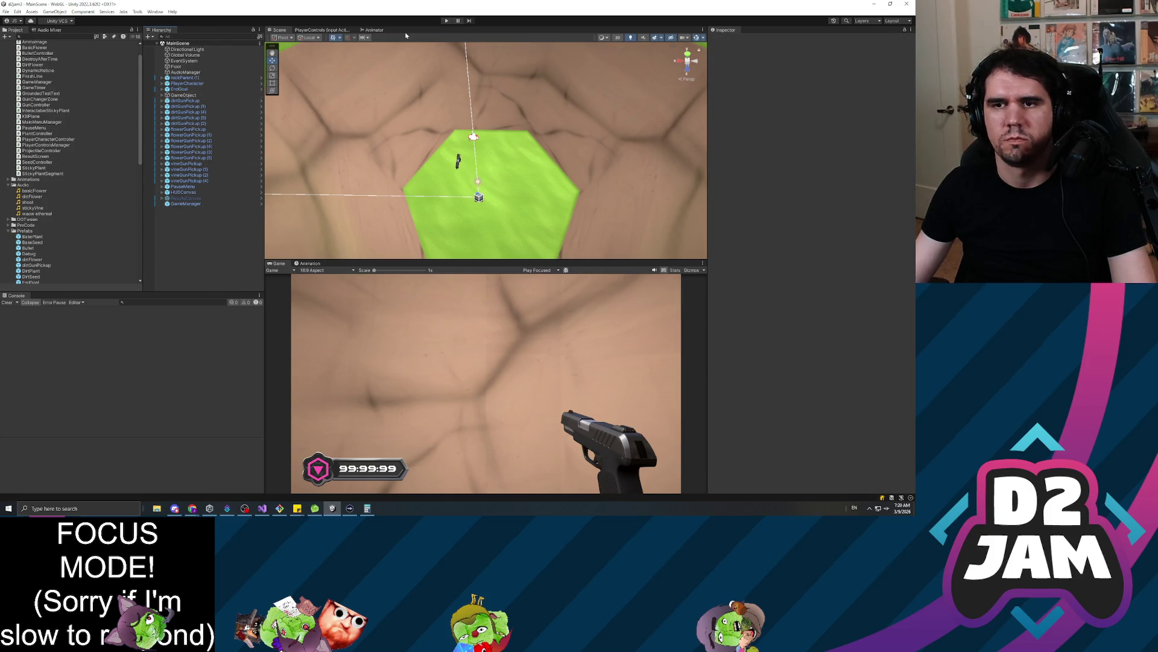
left_click(447, 21)
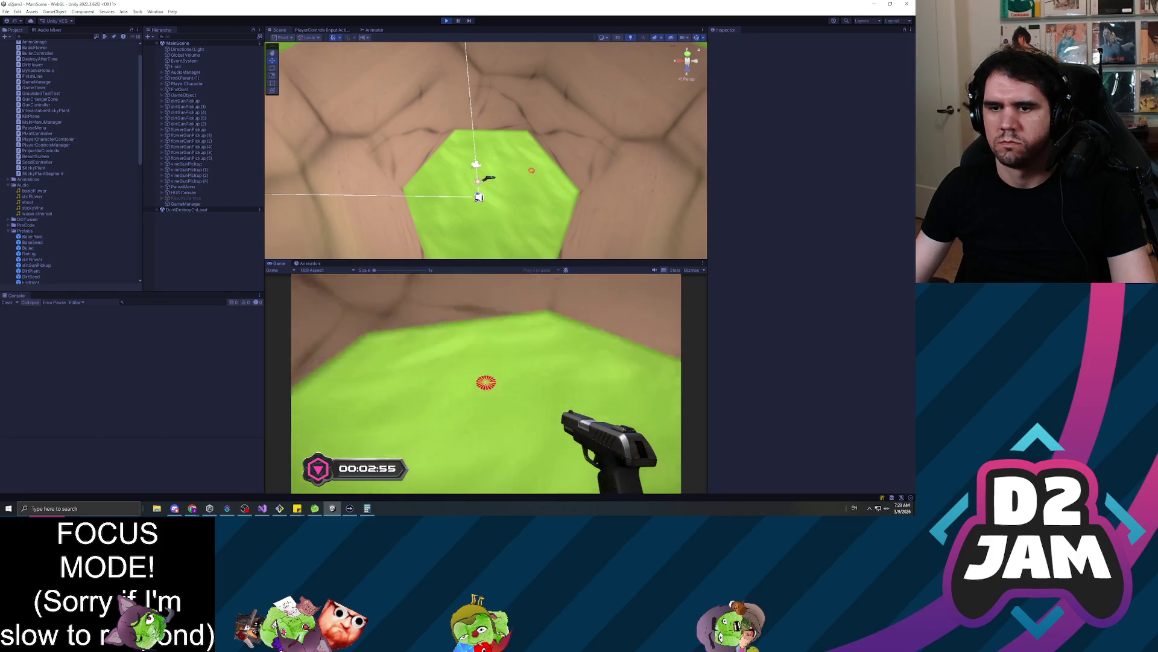
- Shoot the ground and rocky cliffs to grow pink flowers, leaf bursts and a vine
left_click(485, 384)
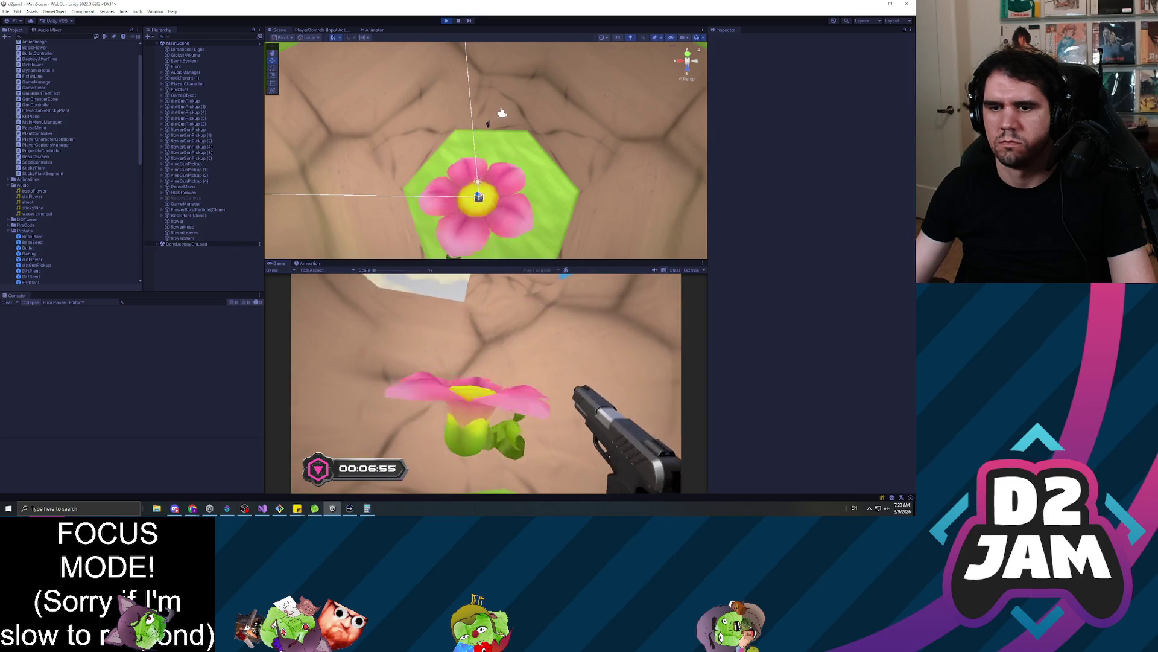
left_click(485, 384)
left_click(485, 383)
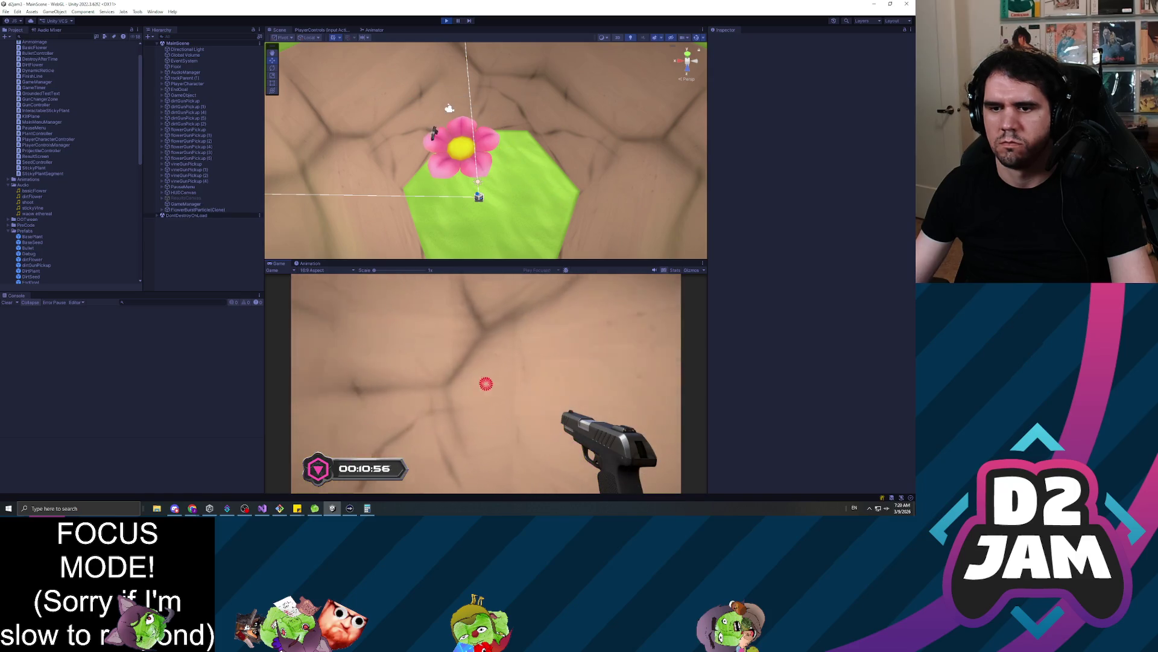
left_click(485, 384)
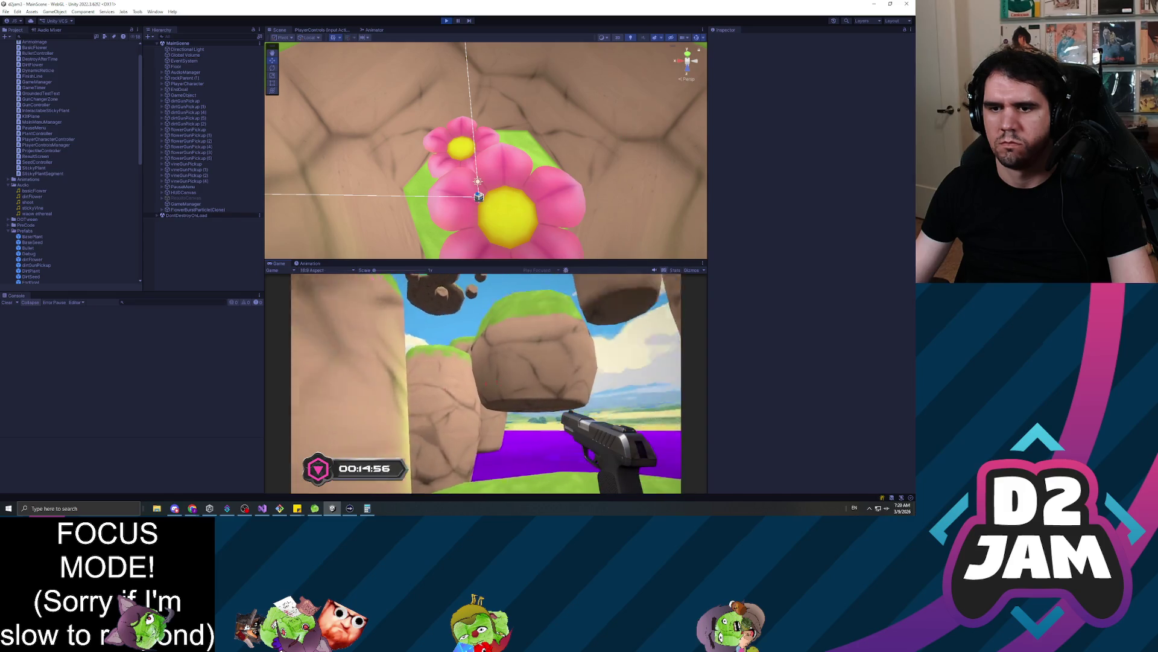
left_click(487, 384)
left_click(487, 384)
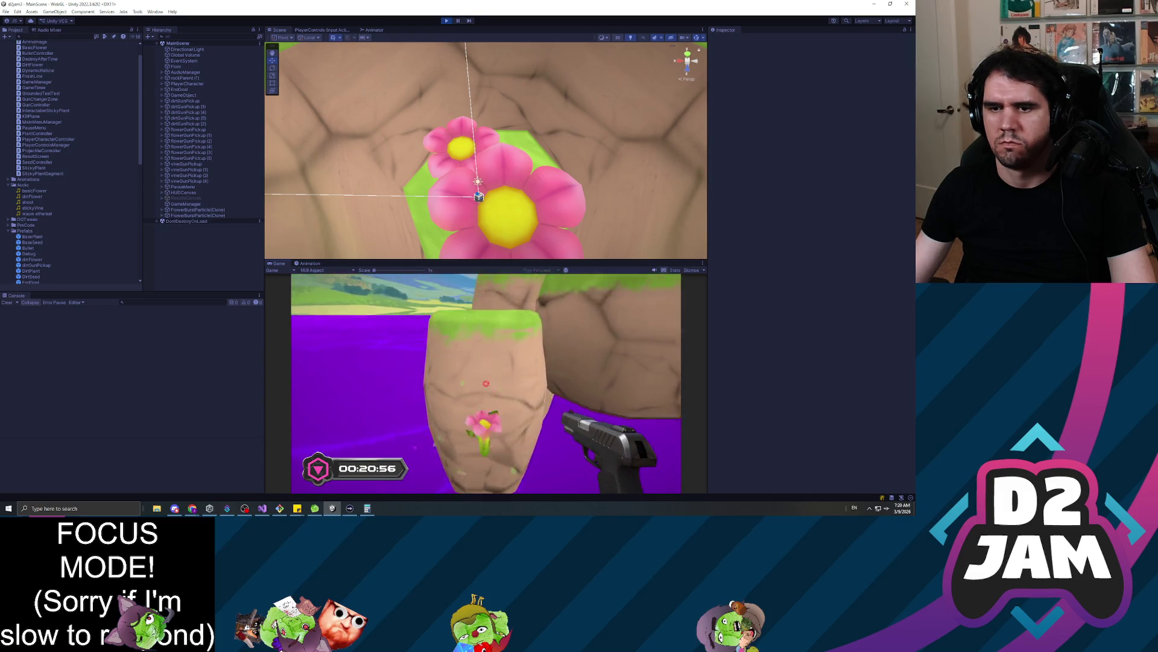
- Shoot flower bursts onto the rock pillars, then pause the game and exit Play mode
left_click(486, 384)
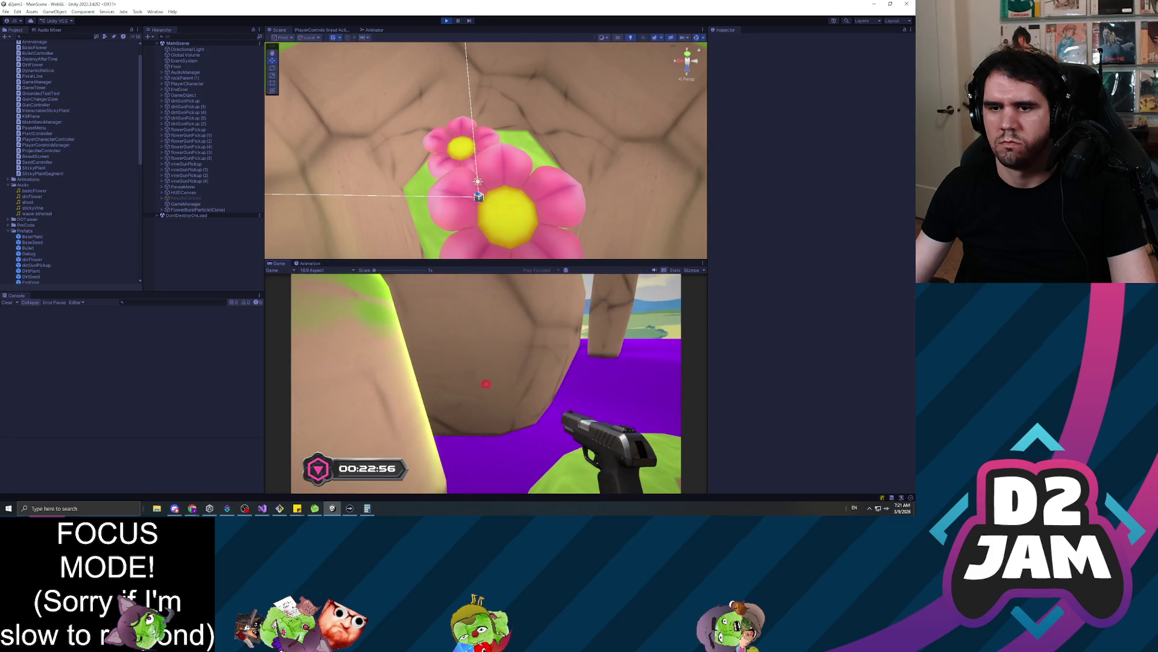
left_click(486, 384)
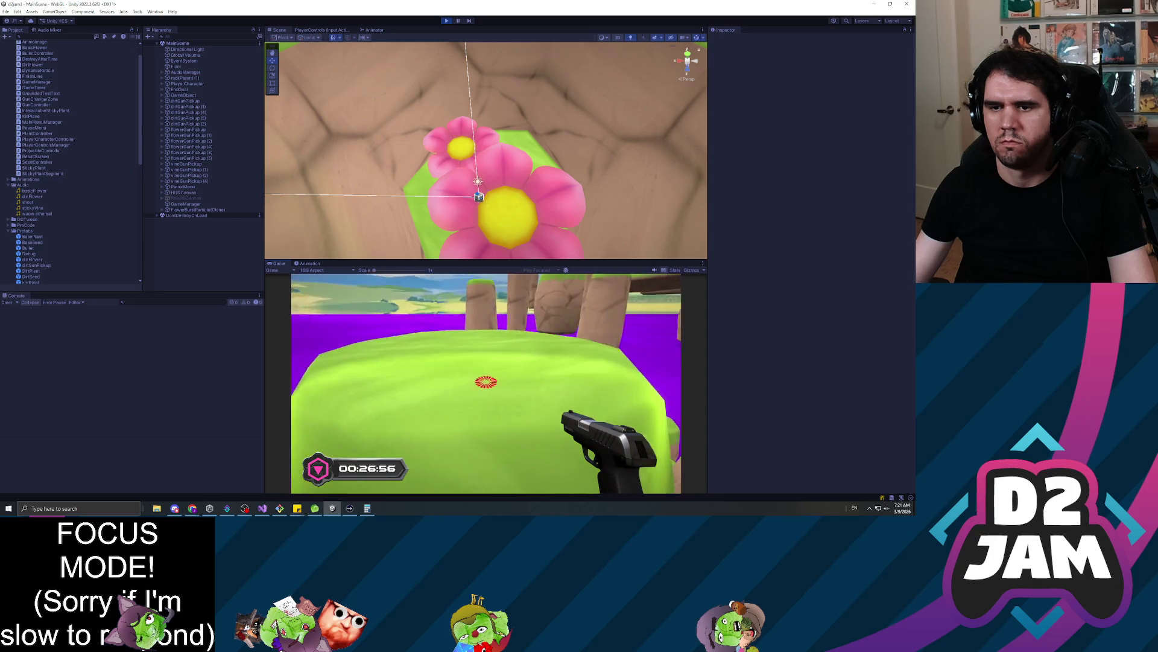
left_click(487, 382)
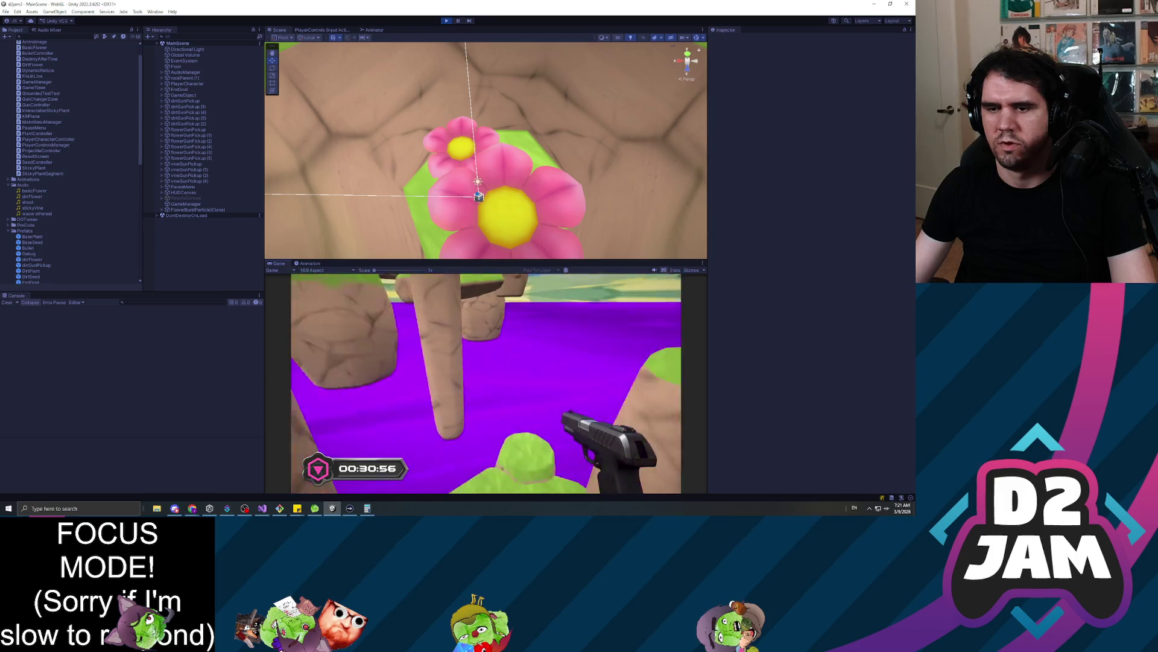
left_click(487, 382)
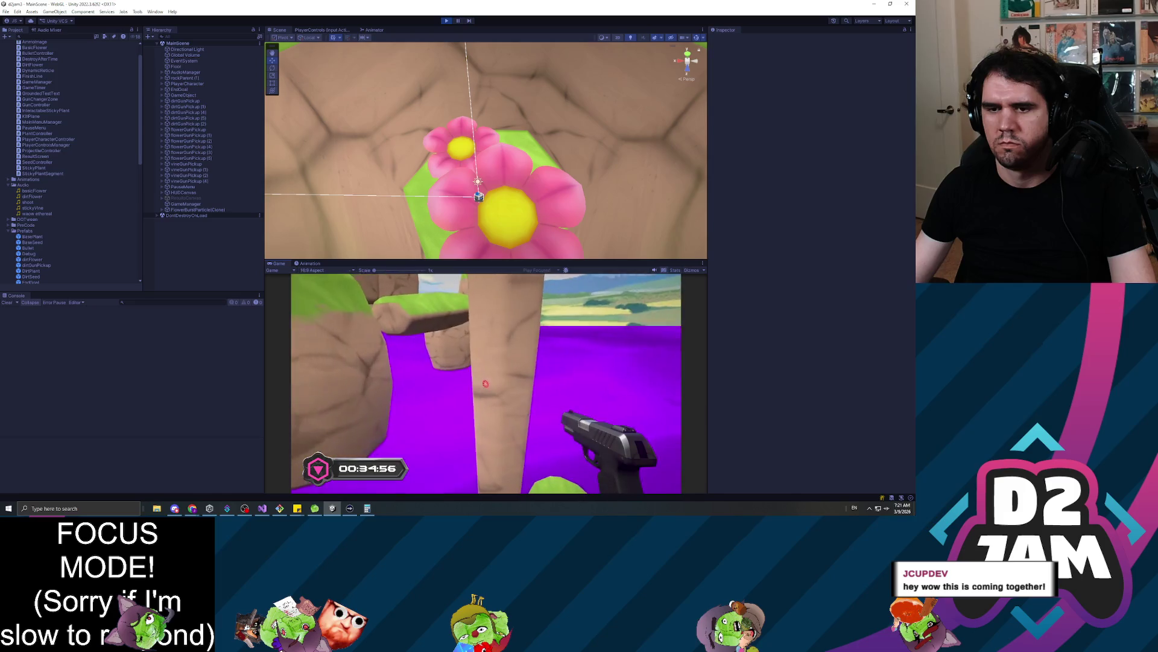
left_click(486, 382)
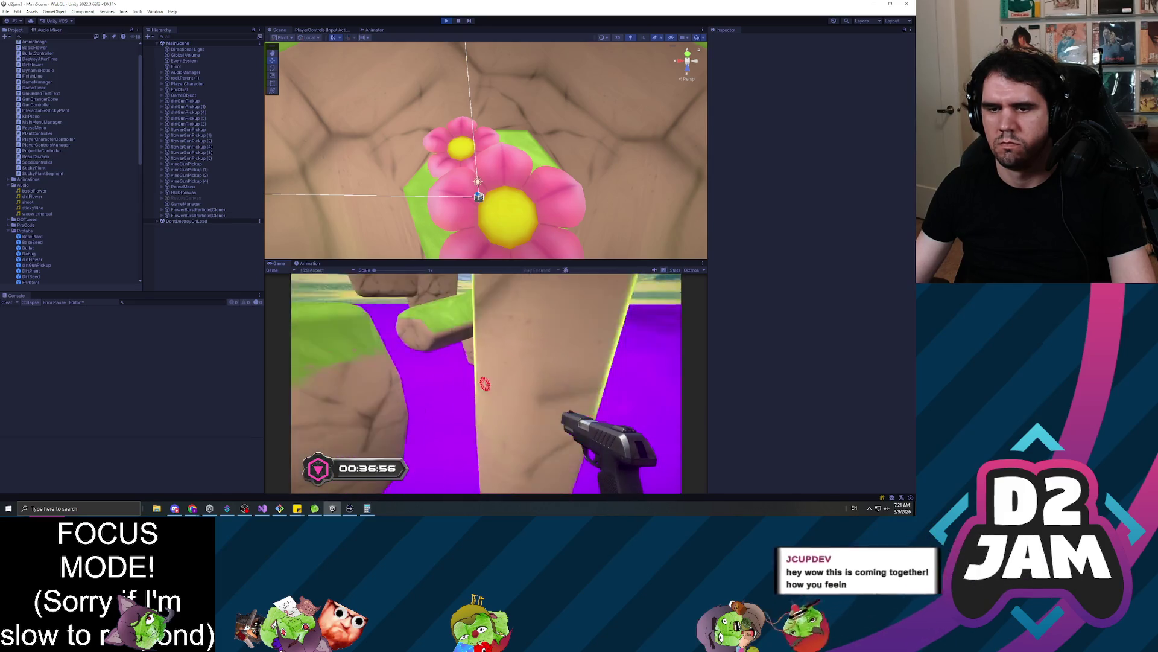
left_click(486, 383)
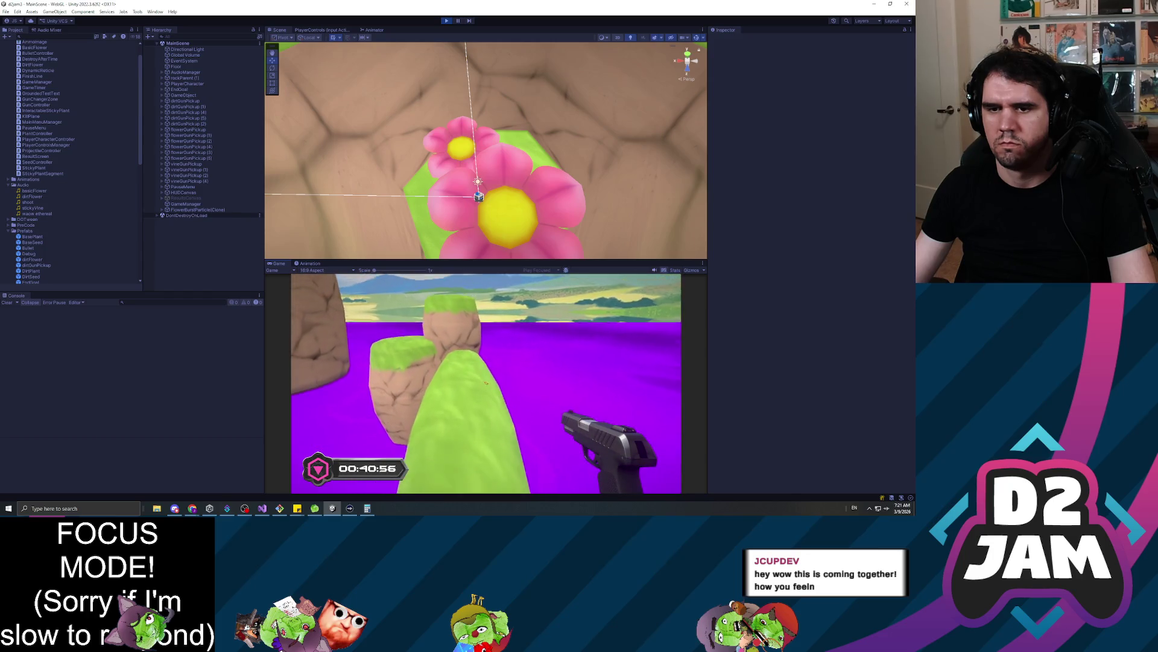
left_click(486, 382)
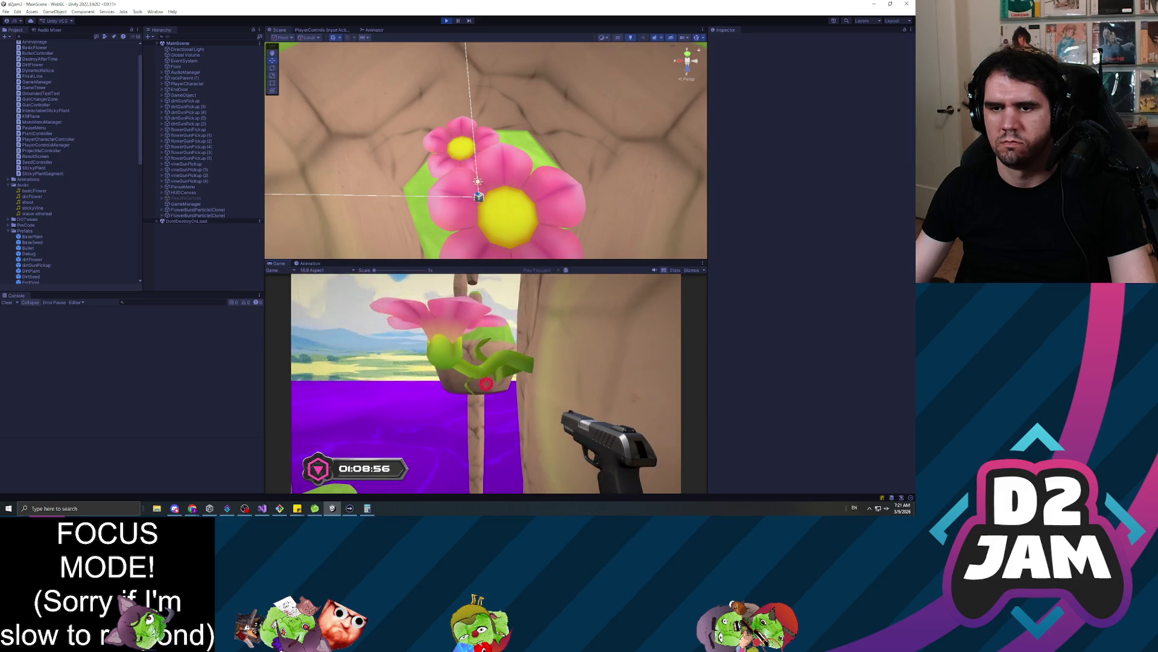
key("Escape")
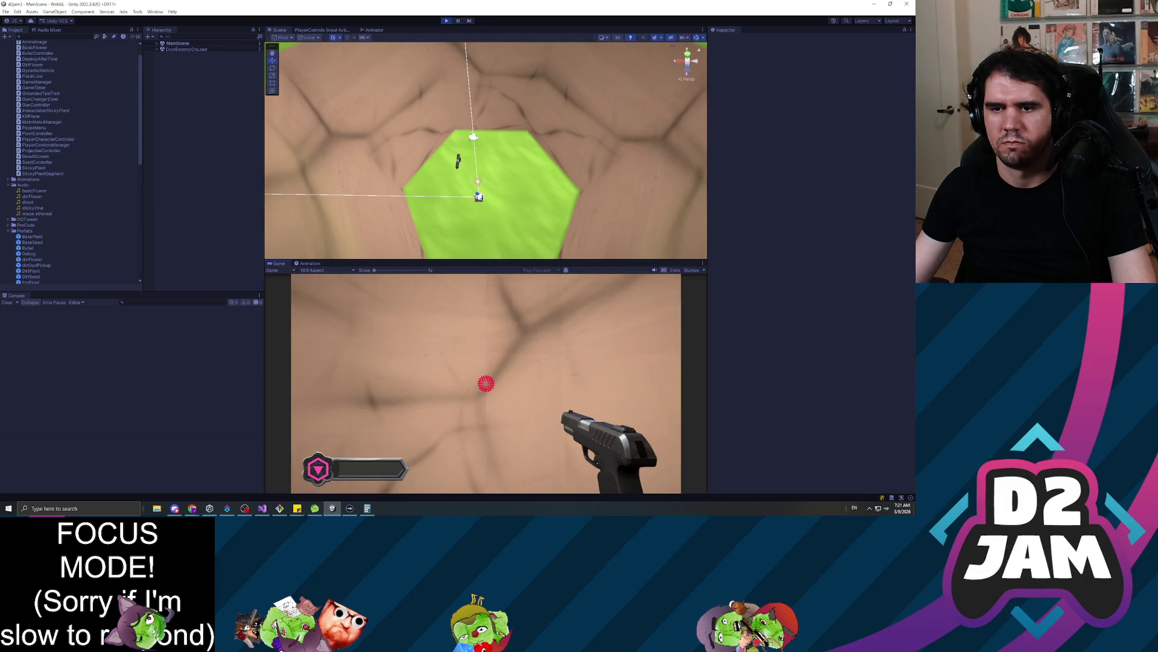
key("Escape")
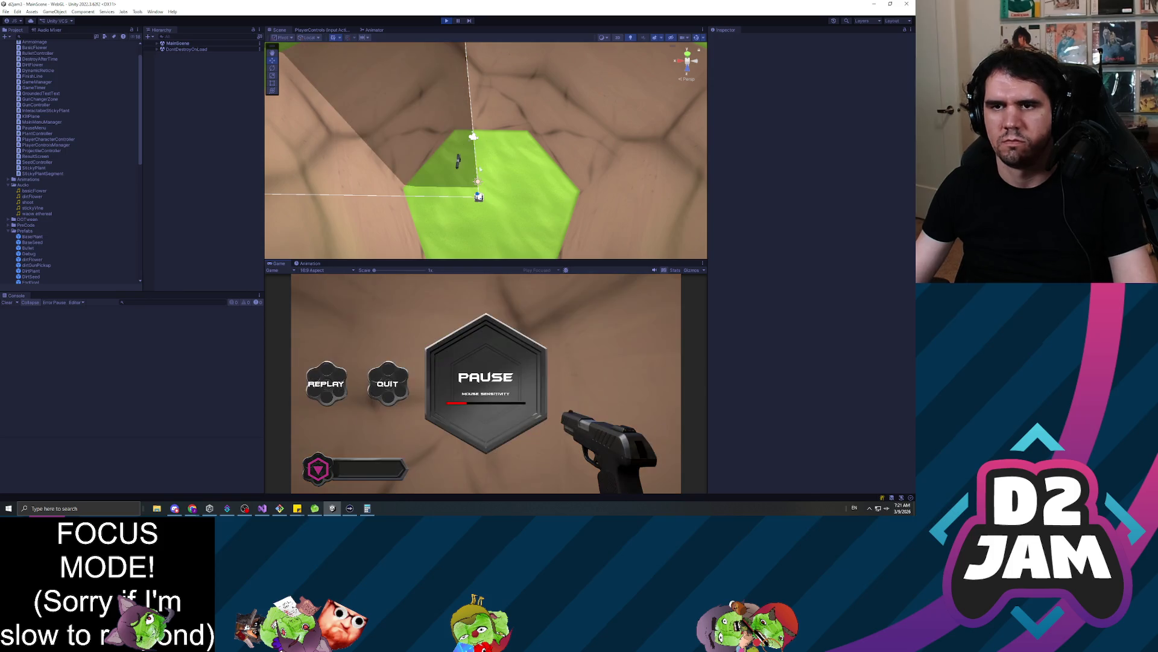
key("ctrl+p")
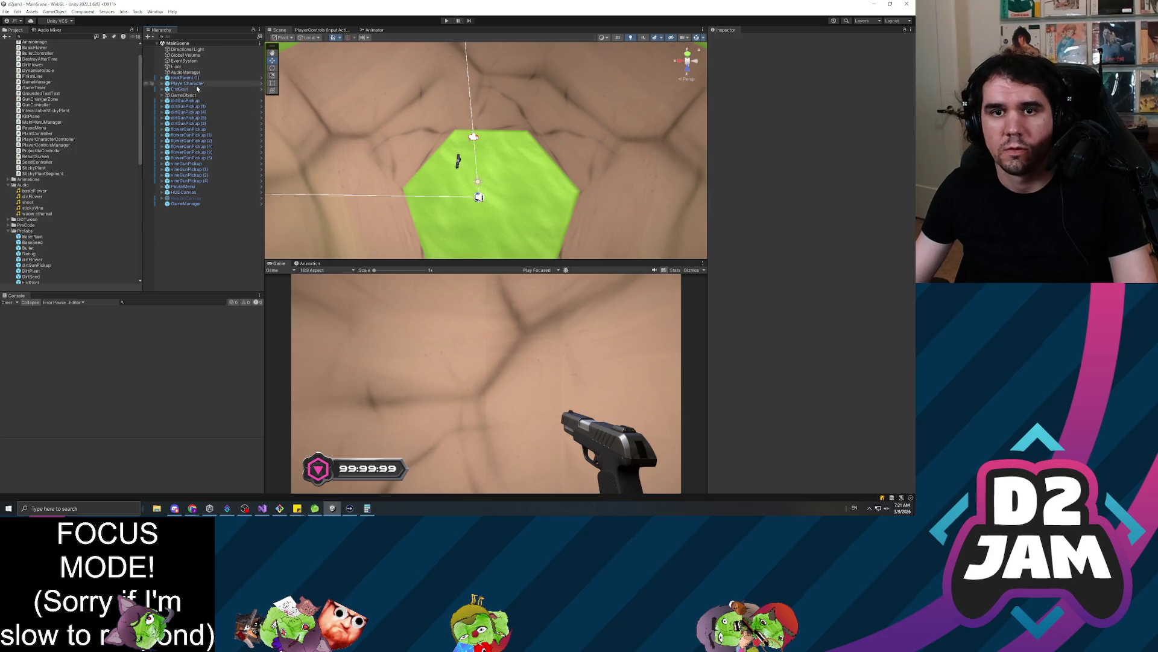
- Open the PauseMenu prefab from the Prefabs folder and its PauseMenu script in Visual Studio
scroll(34, 225, "down", 5)
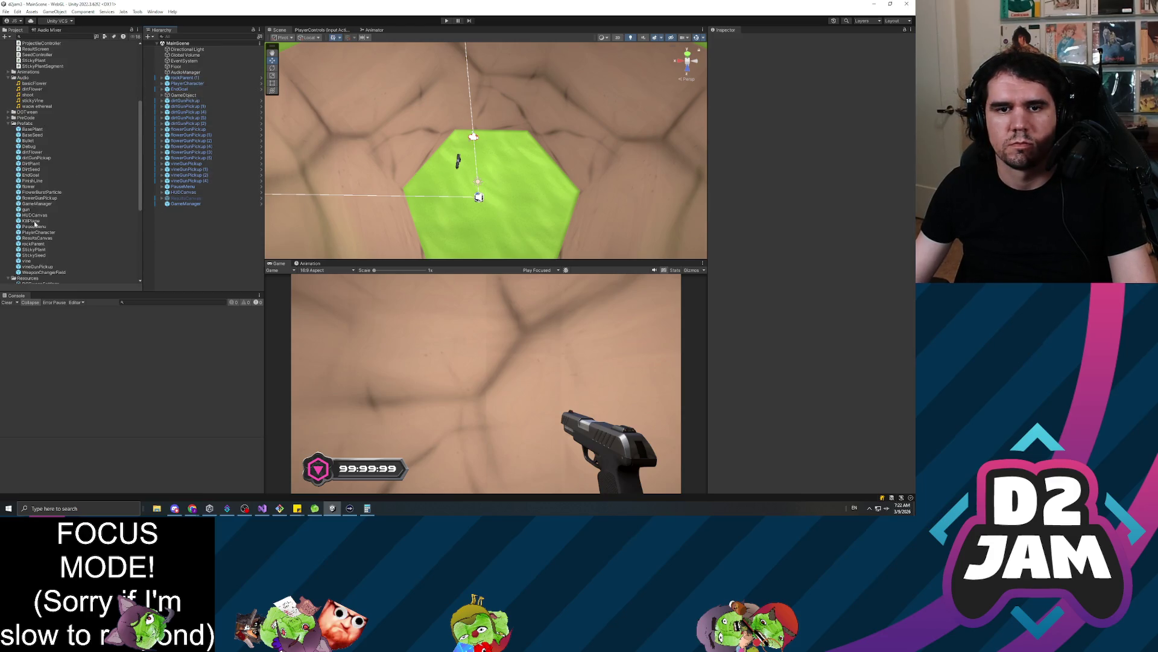
left_click(26, 261)
left_click(34, 227)
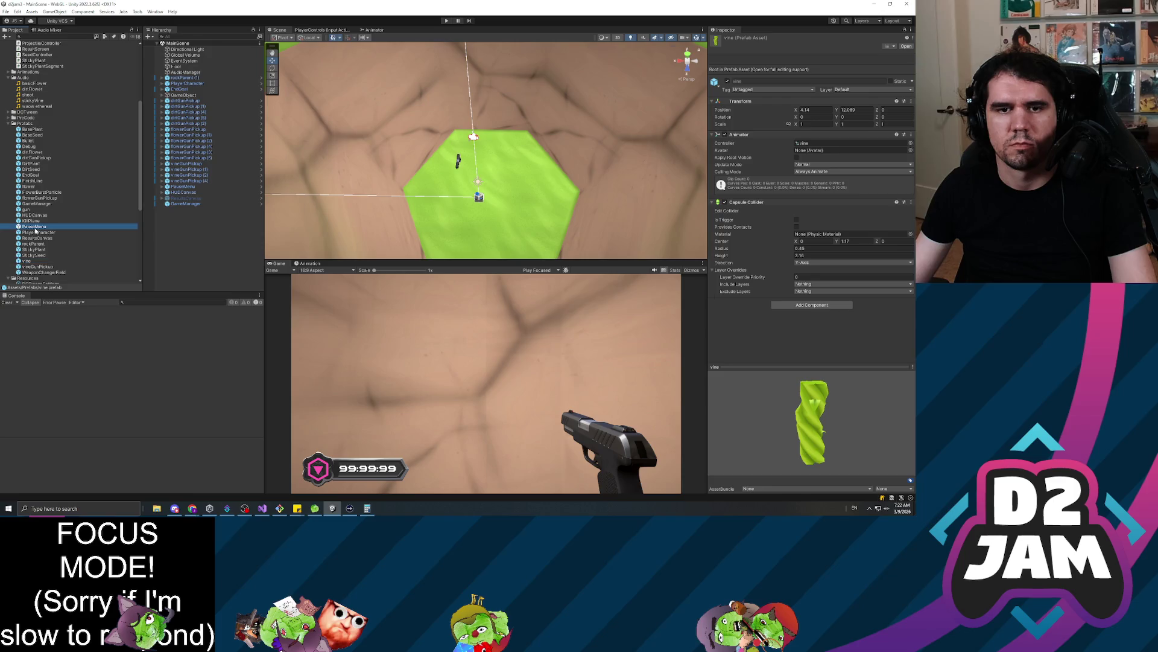
double_click(34, 226)
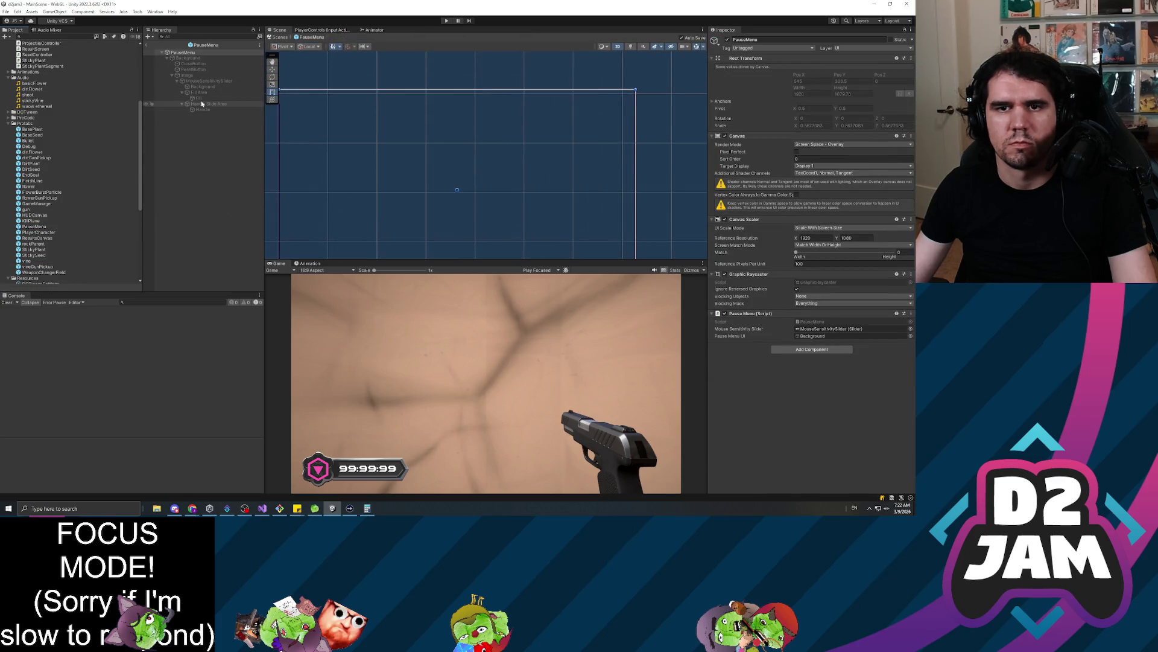
left_click(193, 64)
left_click(182, 53)
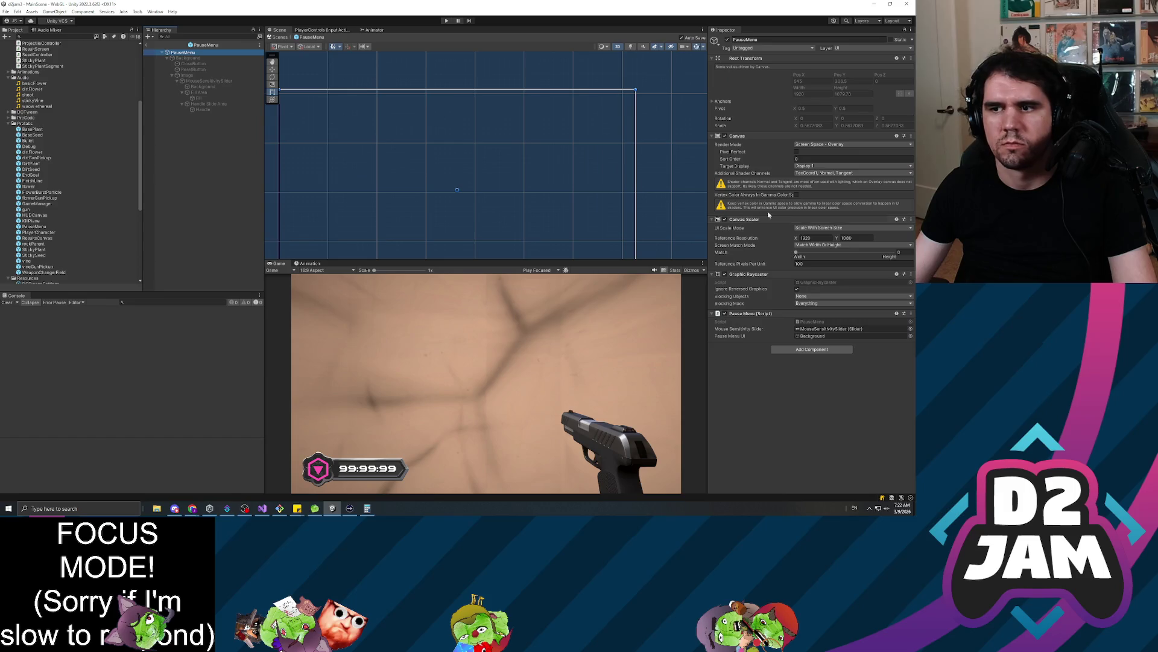
double_click(811, 321)
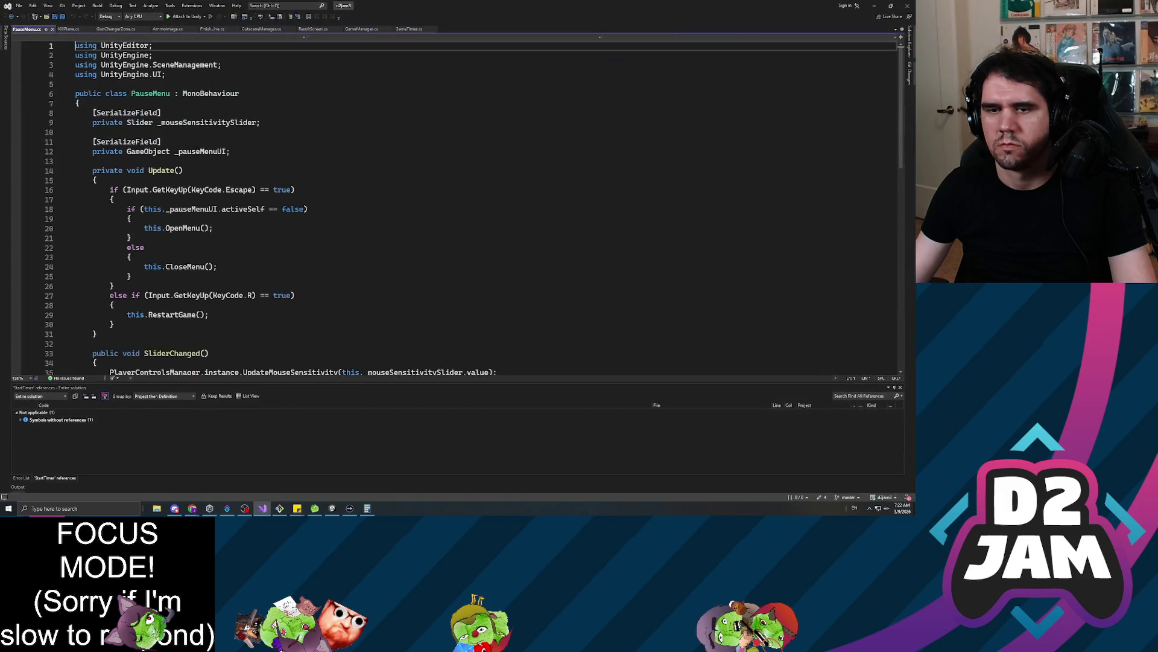
- Review where _pauseMenuUI and OpenMenu are used in PauseMenu.cs
left_click(204, 159)
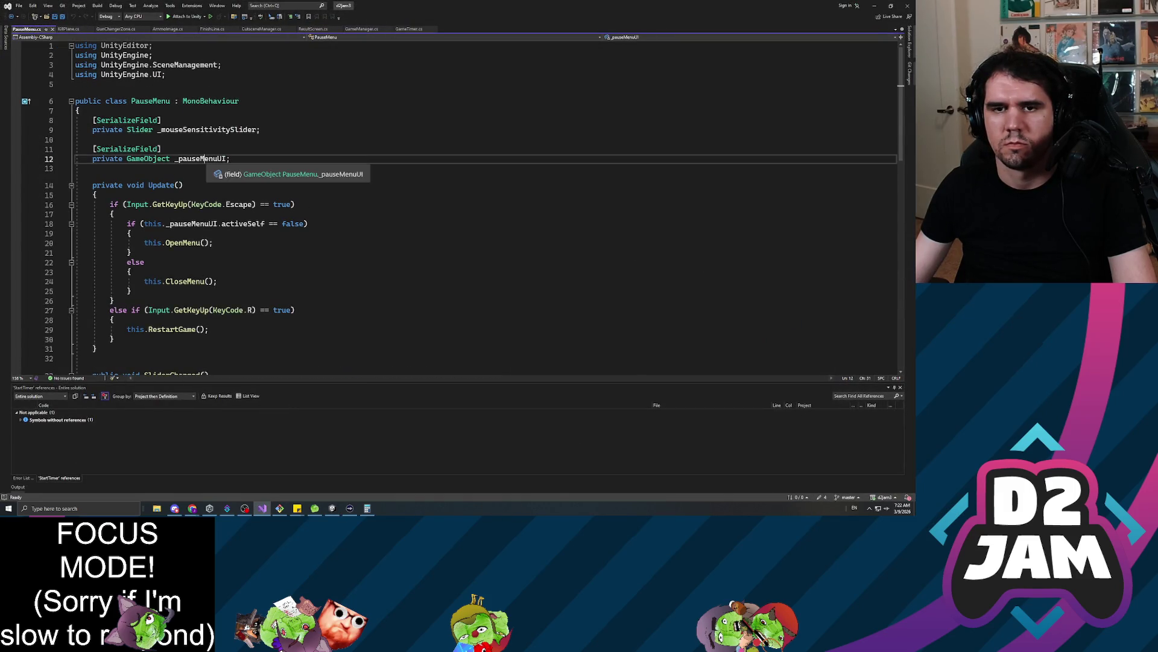
scroll(203, 158, "down", 3)
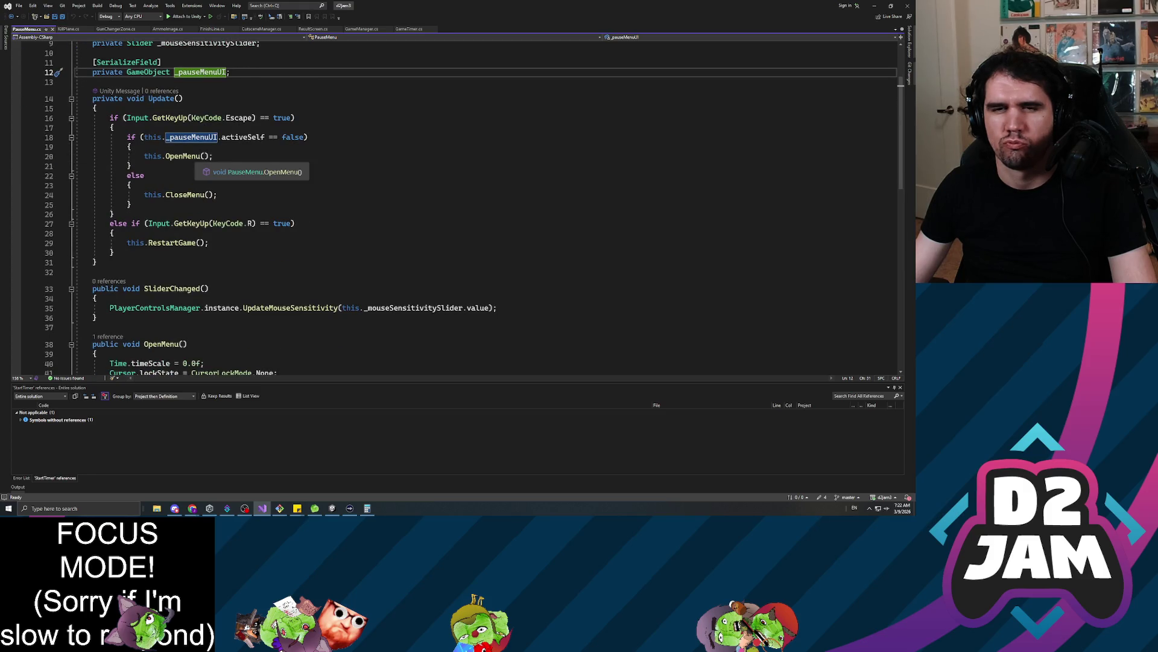
left_click(169, 156)
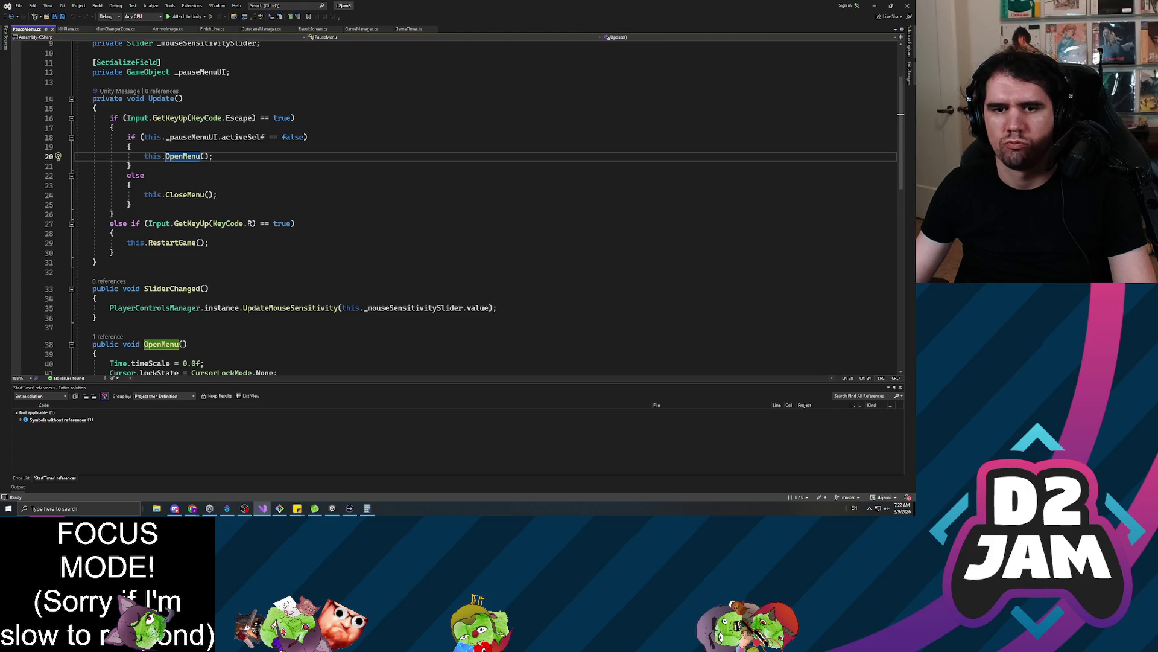
scroll(170, 156, "down", 9)
- Add 'Time.timeScale = 1.0f;' at the start of RestartGame() and save PauseMenu.cs
left_click(110, 253)
key("Return")
key("Up")
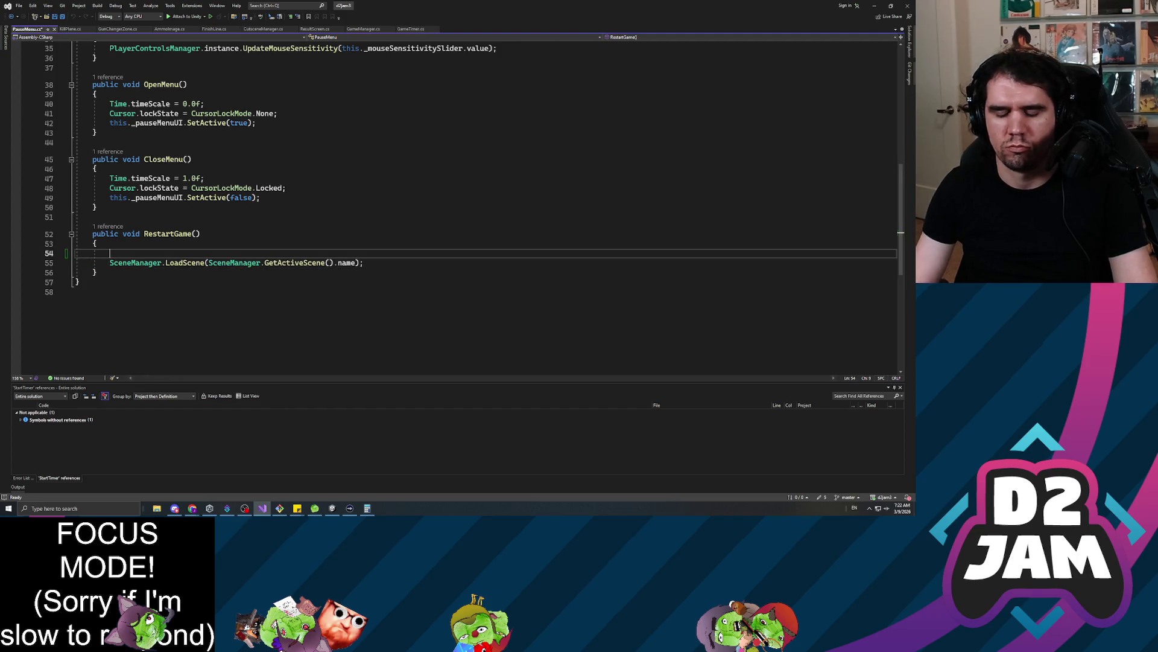
type("Time")
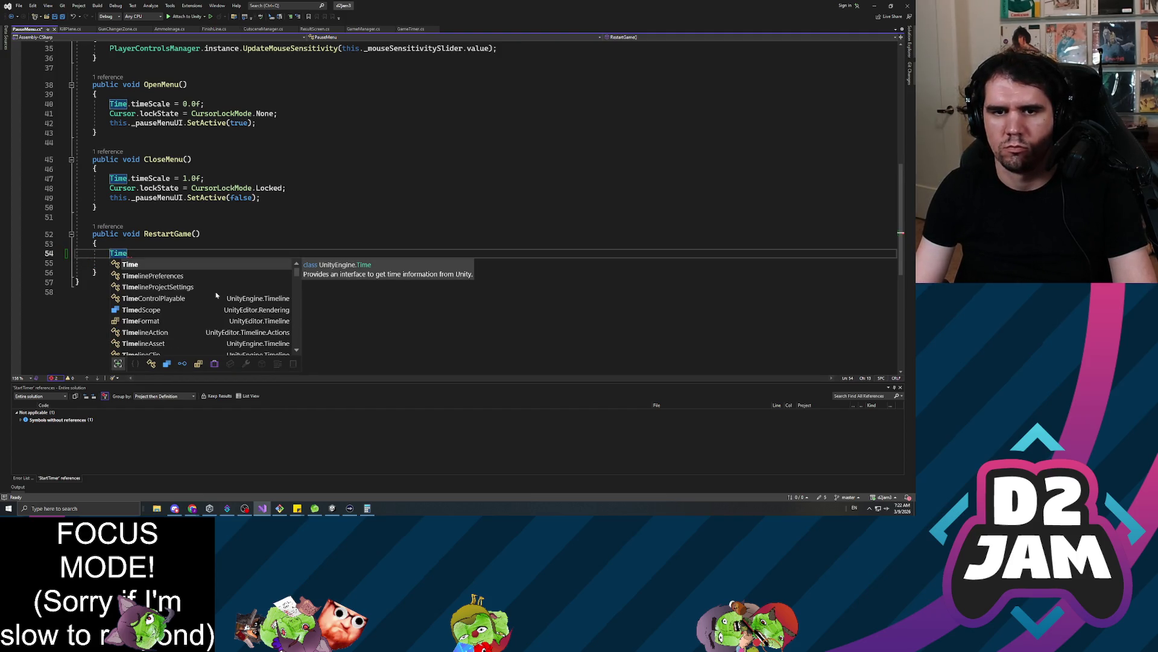
type(".timeScale")
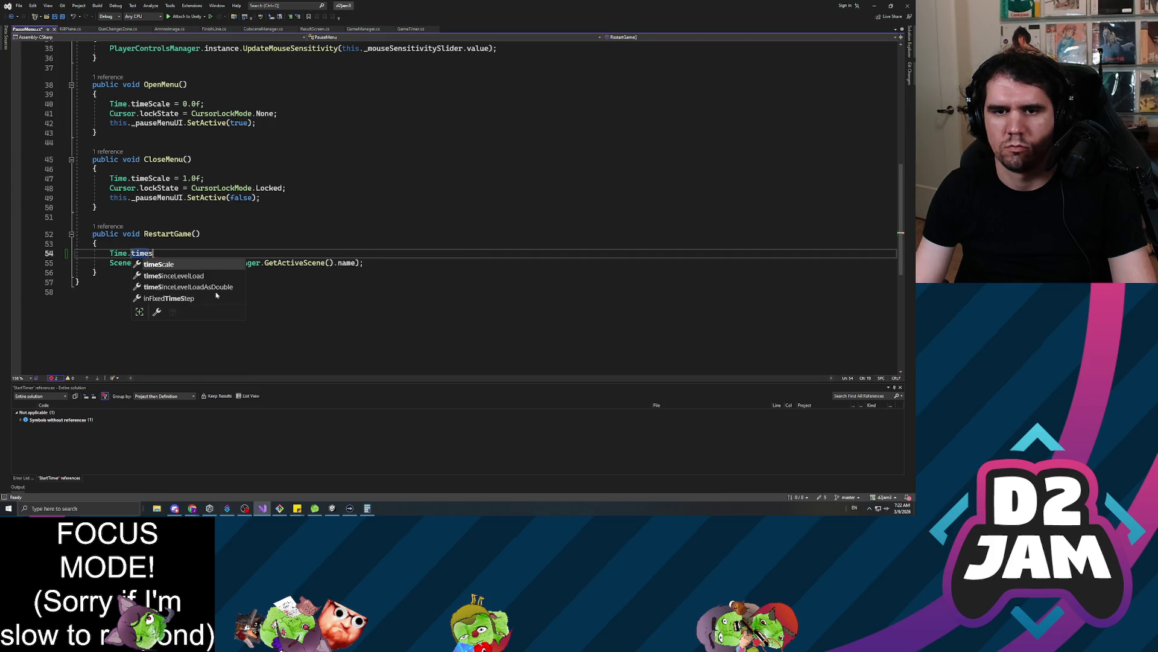
type(" = 1.0f;")
key("ctrl+s")
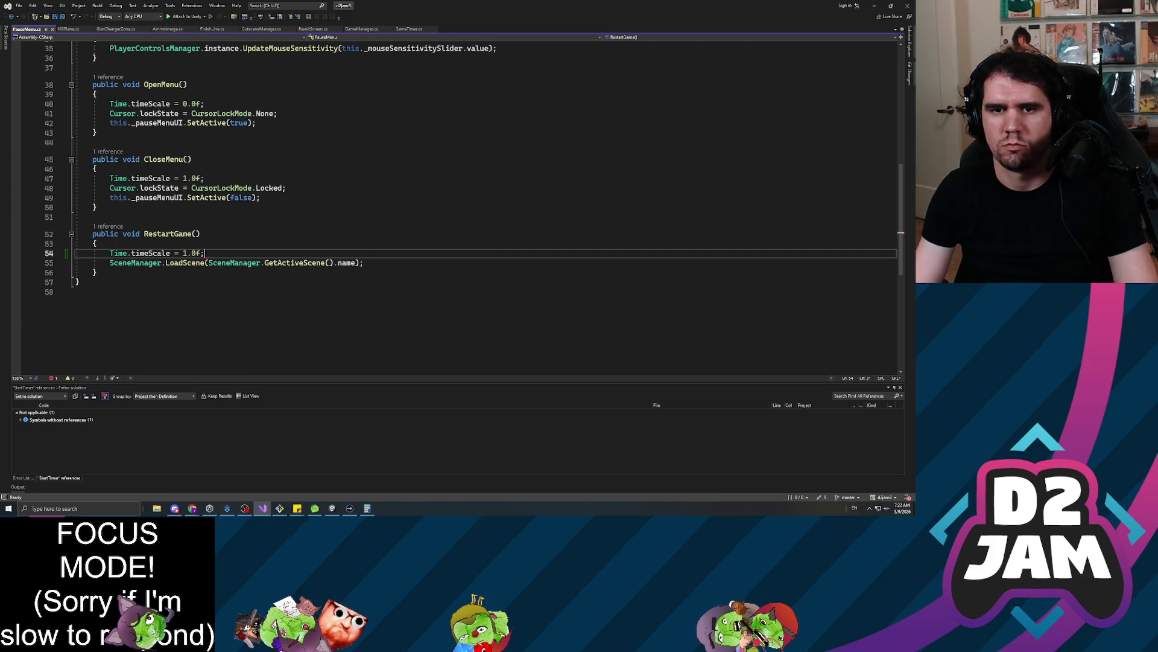
left_click(200, 233)
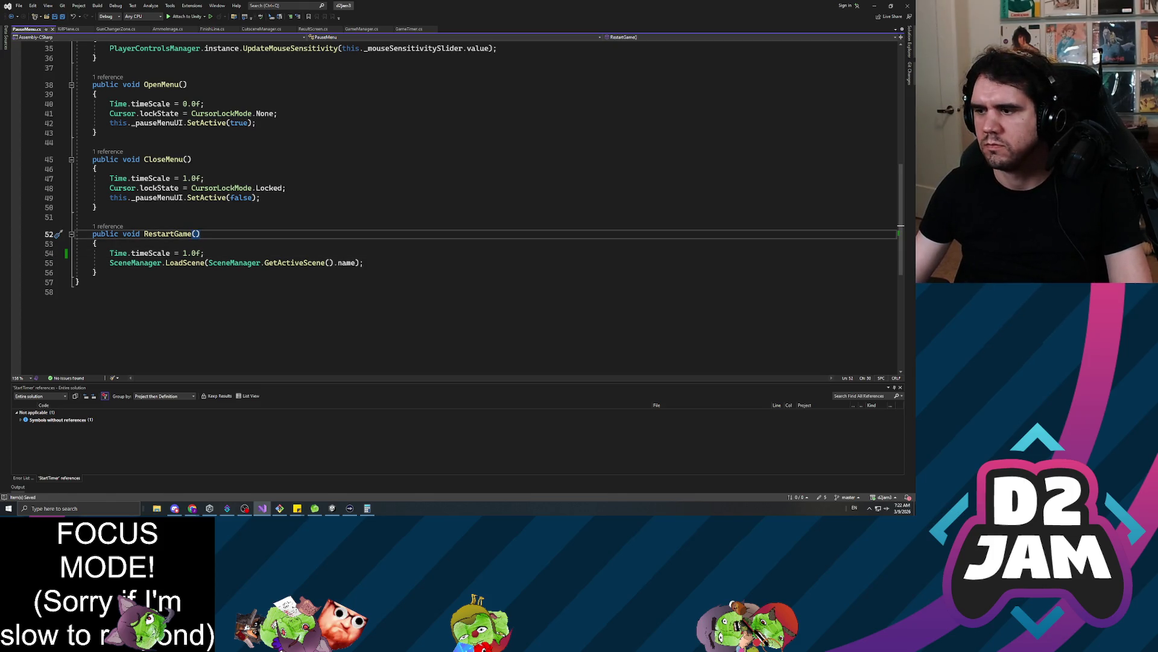
key("alt+Tab")
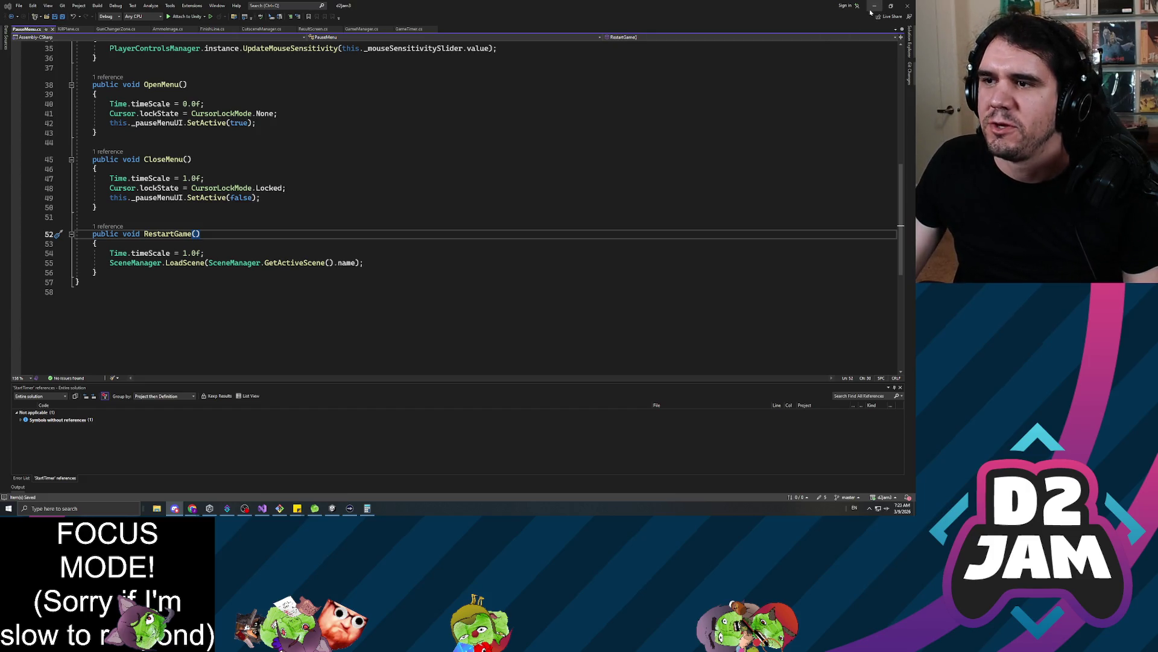
- Return to the Unity editor and let the edited PauseMenu script recompile
key("alt+Tab")
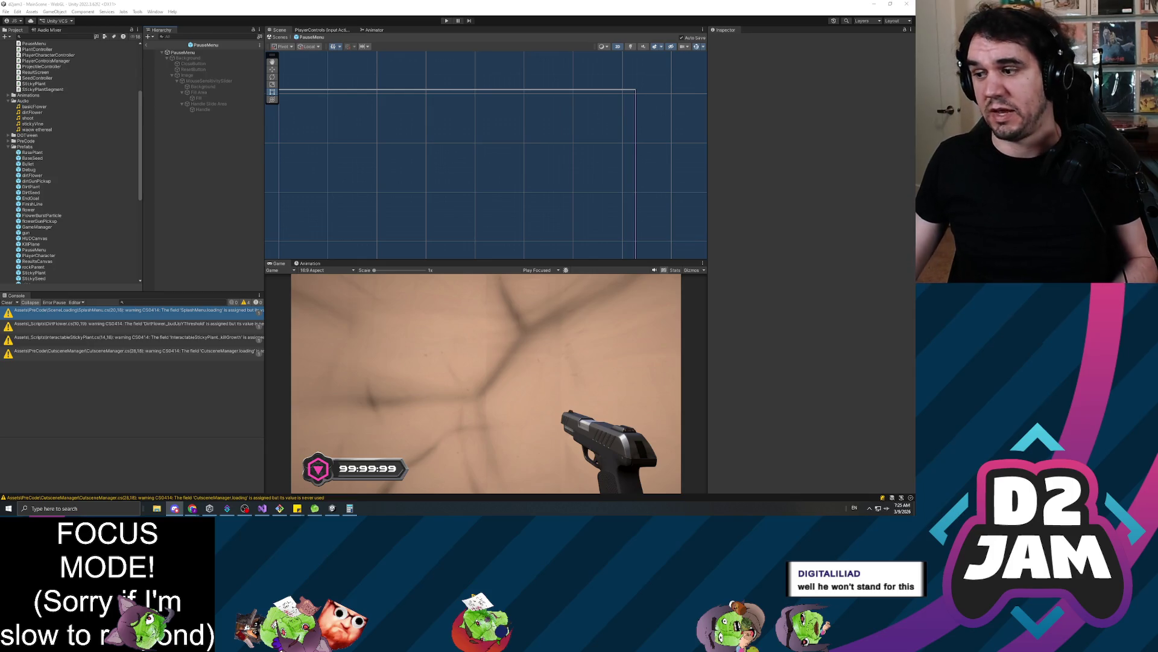
key("alt+Tab")
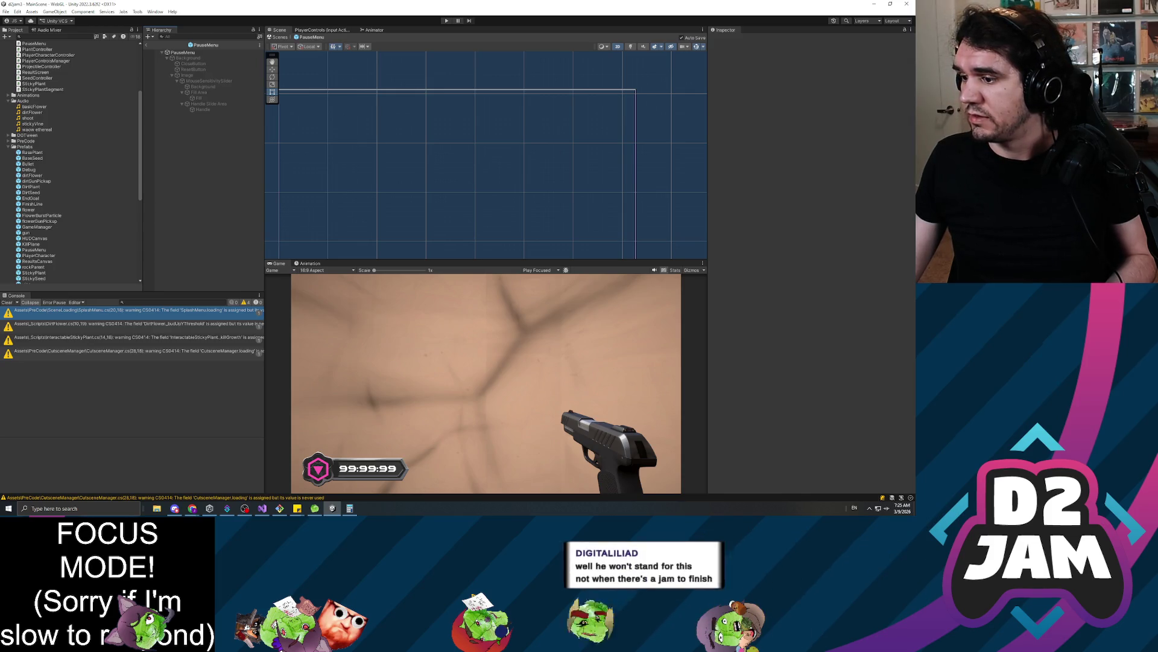
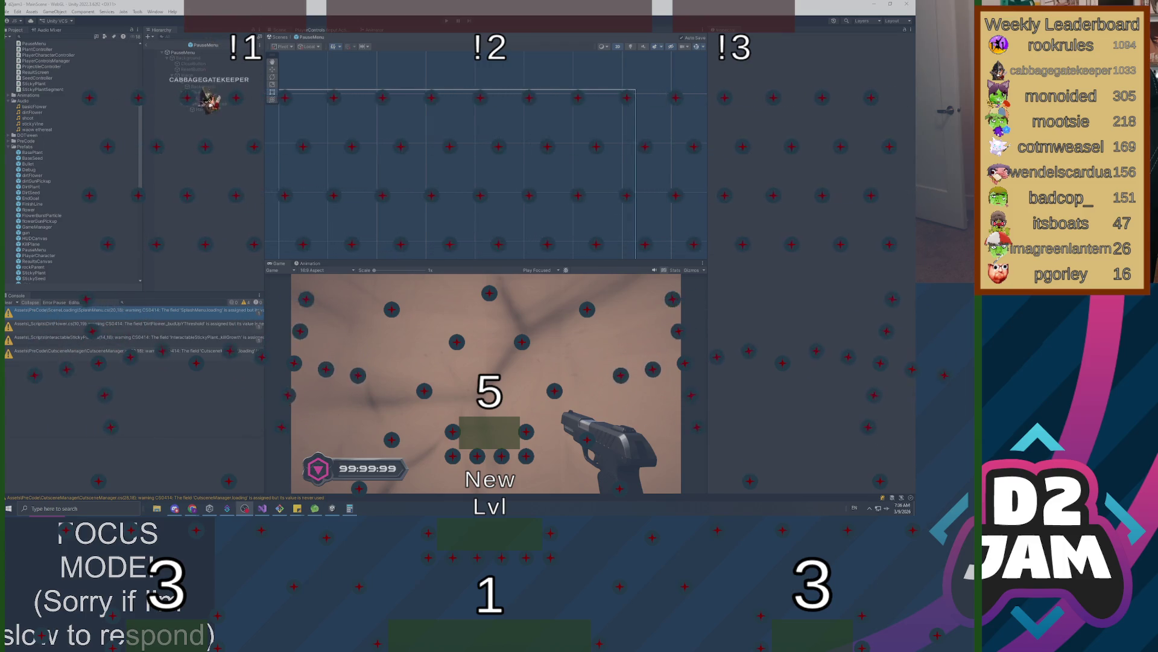
- Expand MouseSensitivitySlider in the Hierarchy to show its Fill Area and Handle Slide Area children
left_click(177, 80, "alt")
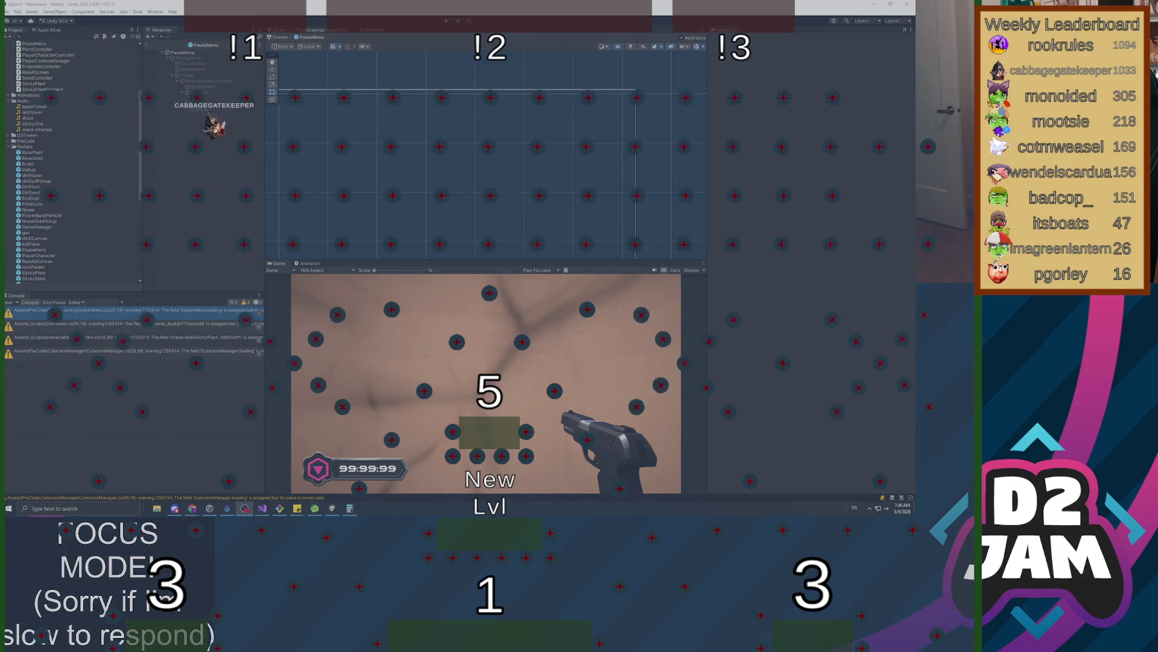